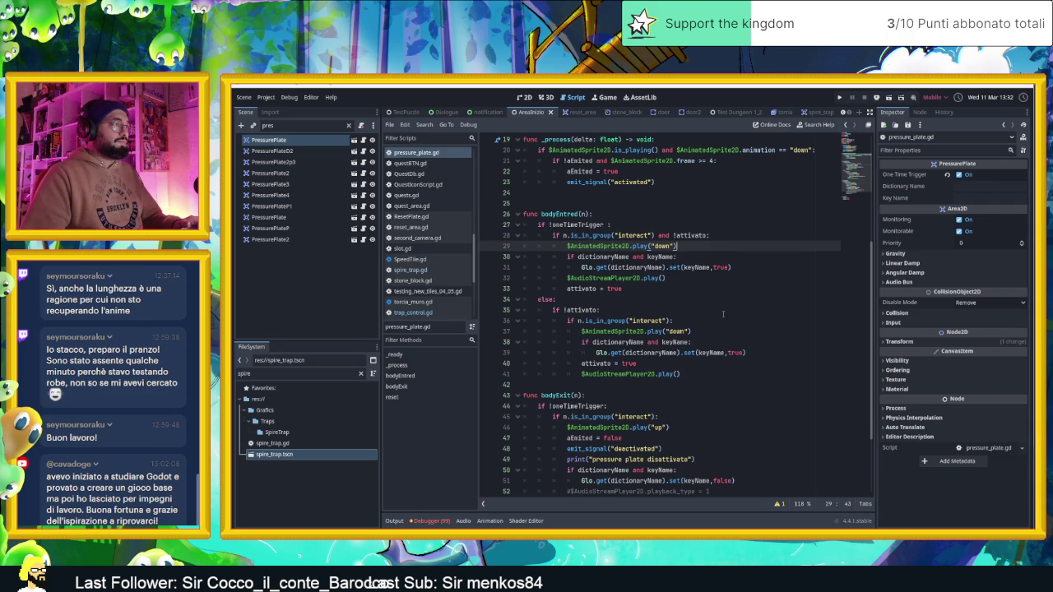
Review the 'deactivated' signal emitted on line 48 of pressure_plate.gd, then return to the 2D view
{"action": "scroll", "coordinate": [723, 305], "scroll_direction": "up", "scroll_amount": 1}
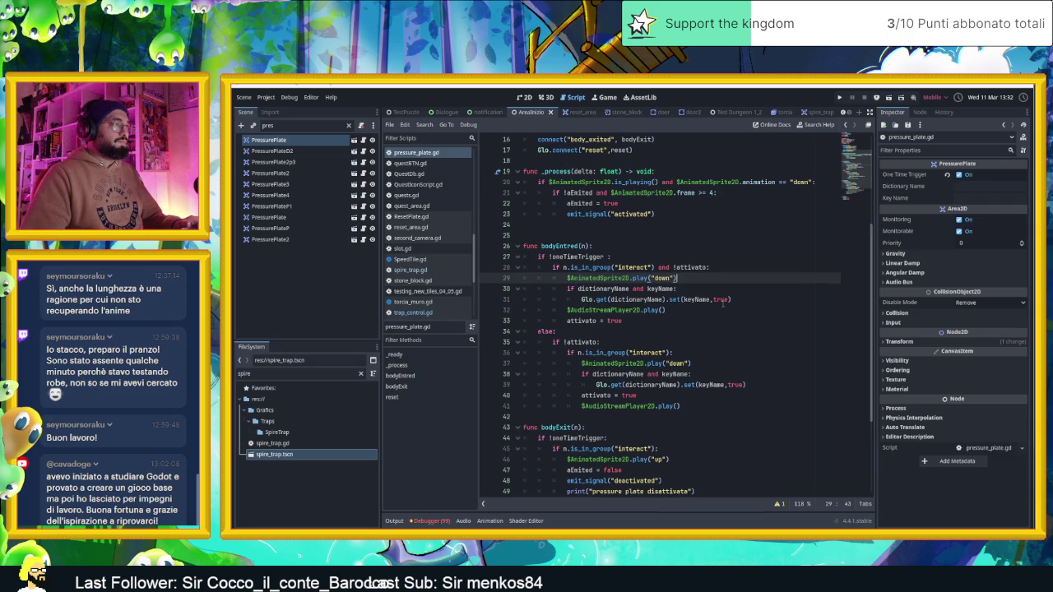
{"action": "scroll", "coordinate": [722, 304], "scroll_direction": "down", "scroll_amount": 4}
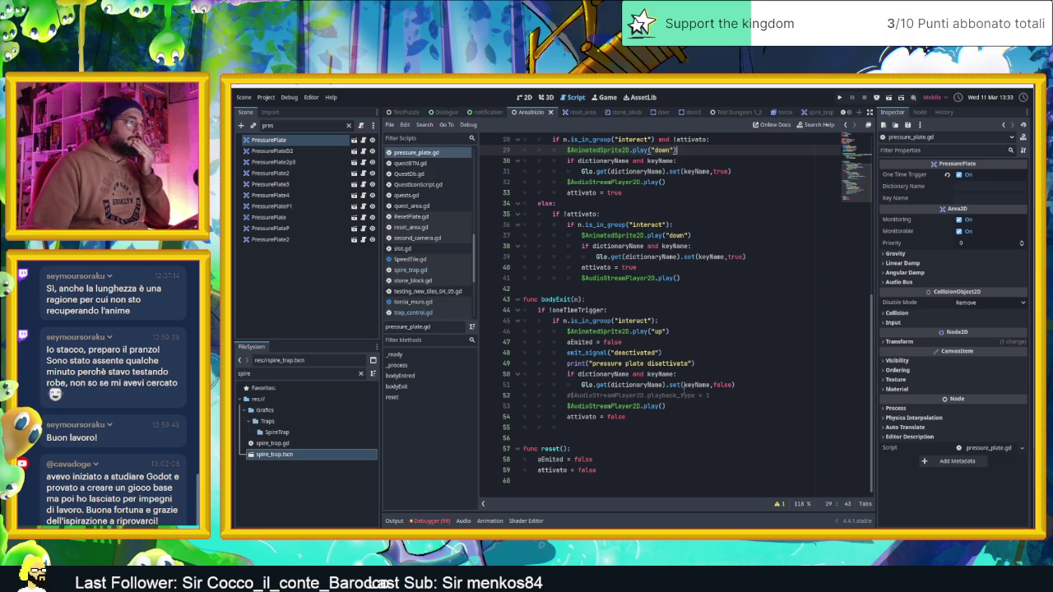
{"action": "double_click", "coordinate": [635, 353]}
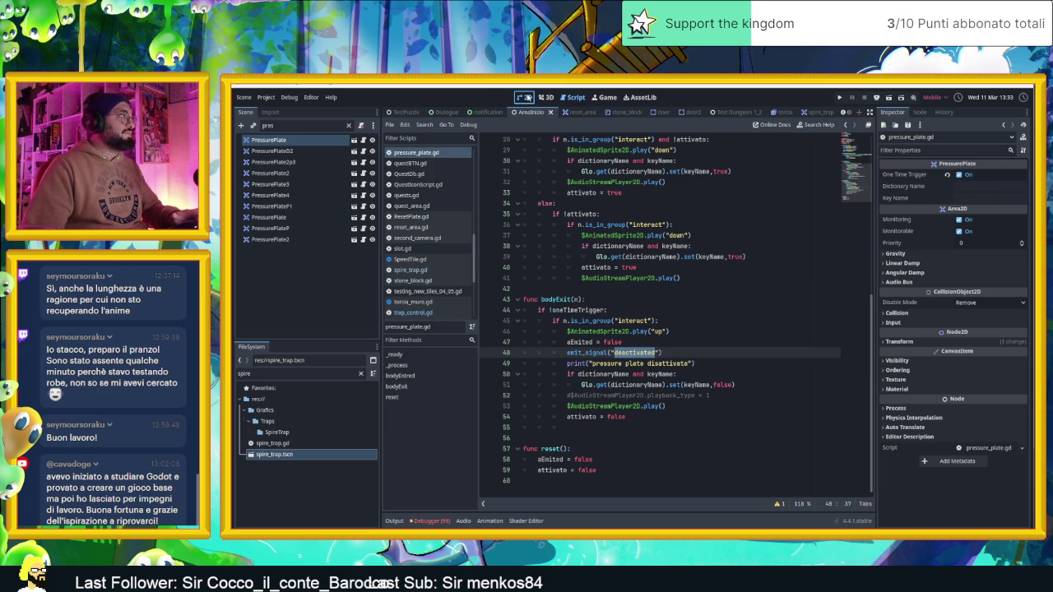
{"action": "left_click", "coordinate": [526, 97]}
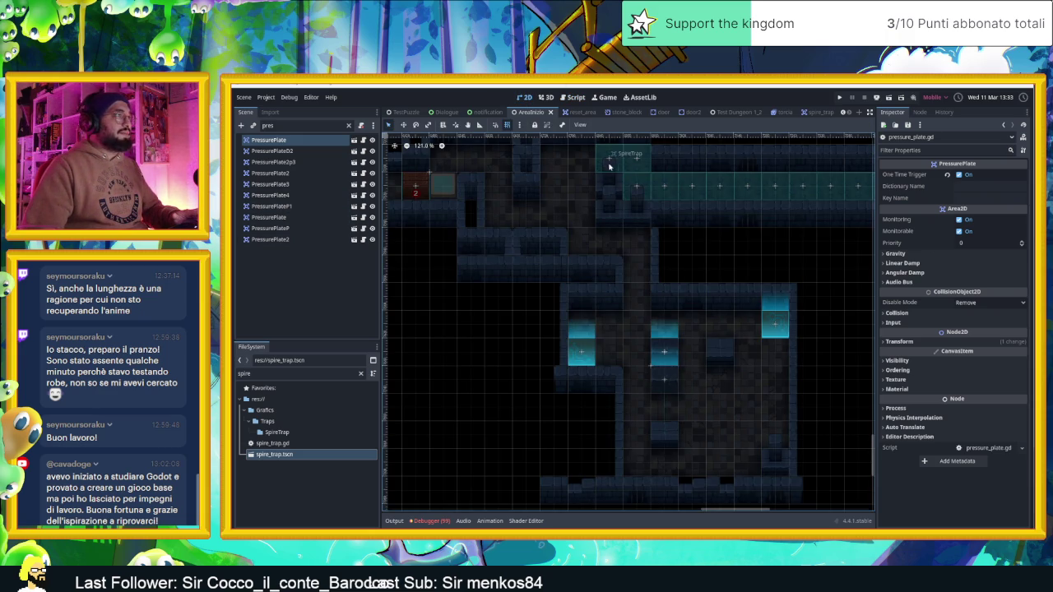
Filter the scene tree by 'trap' and open TrapControl4's trap_control.gd script
{"action": "left_click", "coordinate": [348, 125]}
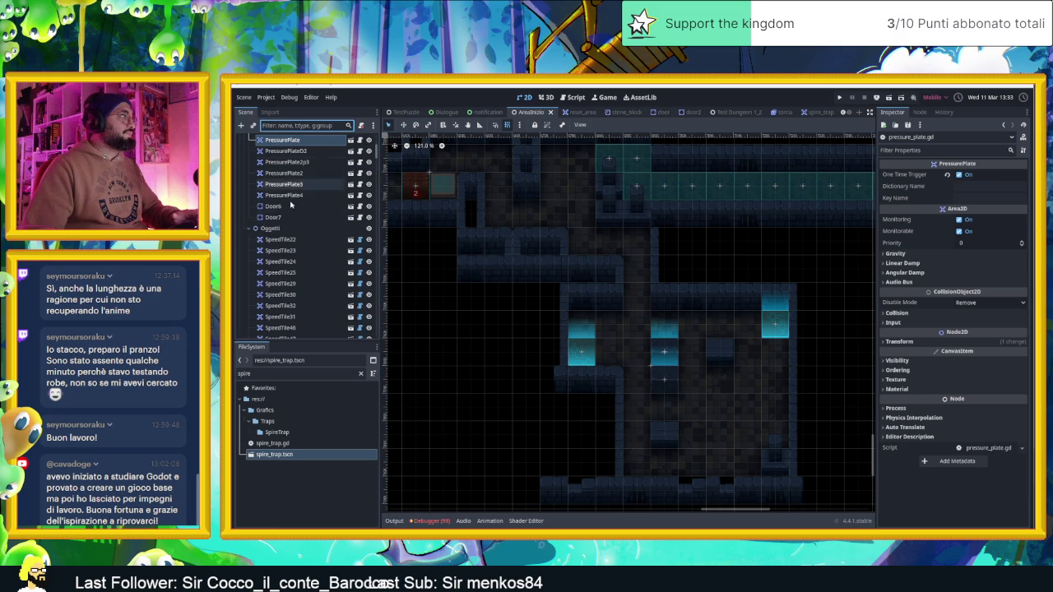
{"action": "scroll", "coordinate": [300, 216], "scroll_direction": "up", "scroll_amount": 3}
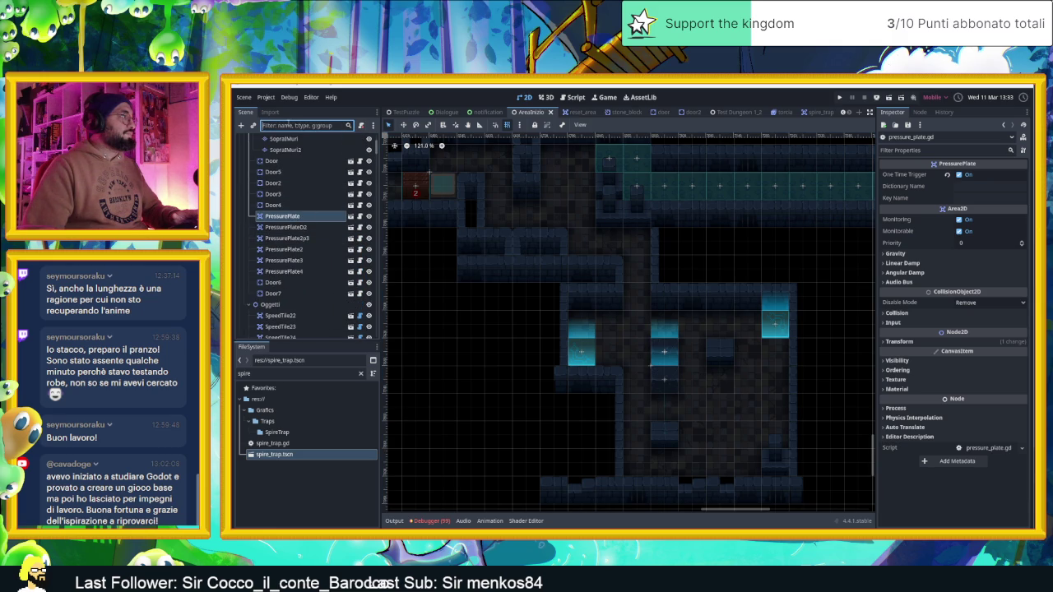
{"action": "type", "text": "tra"}
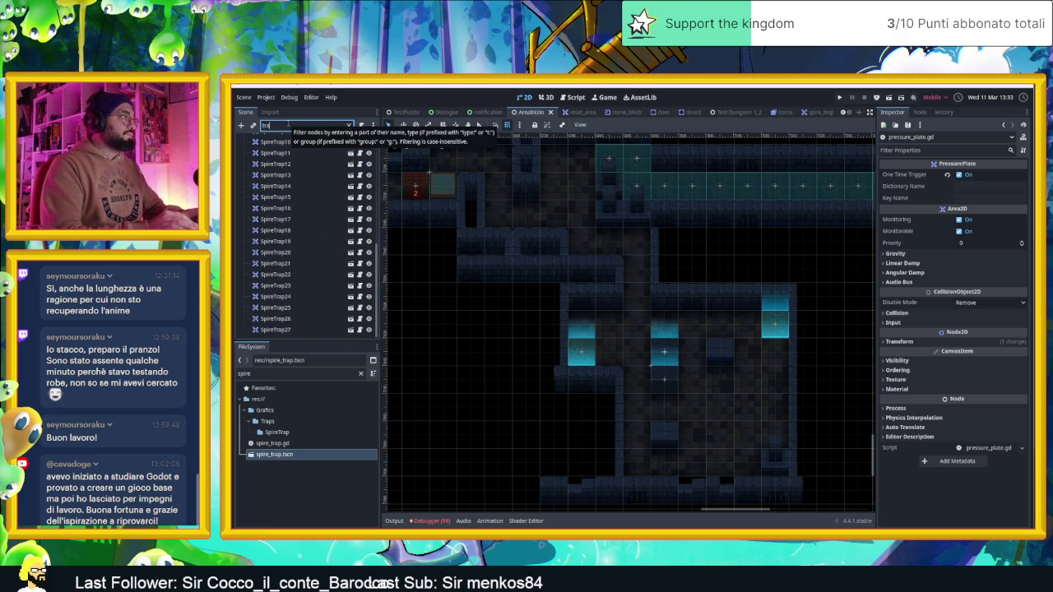
{"action": "type", "text": "p"}
{"action": "scroll", "coordinate": [303, 240], "scroll_direction": "up", "scroll_amount": 5}
{"action": "left_click", "coordinate": [285, 271], "text": "ctrl"}
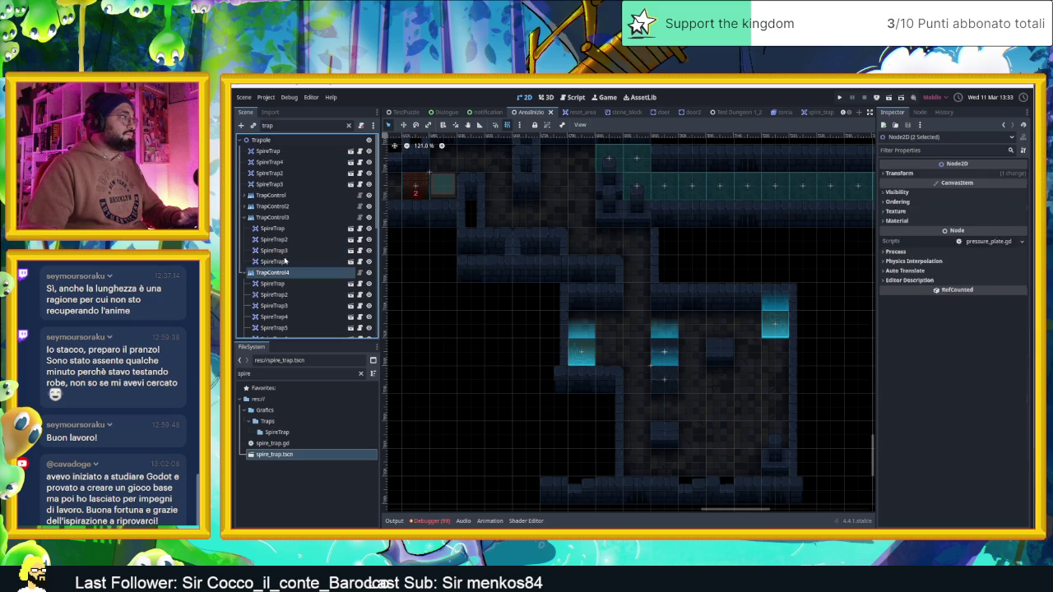
{"action": "left_click", "coordinate": [285, 272]}
{"action": "left_click", "coordinate": [359, 272]}
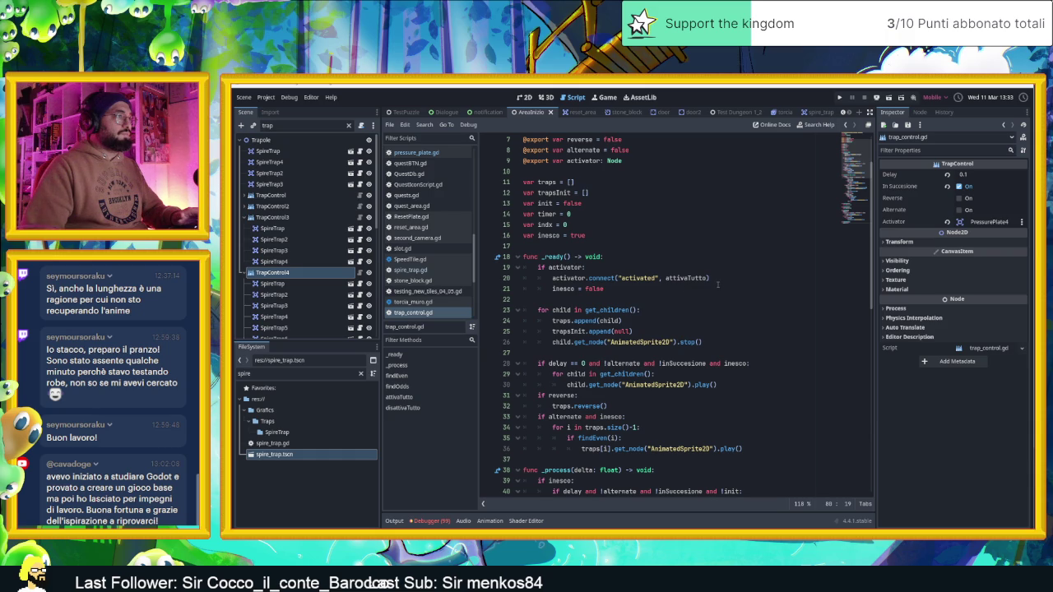
Add activator.connect("deactivated", disattivaTutto) after inesco = false in _ready and save trap_control.gd
{"action": "left_click", "coordinate": [709, 288]}
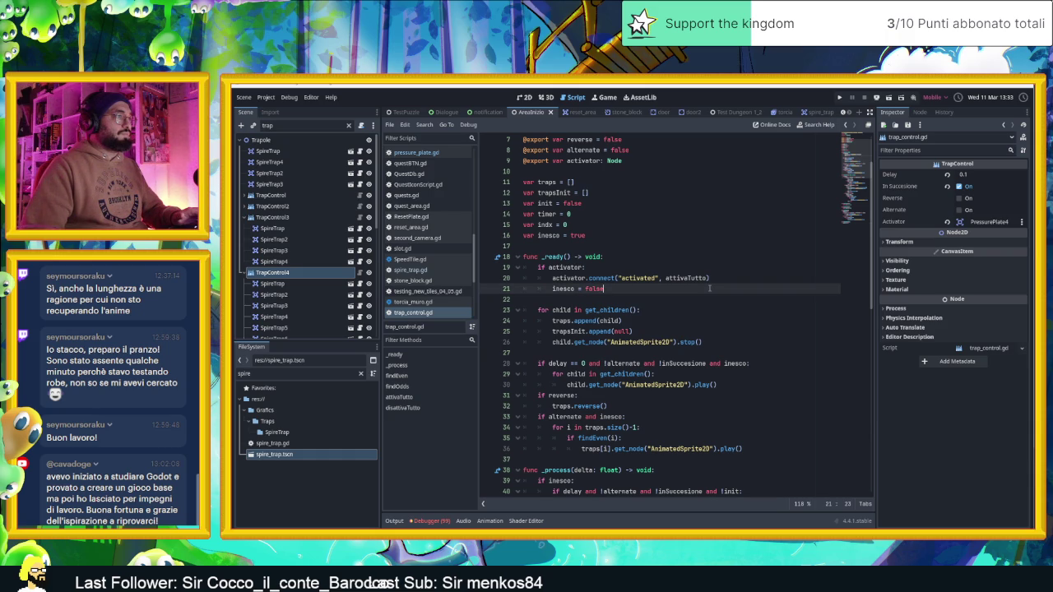
{"action": "key", "text": "Return"}
{"action": "type", "text": "act"}
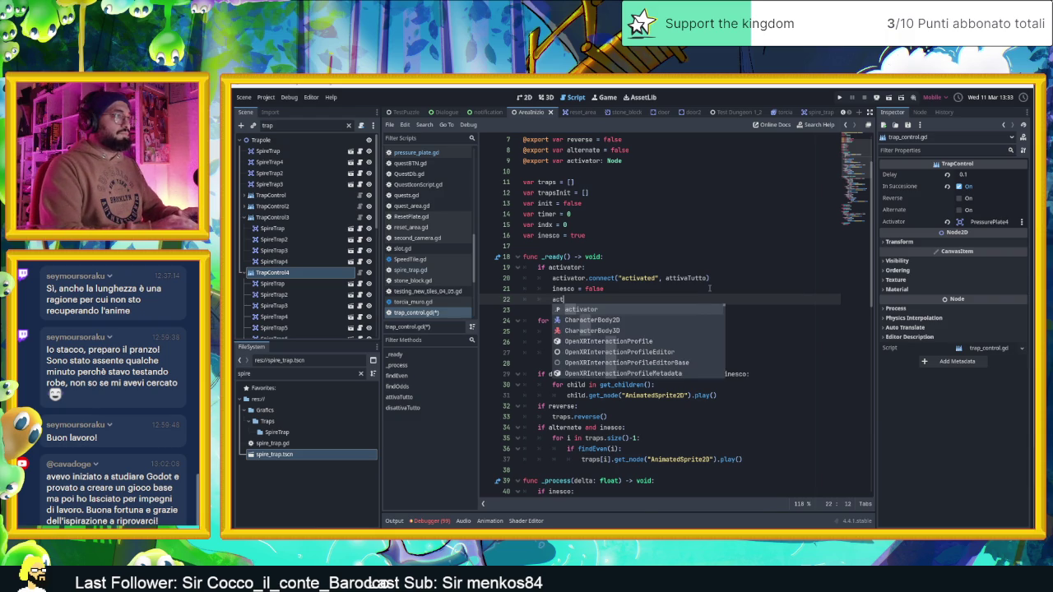
{"action": "key", "text": "Return"}
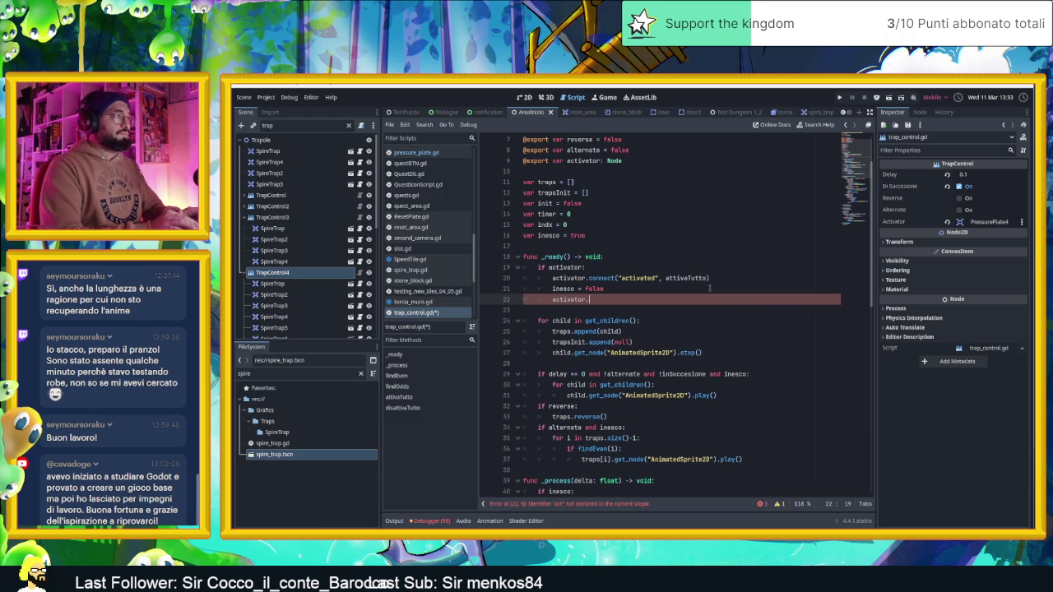
{"action": "type", "text": "c"}
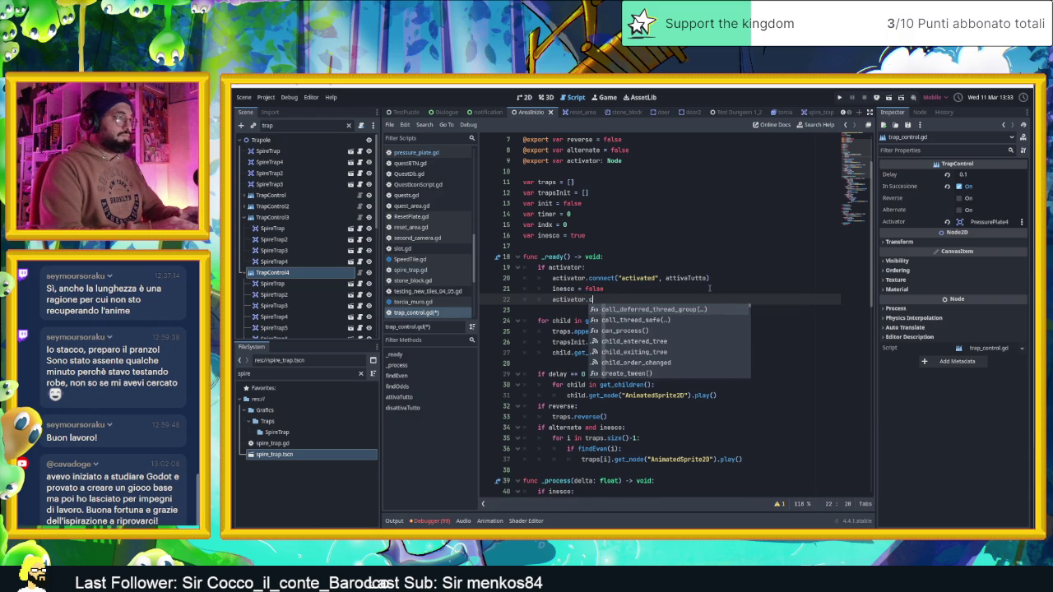
{"action": "type", "text": "onne"}
{"action": "key", "text": "Return"}
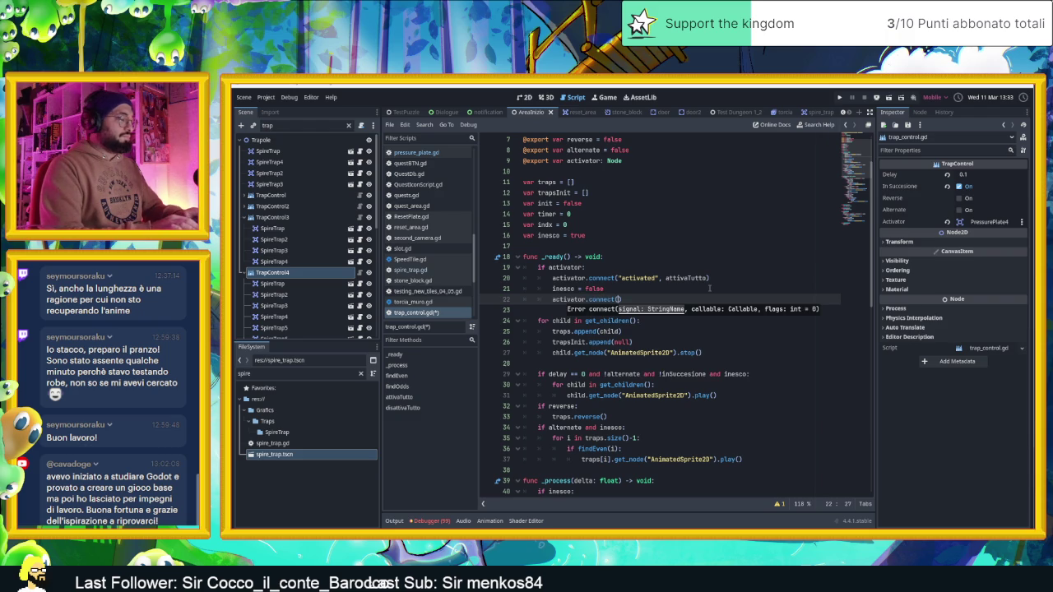
{"action": "type", "text": "deactivated"}
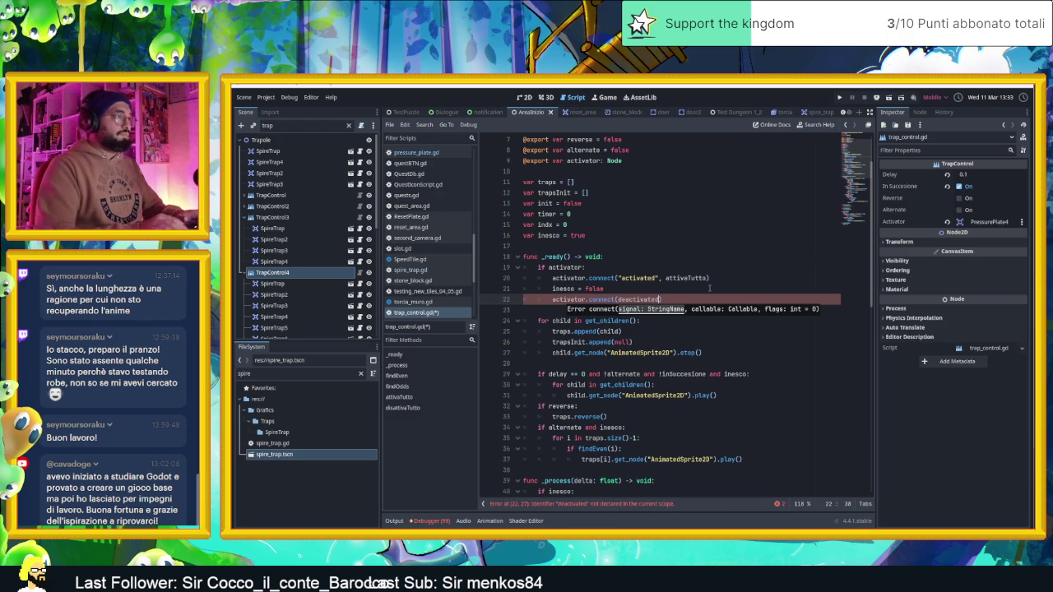
{"action": "type", "text": "\","}
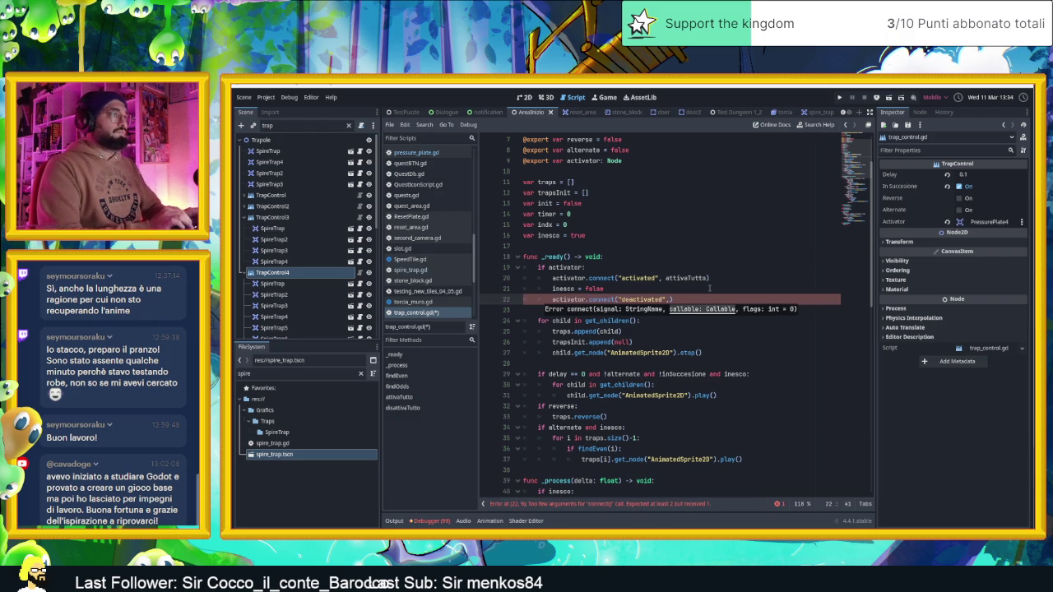
{"action": "type", "text": " dis"}
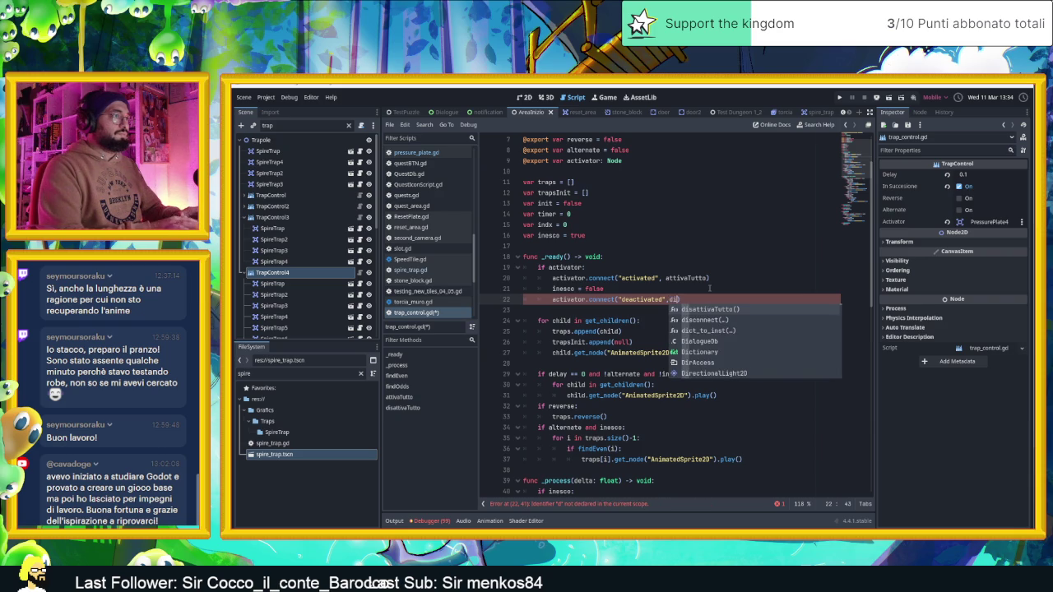
{"action": "key", "text": "Return"}
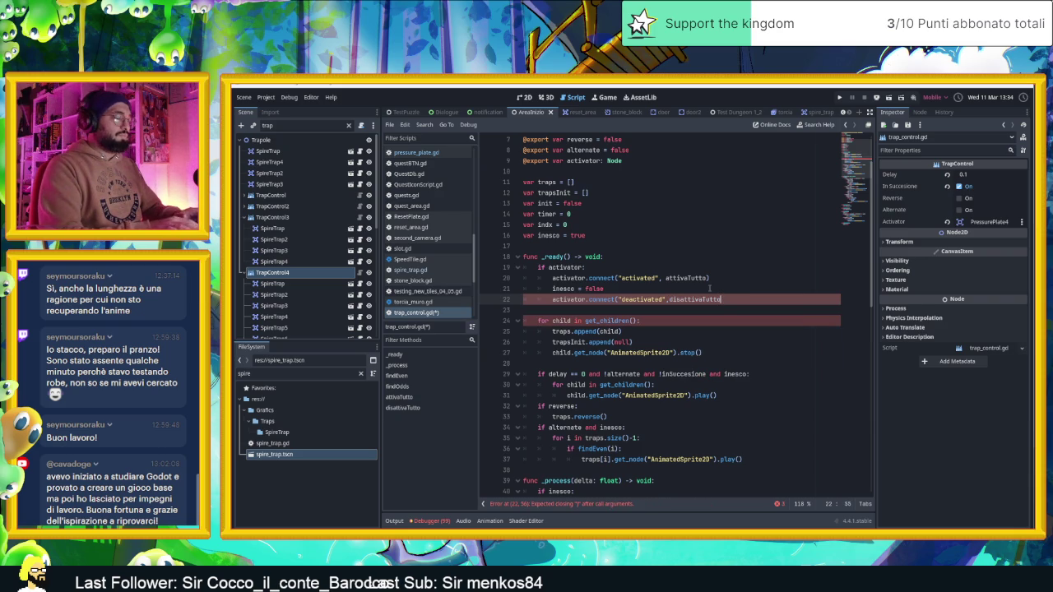
{"action": "type", "text": ")"}
{"action": "key", "text": "ctrl+s"}
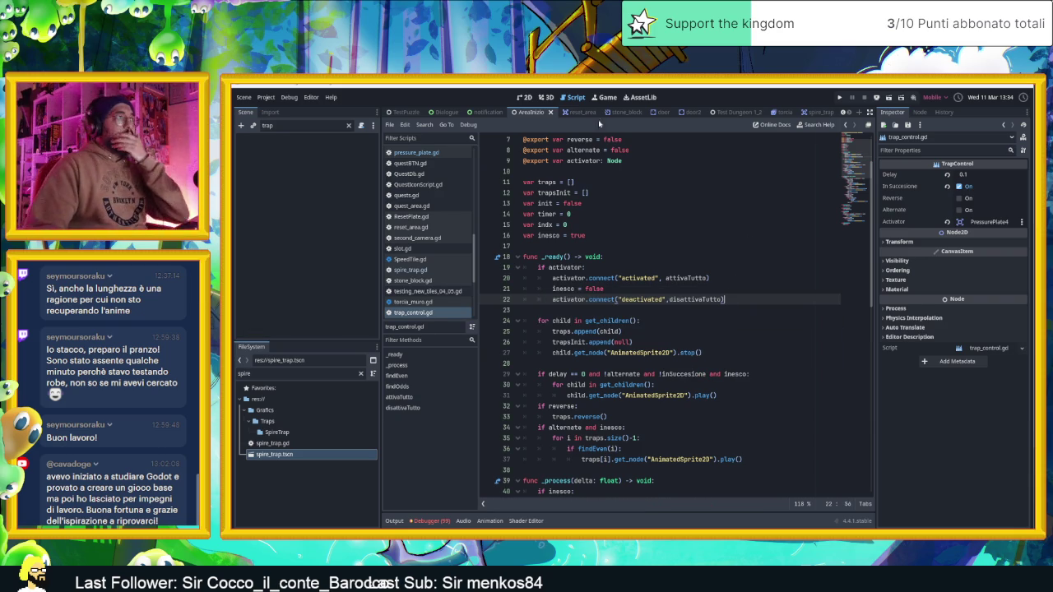
{"action": "key", "text": "ctrl+F1"}
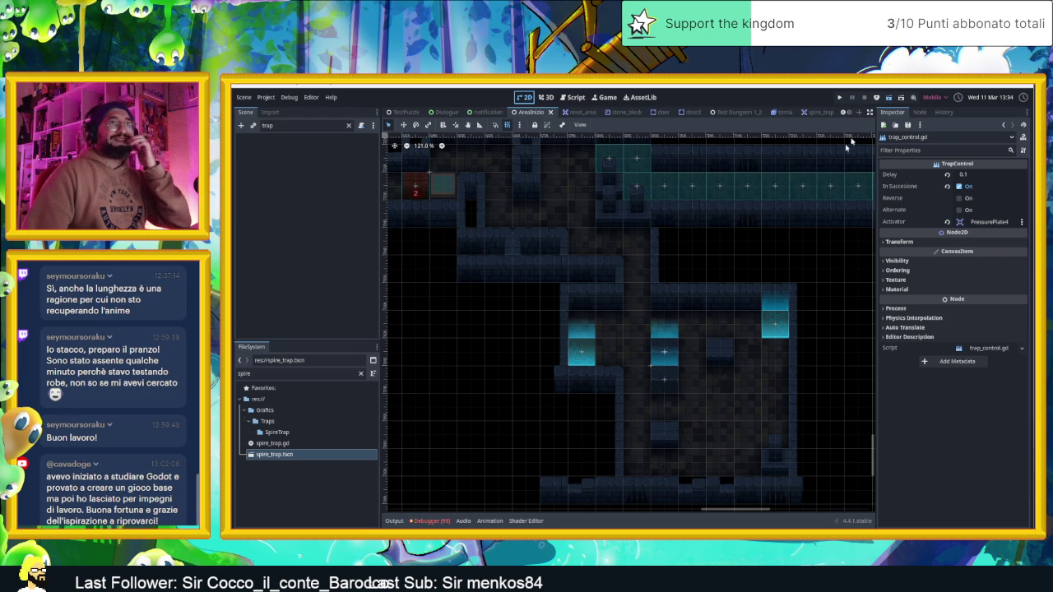
Run the game, steer the slime through the teleporter and arrow-tile trap rooms, then stop it
{"action": "key", "text": "ctrl+s"}
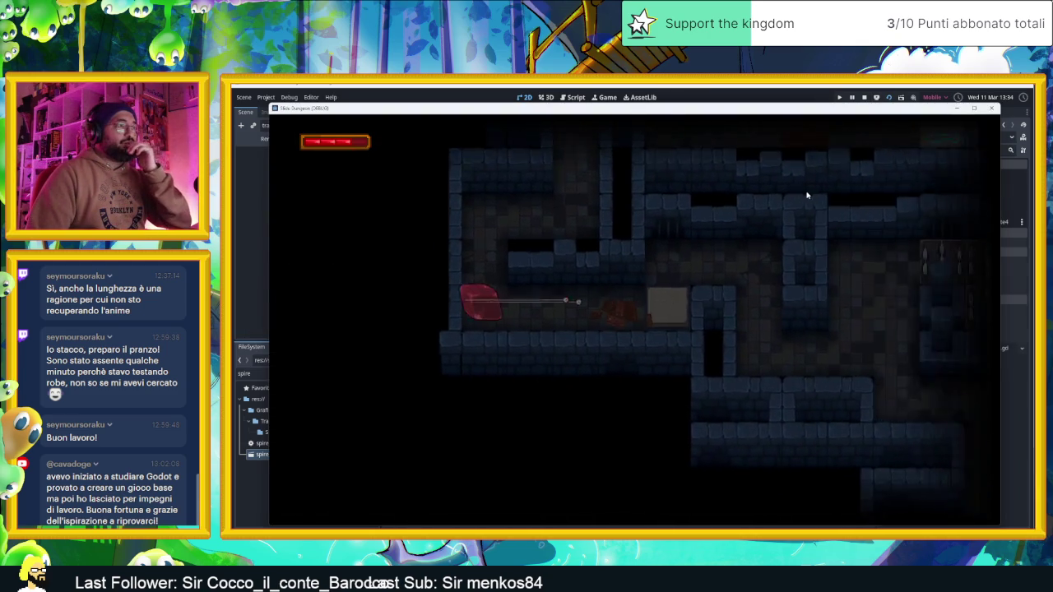
{"action": "key", "text": "Right"}
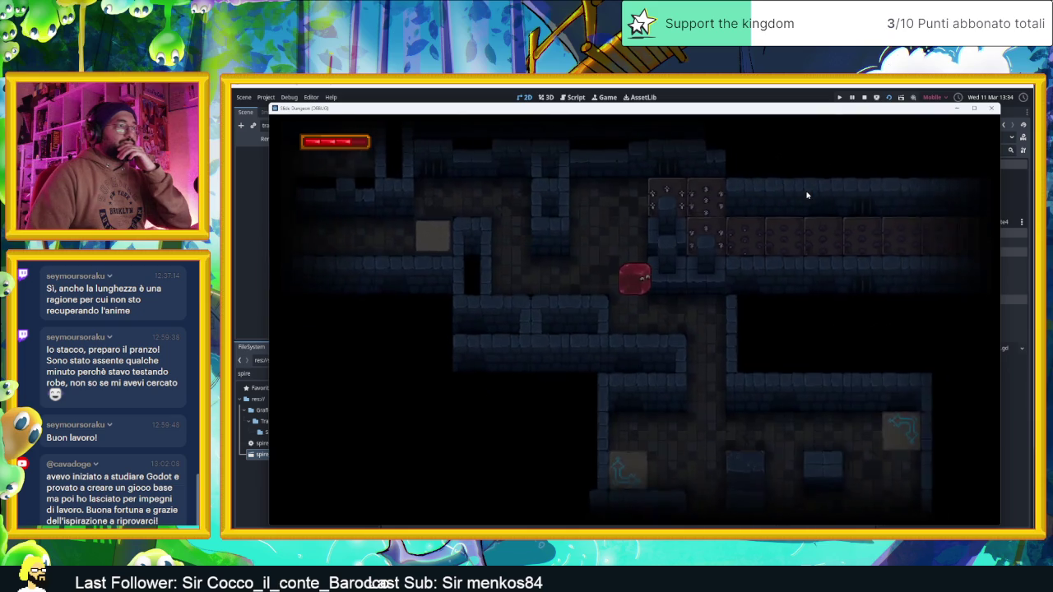
{"action": "key", "text": "Down"}
{"action": "key", "text": "Up"}
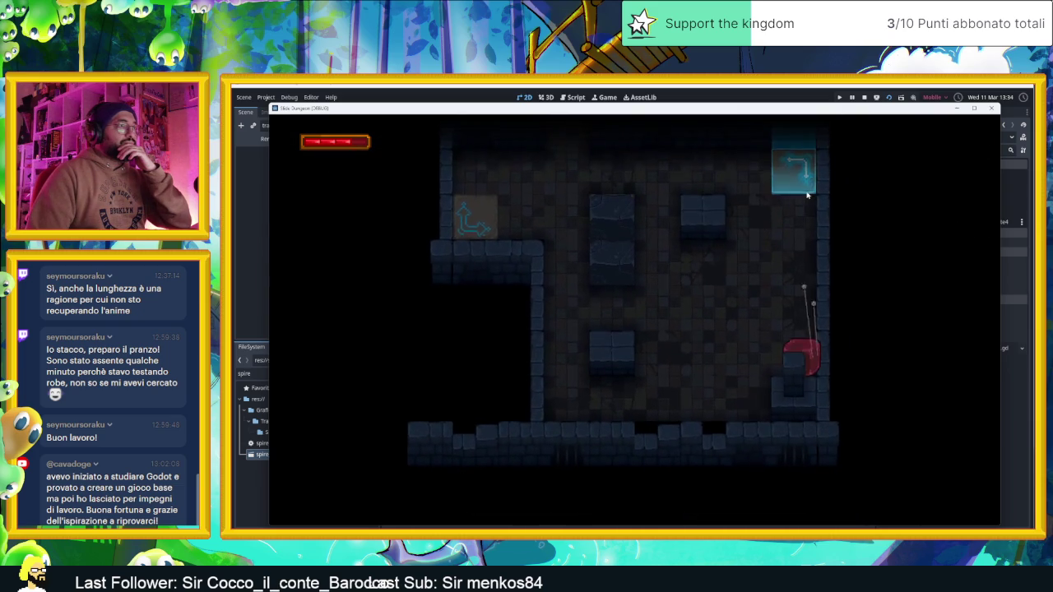
{"action": "key", "text": "Left"}
{"action": "key", "text": "Down"}
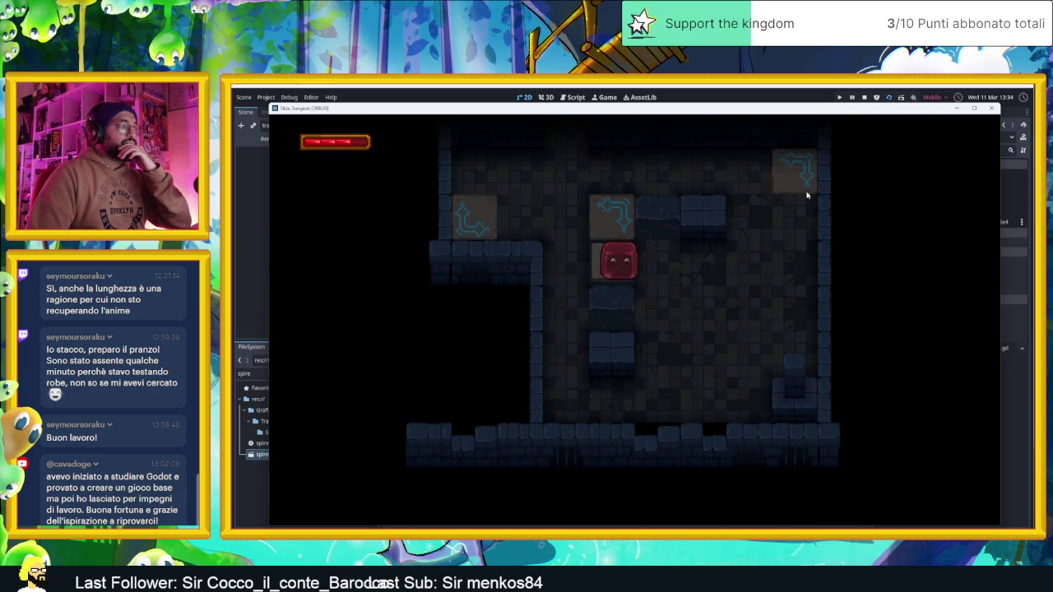
{"action": "key", "text": "Up"}
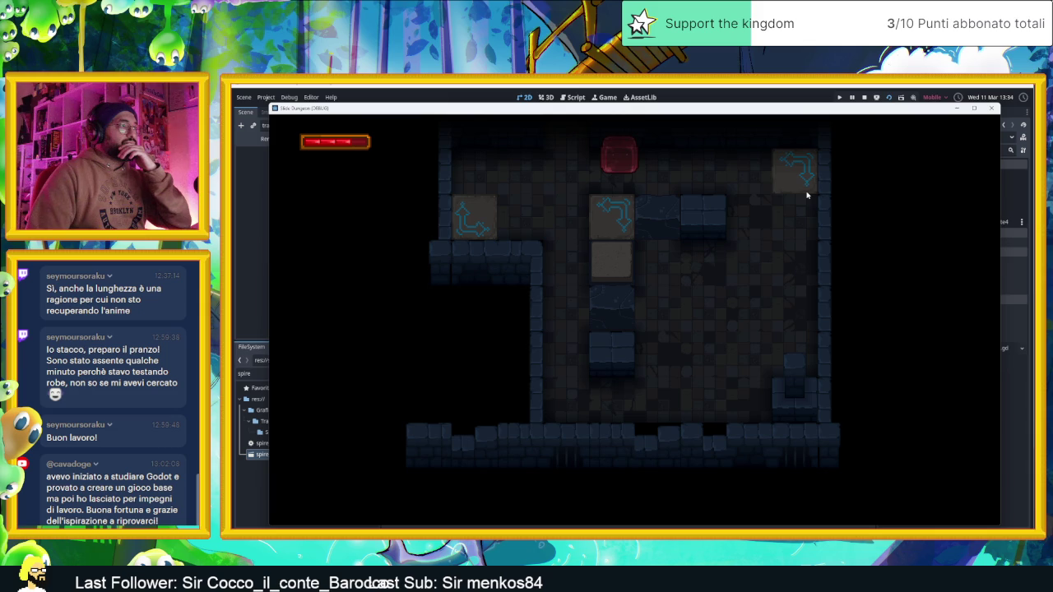
{"action": "key", "text": "Right"}
{"action": "key", "text": "Left"}
{"action": "key", "text": "Down"}
{"action": "key", "text": "Left"}
{"action": "key", "text": "Up"}
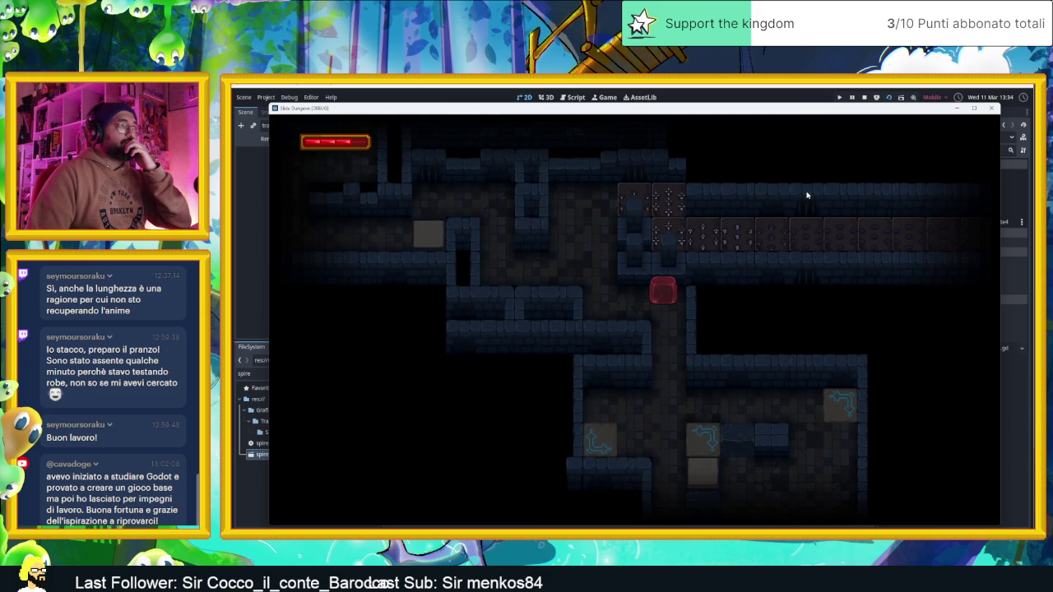
{"action": "left_click", "coordinate": [863, 98]}
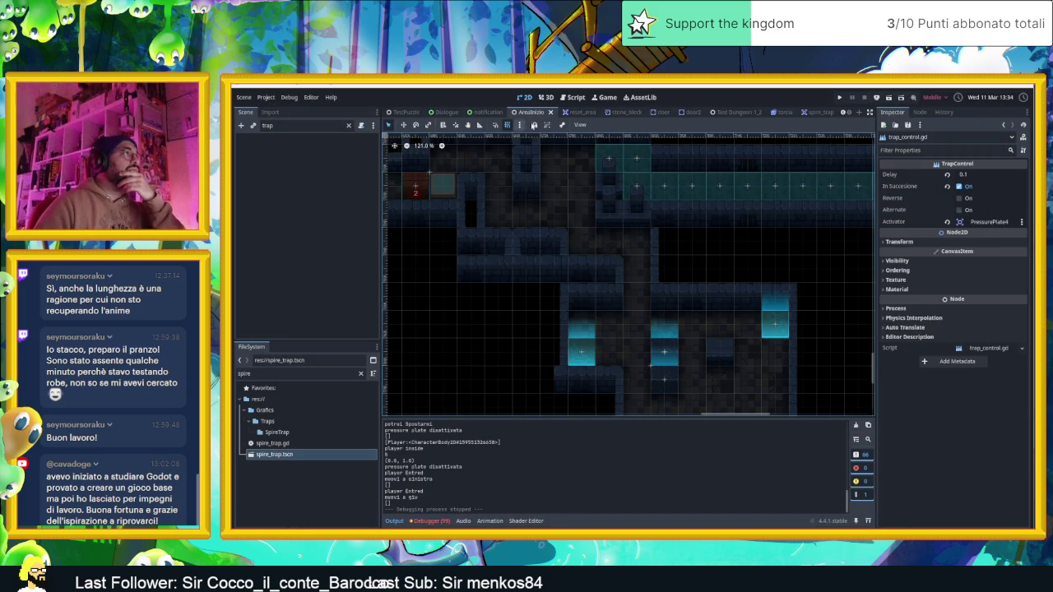
Enable 'Embed Game on Next Play' in the Game view and relaunch the game embedded
{"action": "left_click", "coordinate": [347, 125]}
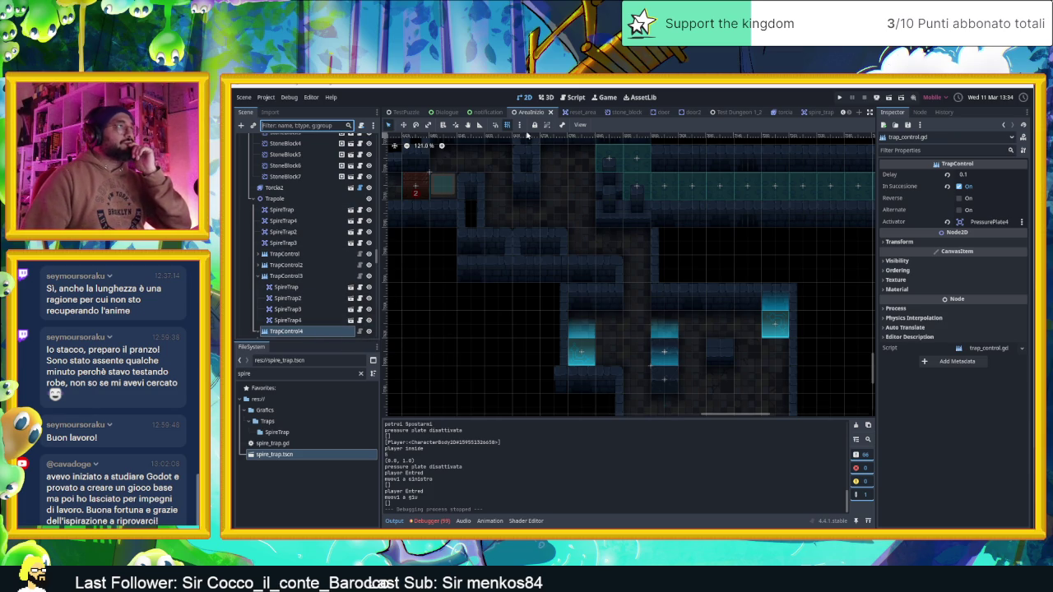
{"action": "left_click", "coordinate": [607, 98]}
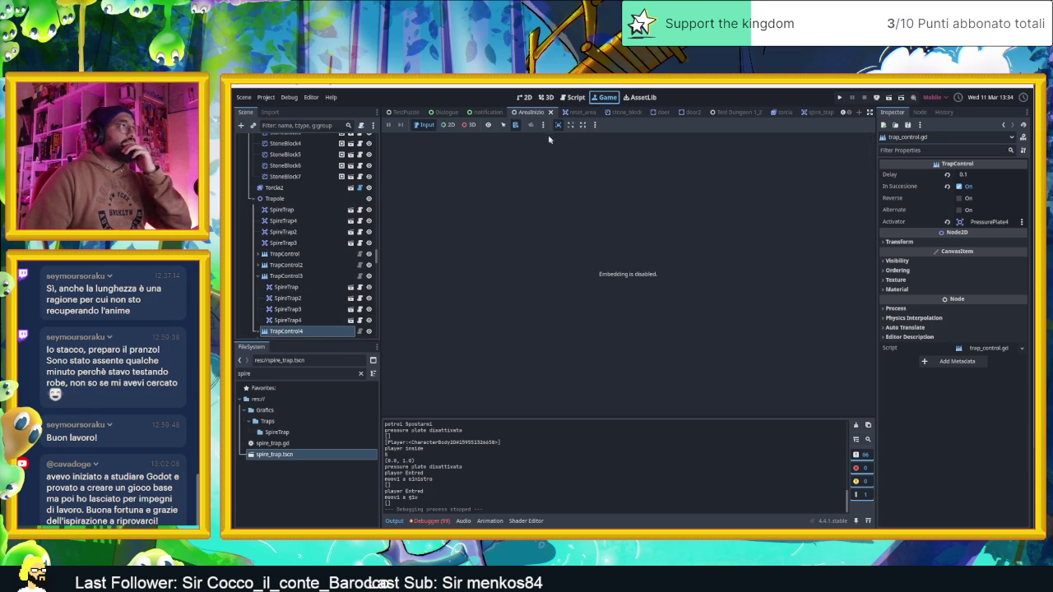
{"action": "left_click", "coordinate": [593, 125]}
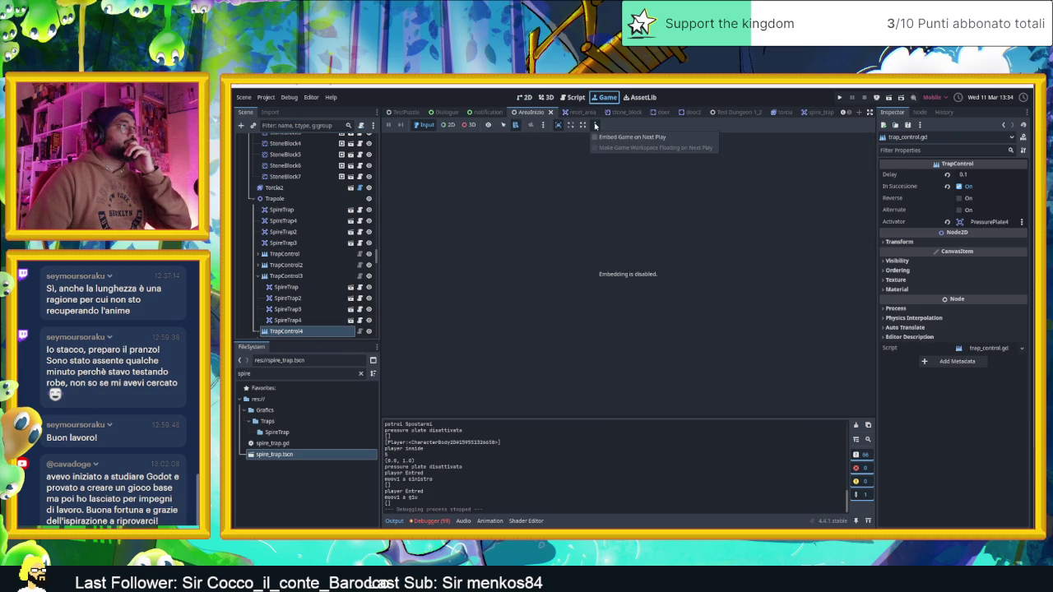
{"action": "left_click", "coordinate": [612, 137]}
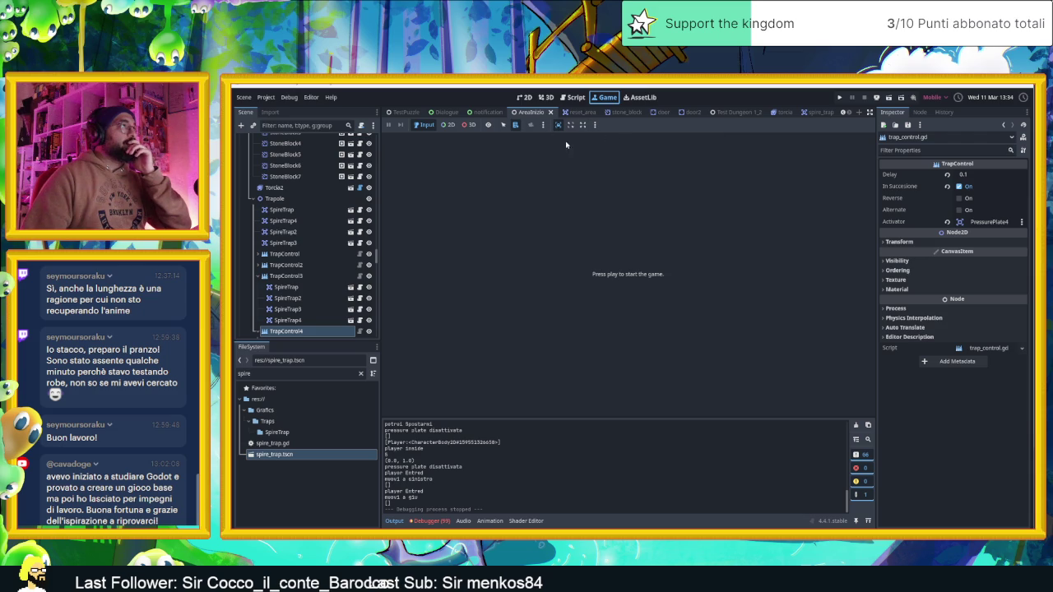
{"action": "key", "text": "ctrl+s"}
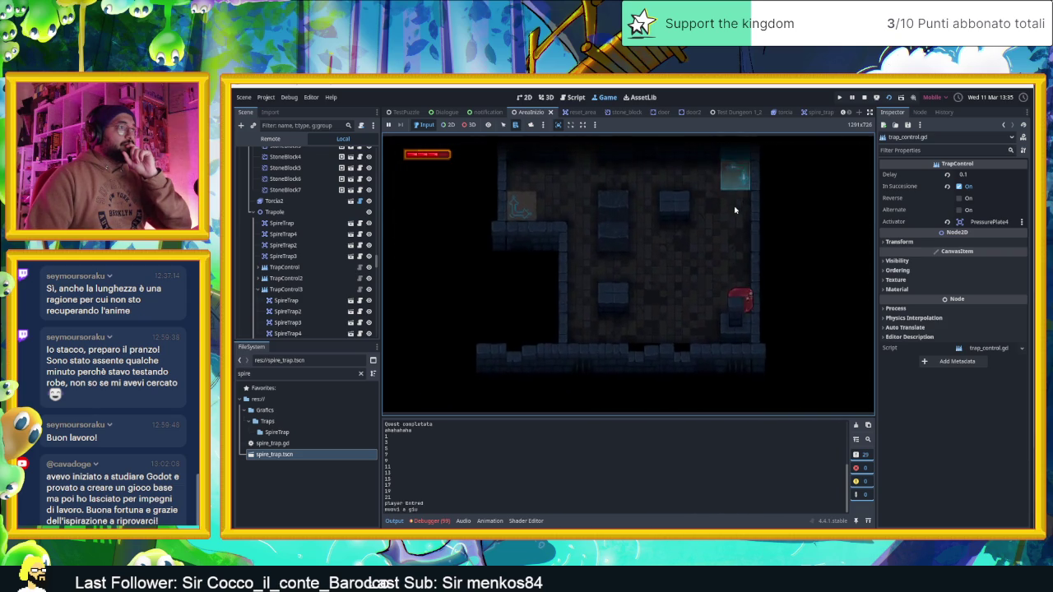
Move the slime onto a pressure plate, pick the live PressurePlate4 node, then select TrapControl4
{"action": "key", "text": "Down"}
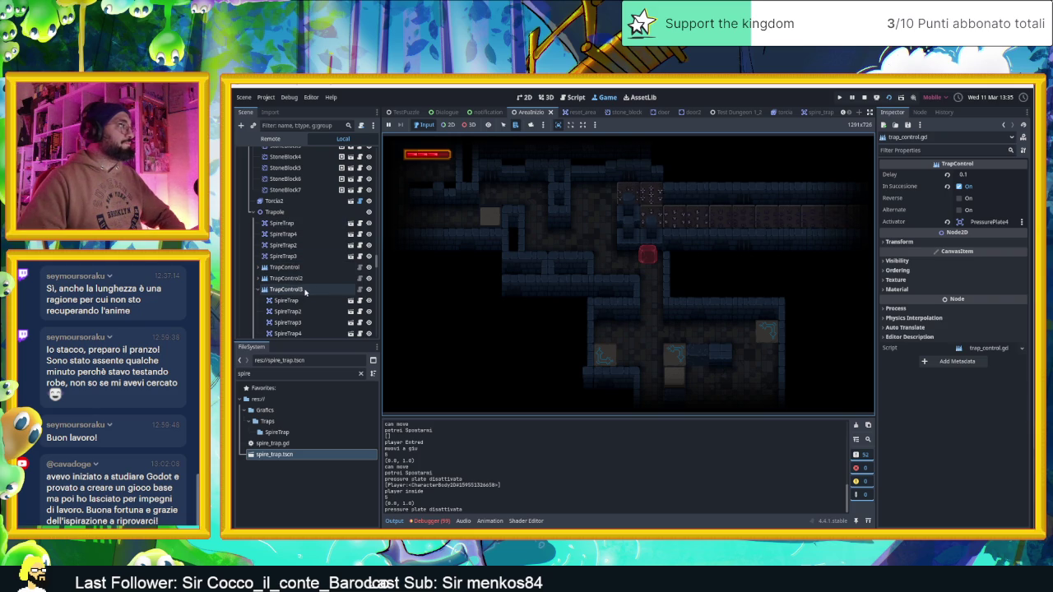
{"action": "left_click", "coordinate": [449, 125]}
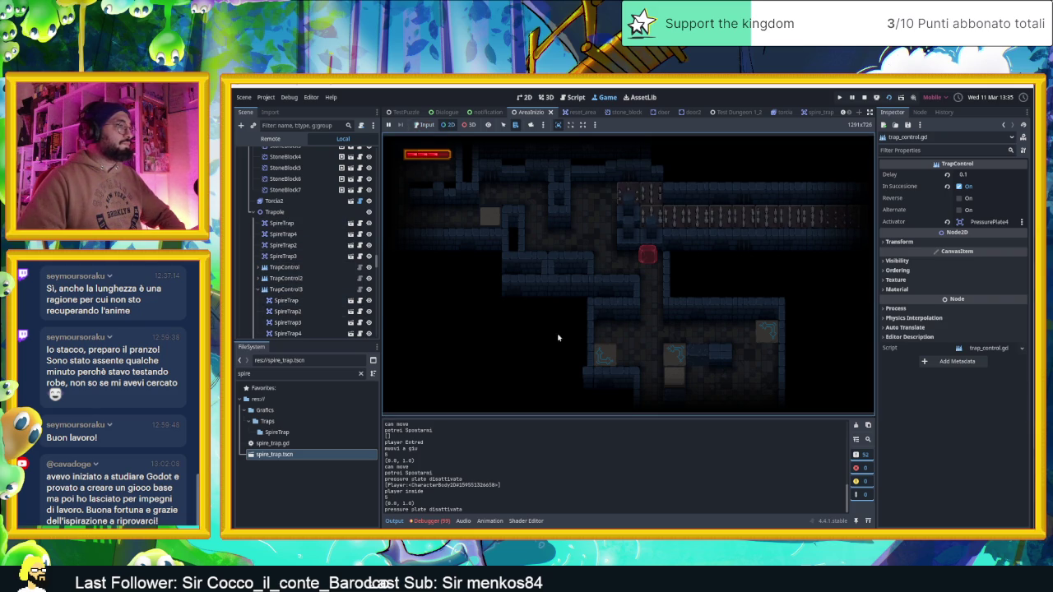
{"action": "right_click", "coordinate": [673, 380]}
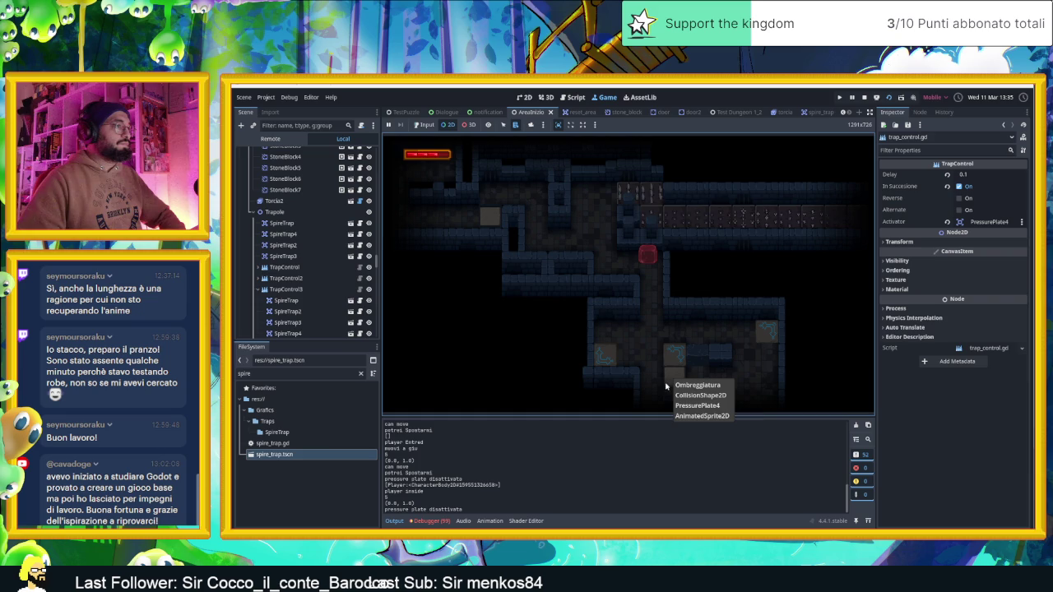
{"action": "left_click", "coordinate": [699, 405]}
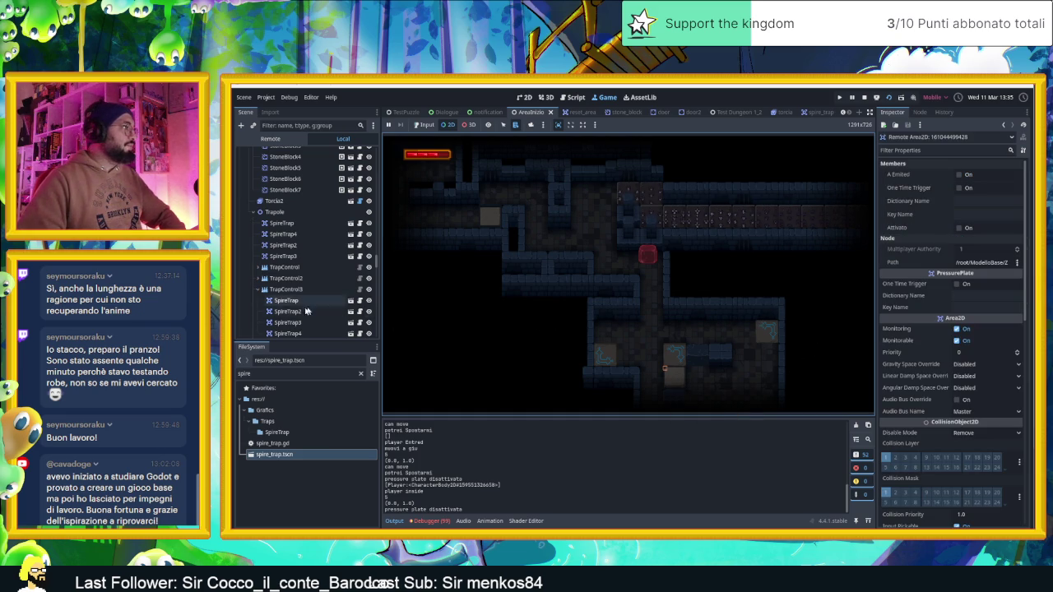
{"action": "scroll", "coordinate": [302, 312], "scroll_direction": "down", "scroll_amount": 3}
{"action": "left_click", "coordinate": [300, 274]}
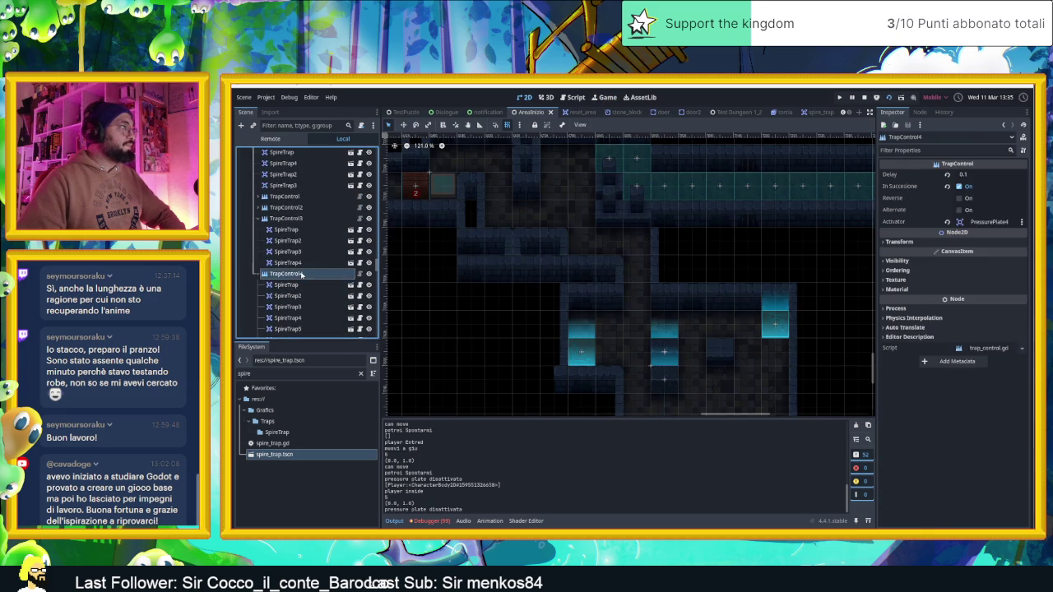
Filter the remote scene tree by 'trapc' and inspect TrapControl4's live Init and Indx 27 values
{"action": "scroll", "coordinate": [311, 186], "scroll_direction": "down", "scroll_amount": 5}
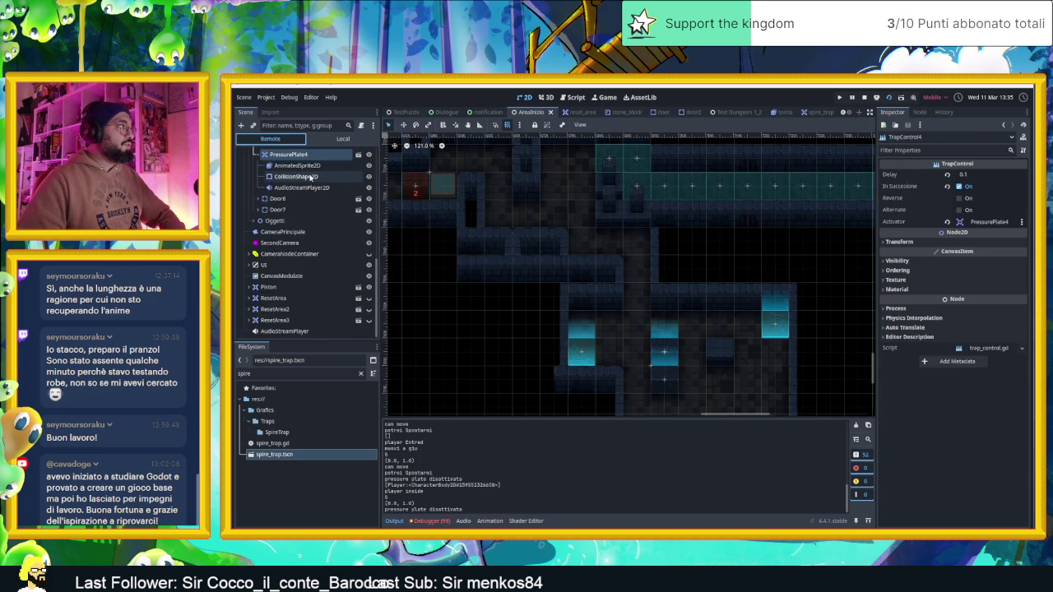
{"action": "left_click", "coordinate": [313, 176]}
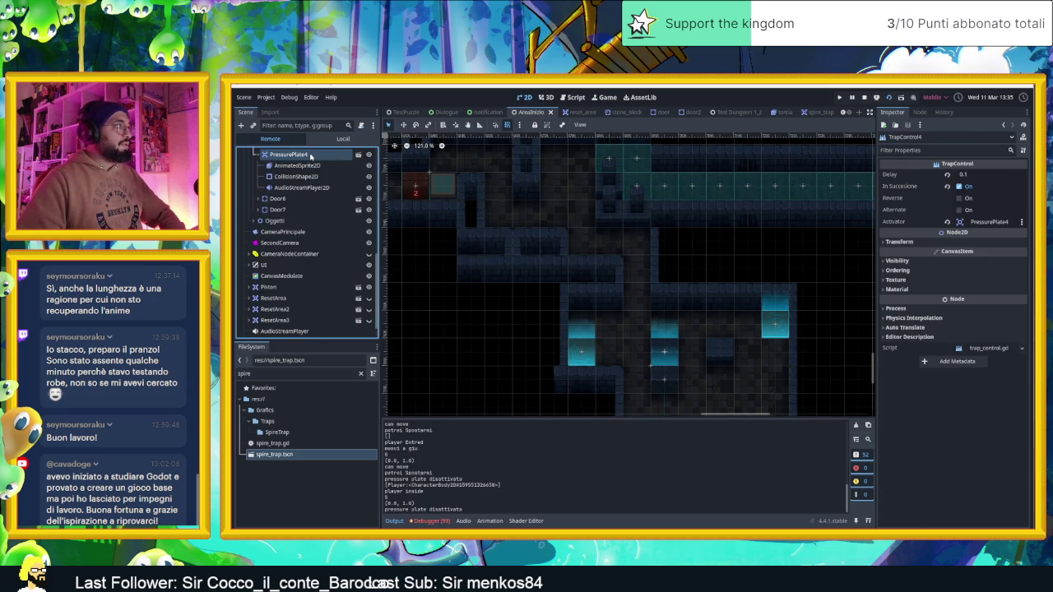
{"action": "scroll", "coordinate": [311, 196], "scroll_direction": "up", "scroll_amount": 5}
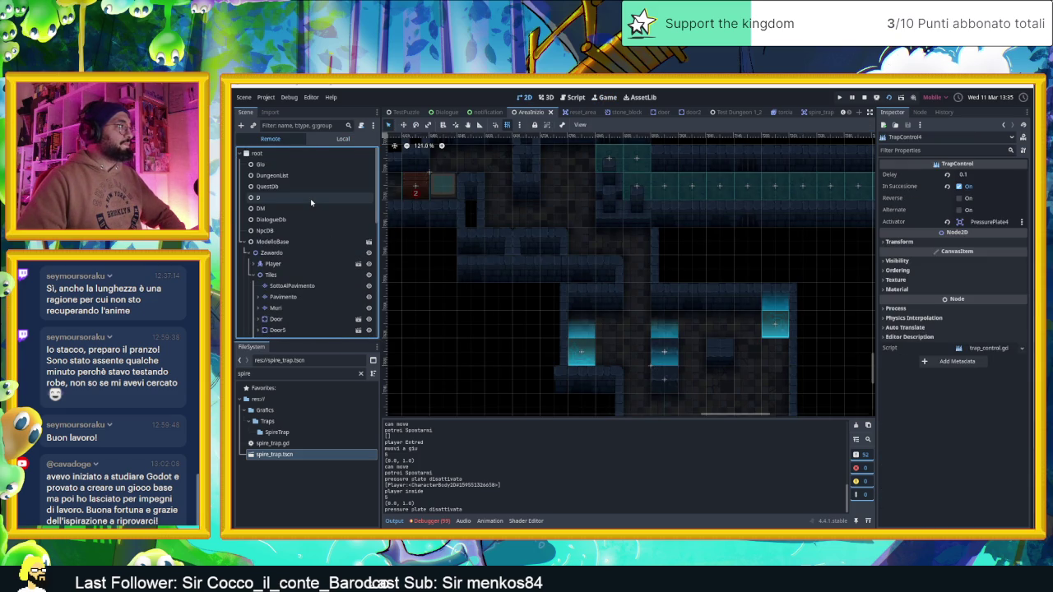
{"action": "scroll", "coordinate": [310, 198], "scroll_direction": "up", "scroll_amount": 5}
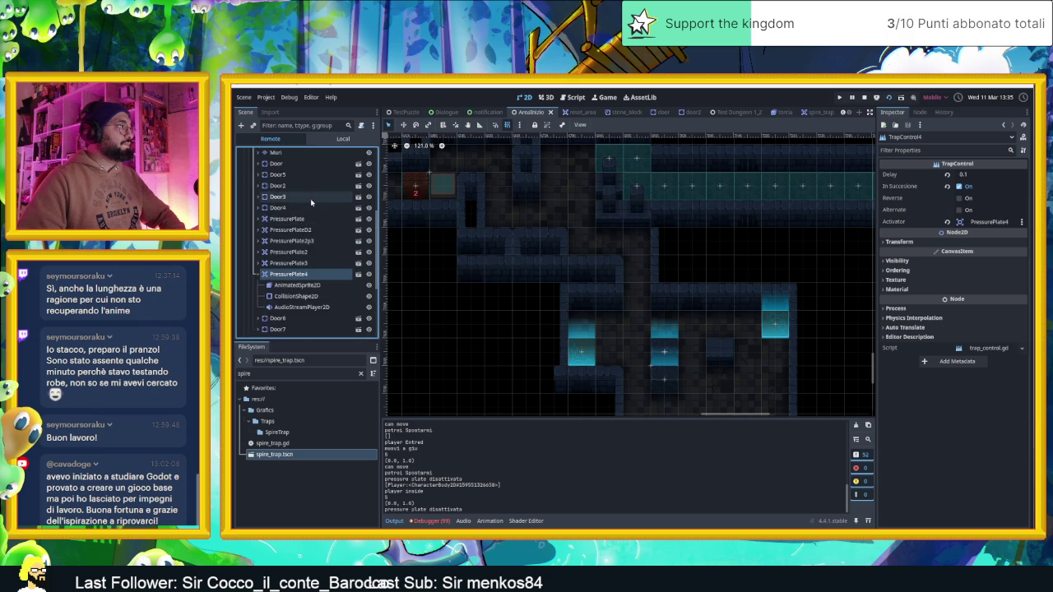
{"action": "left_click", "coordinate": [298, 125]}
{"action": "type", "text": "tra"}
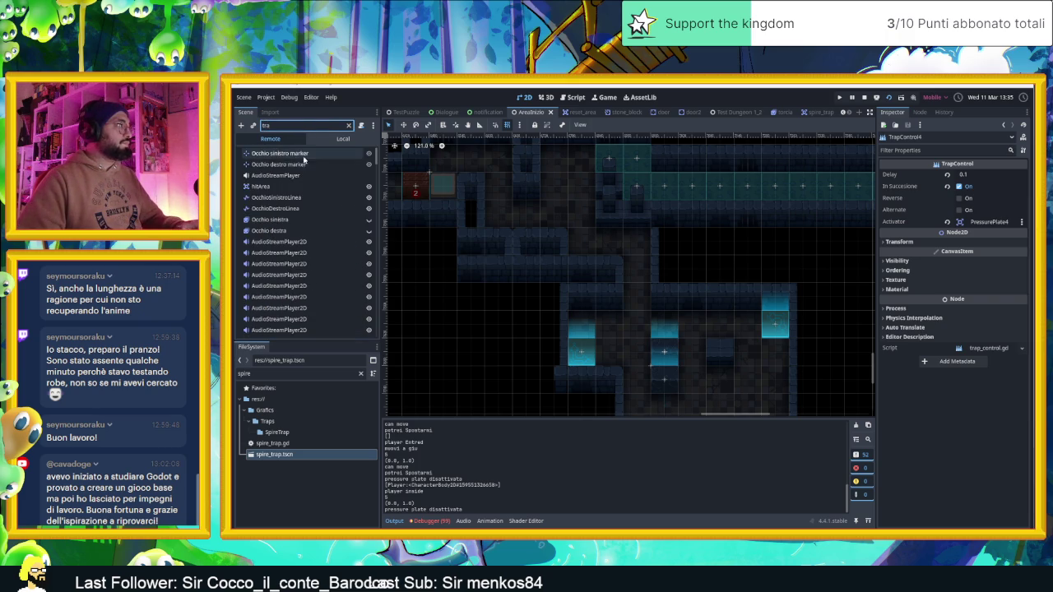
{"action": "type", "text": "p"}
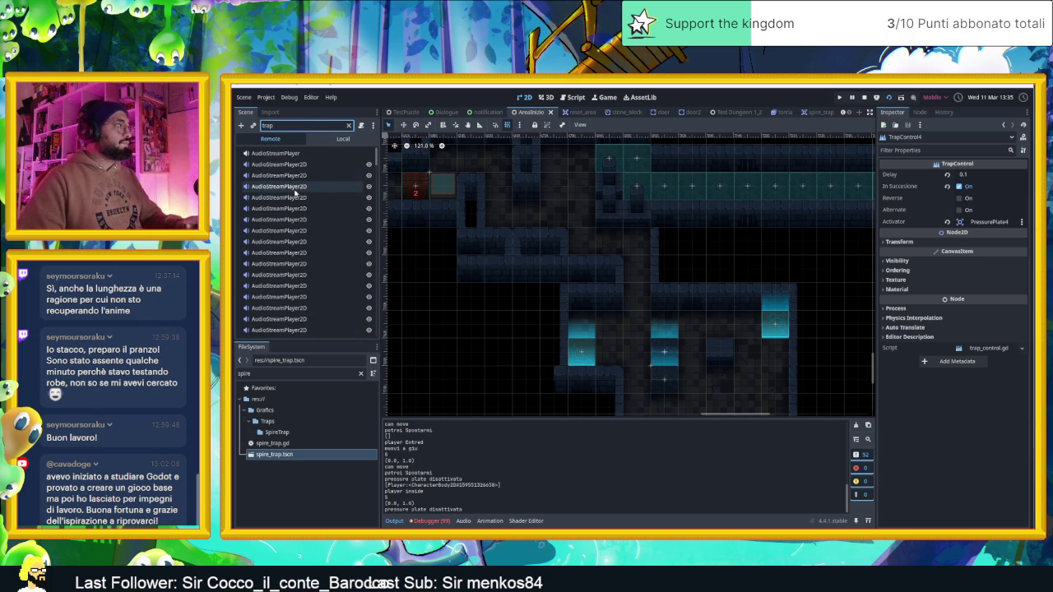
{"action": "type", "text": "c"}
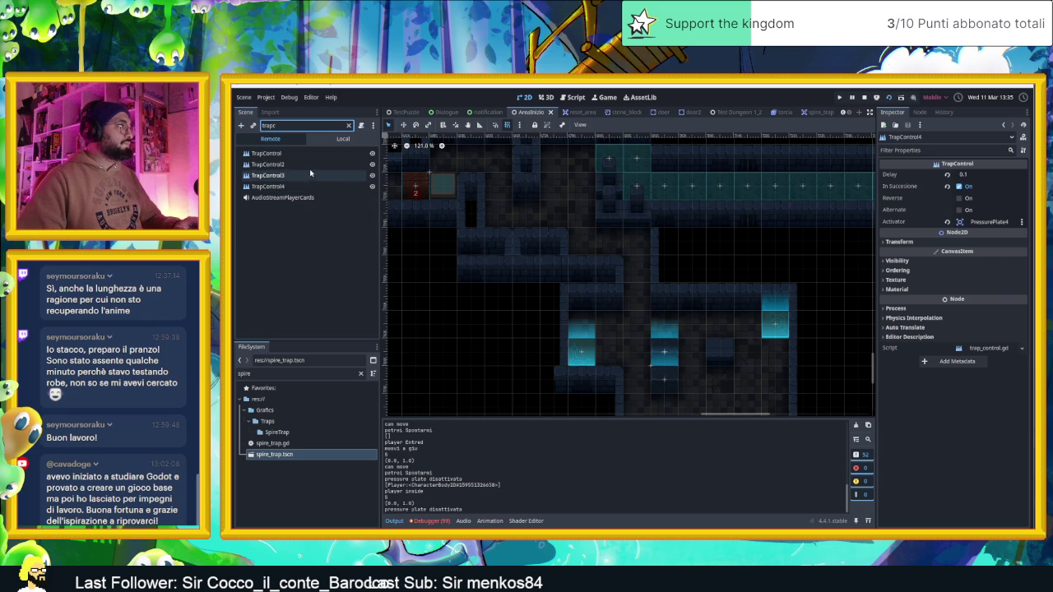
{"action": "left_click", "coordinate": [281, 188]}
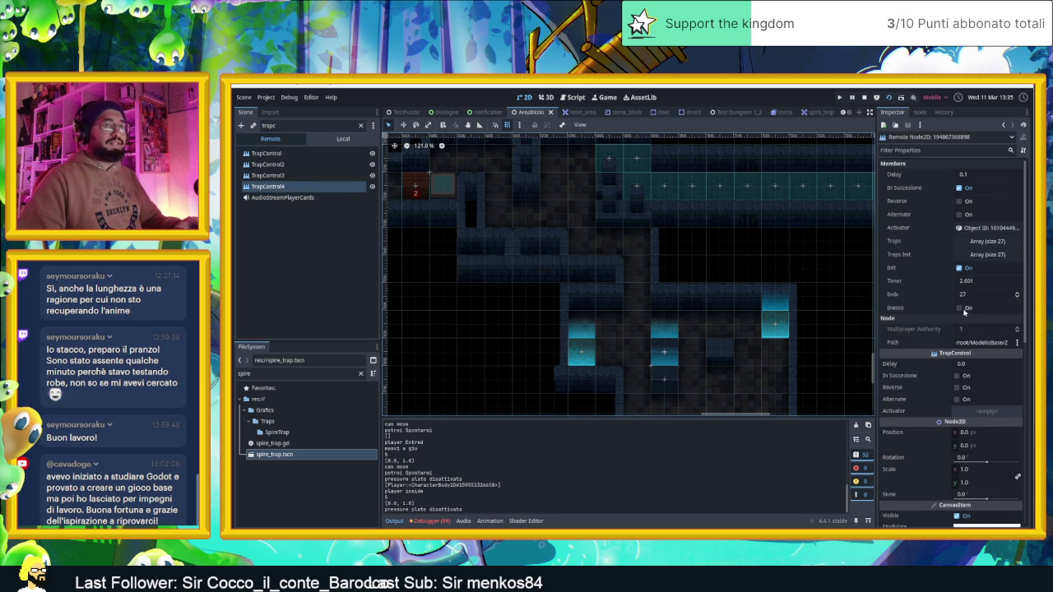
{"action": "mouse_move", "coordinate": [781, 274]}
{"action": "left_mouse_down"}
{"action": "mouse_move", "coordinate": [726, 266]}
{"action": "mouse_move", "coordinate": [672, 288]}
{"action": "left_mouse_up"}
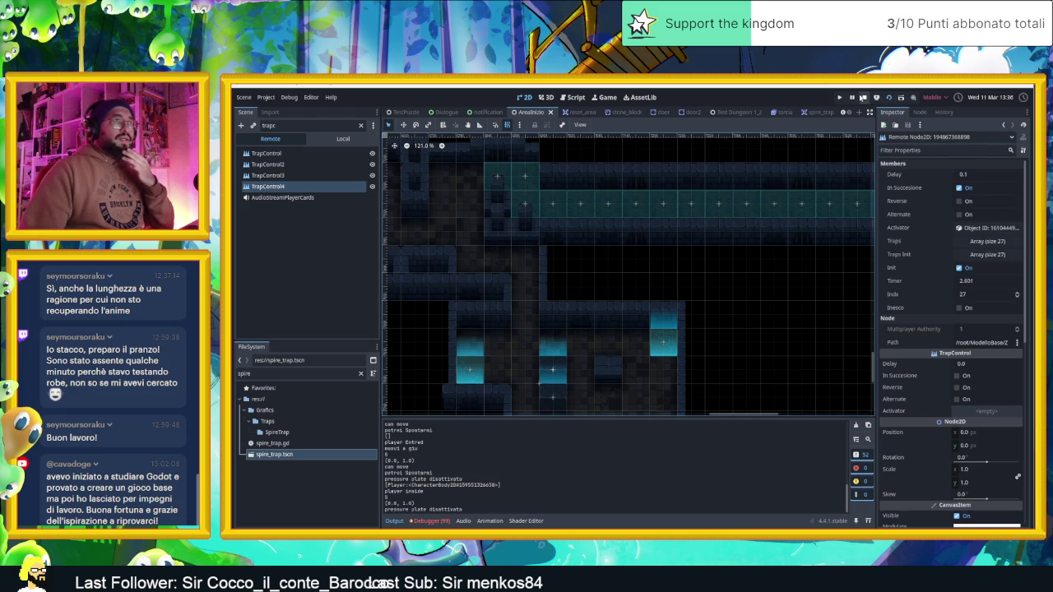
{"action": "left_click", "coordinate": [605, 97]}
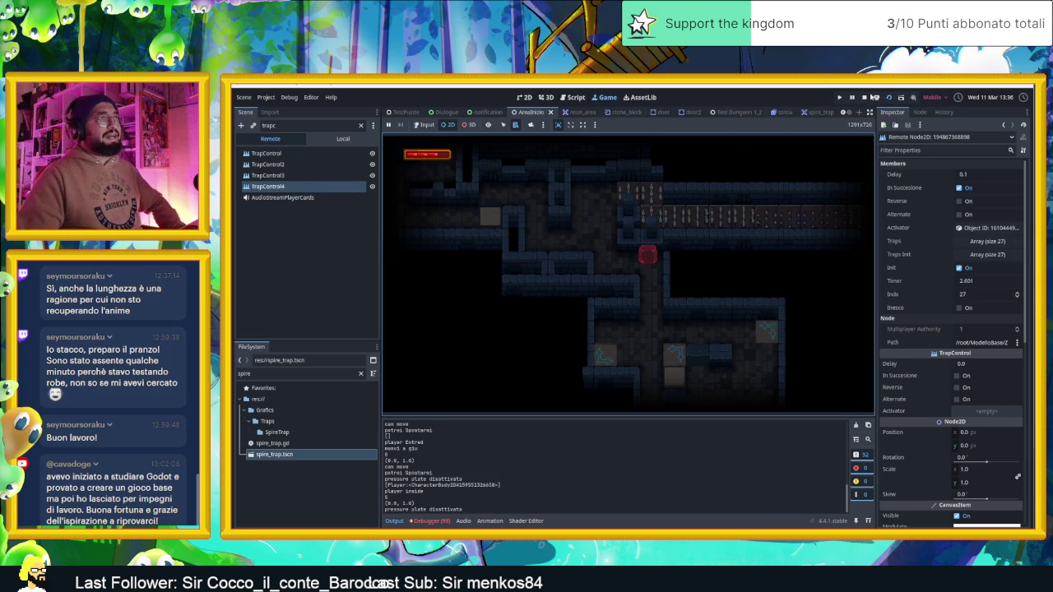
Stop the game, turn off 'Embed Game on Next Play', and return to 2D with TrapControl4 selected
{"action": "left_click", "coordinate": [865, 97]}
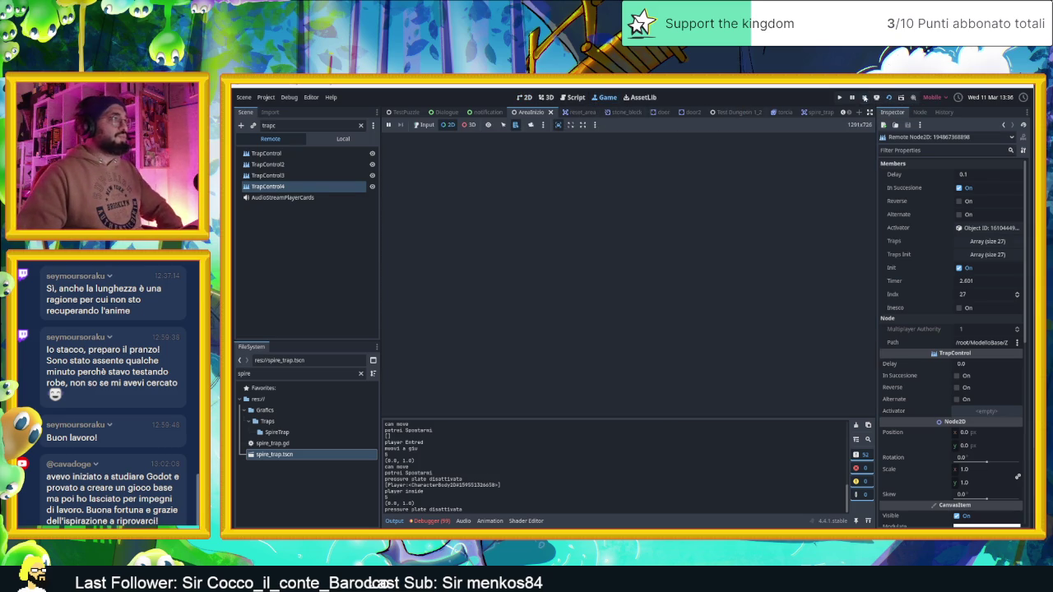
{"action": "left_click", "coordinate": [593, 125]}
{"action": "left_click", "coordinate": [626, 136]}
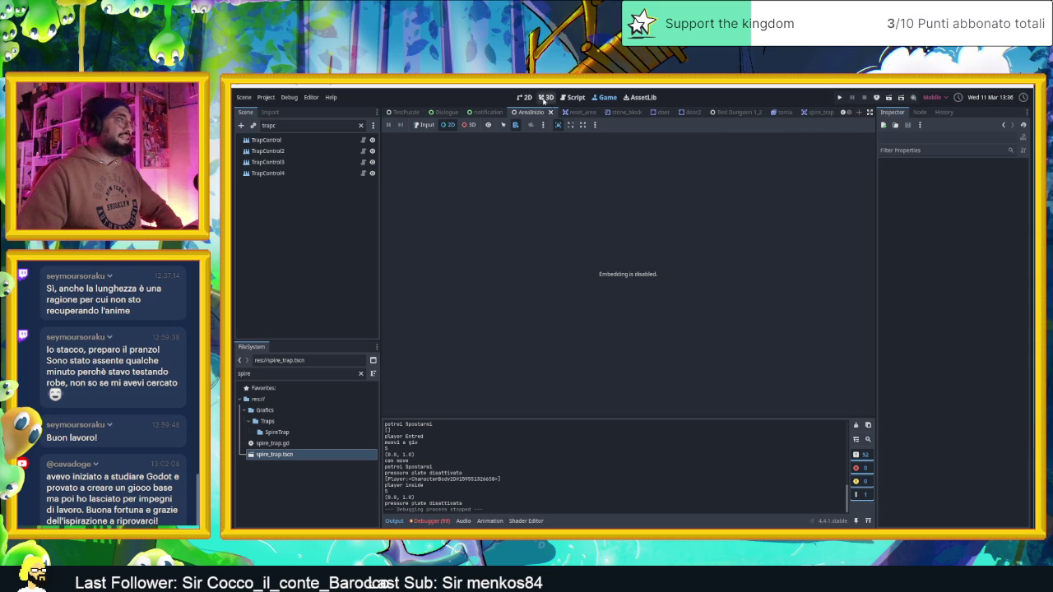
{"action": "left_click", "coordinate": [524, 97]}
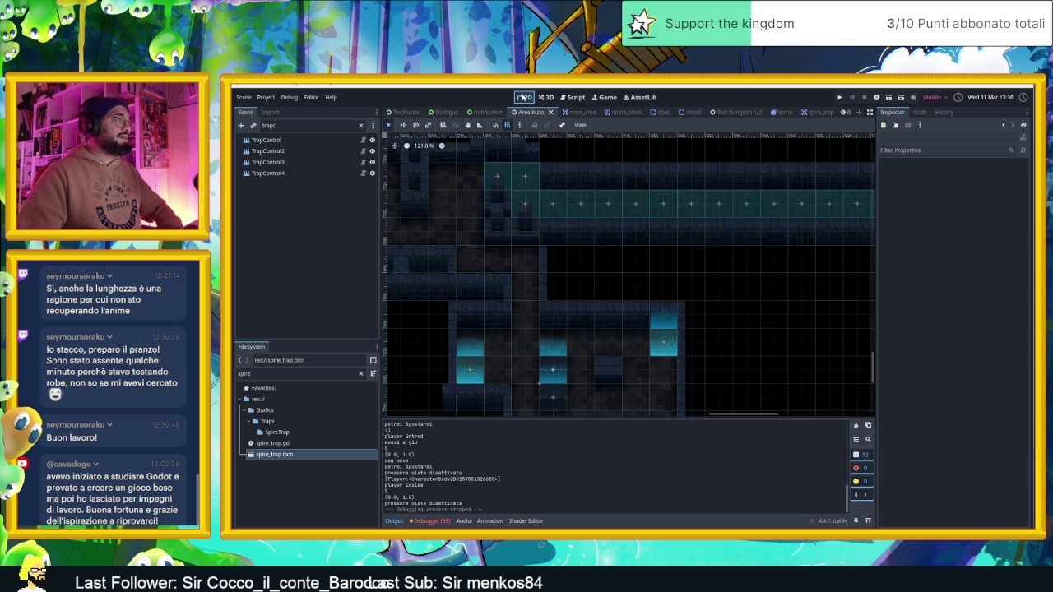
{"action": "left_click", "coordinate": [337, 174]}
Open trap_control.gd and read through its _ready and _process delay, in-sequence and alternate logic
{"action": "left_click", "coordinate": [363, 172]}
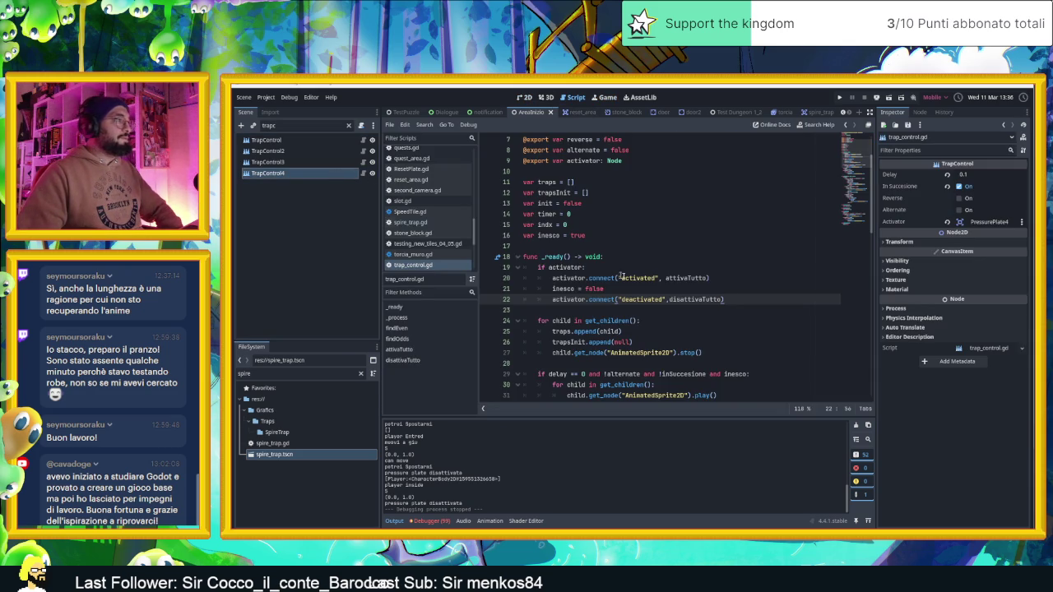
{"action": "scroll", "coordinate": [680, 313], "scroll_direction": "down", "scroll_amount": 2}
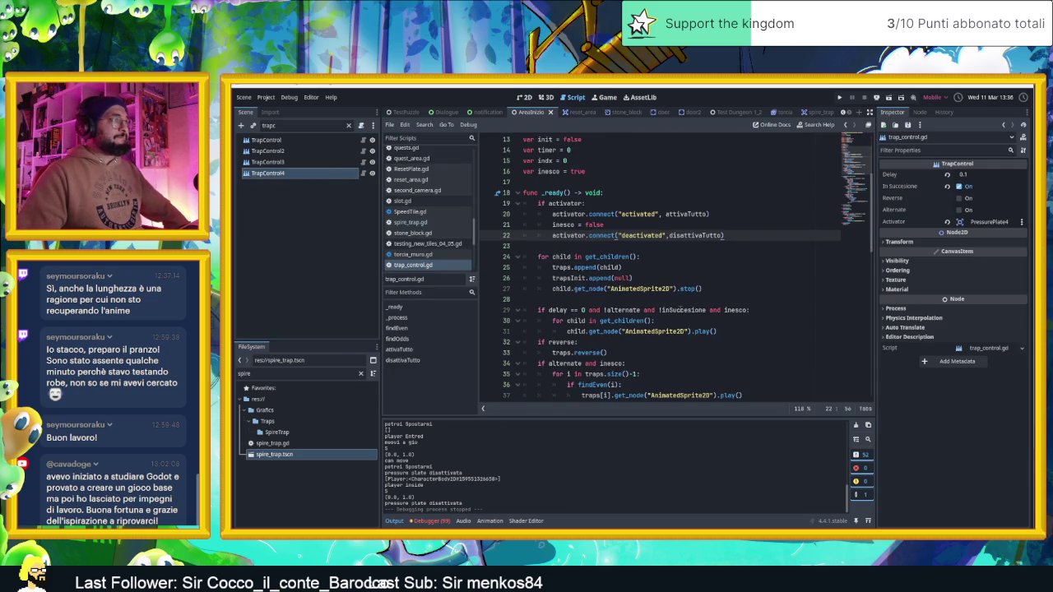
{"action": "scroll", "coordinate": [679, 306], "scroll_direction": "down", "scroll_amount": 4}
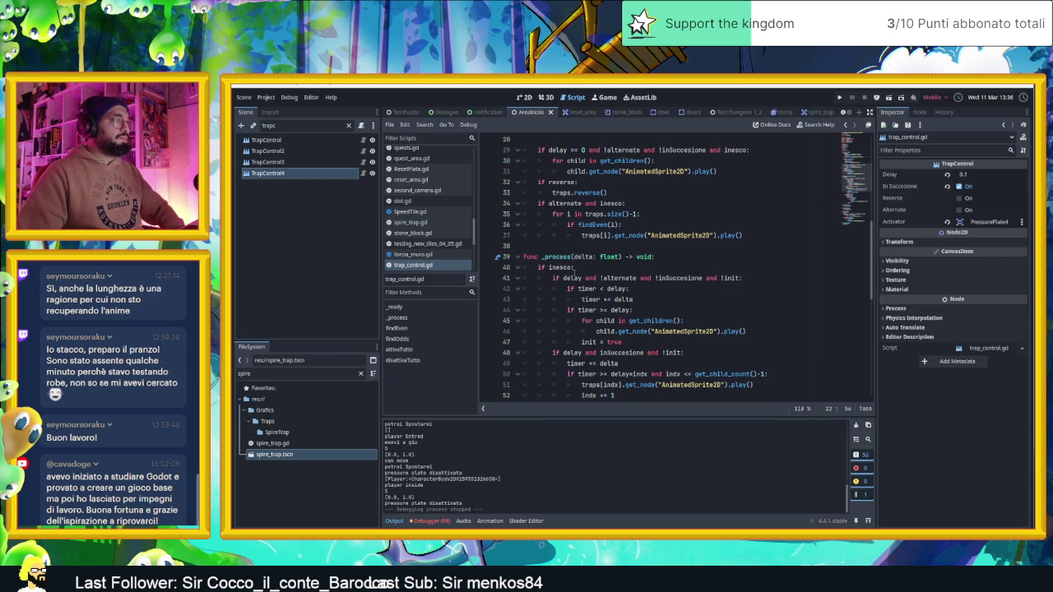
{"action": "scroll", "coordinate": [573, 268], "scroll_direction": "down", "scroll_amount": 3}
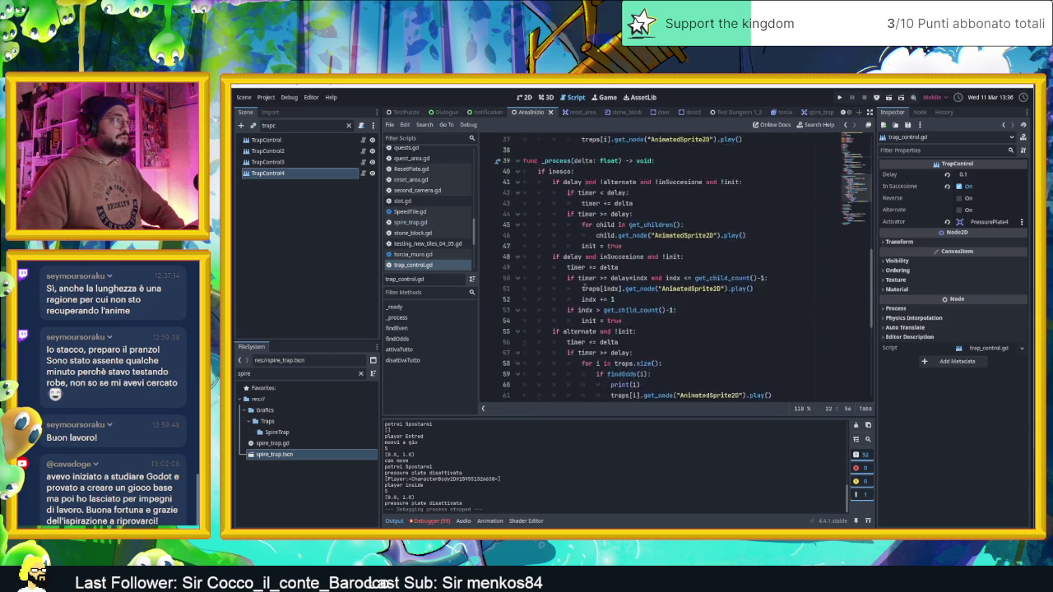
{"action": "scroll", "coordinate": [581, 277], "scroll_direction": "up", "scroll_amount": 3}
{"action": "scroll", "coordinate": [560, 268], "scroll_direction": "down", "scroll_amount": 4}
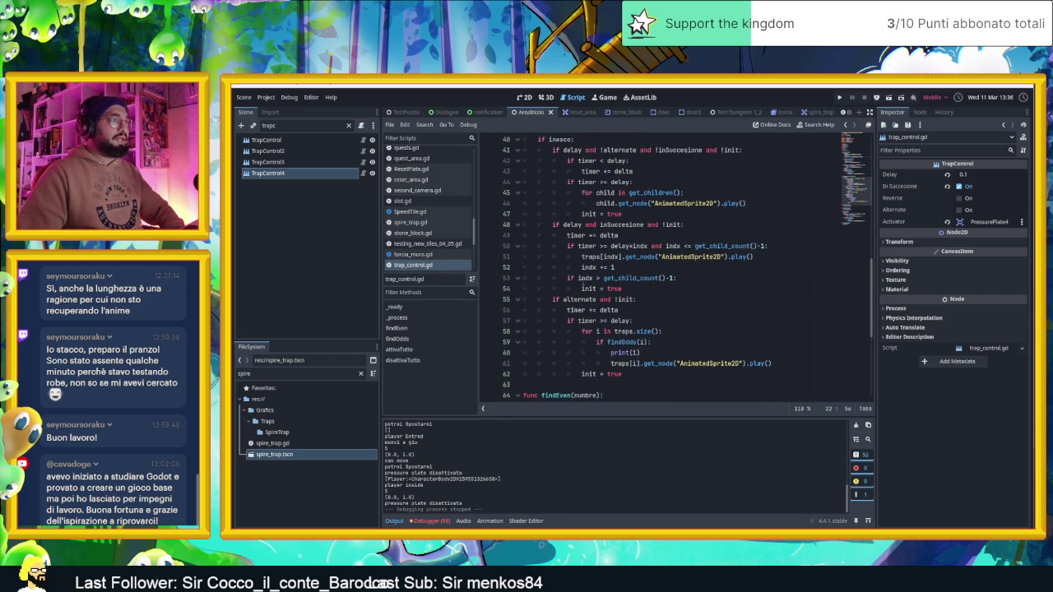
{"action": "scroll", "coordinate": [607, 289], "scroll_direction": "up", "scroll_amount": 1}
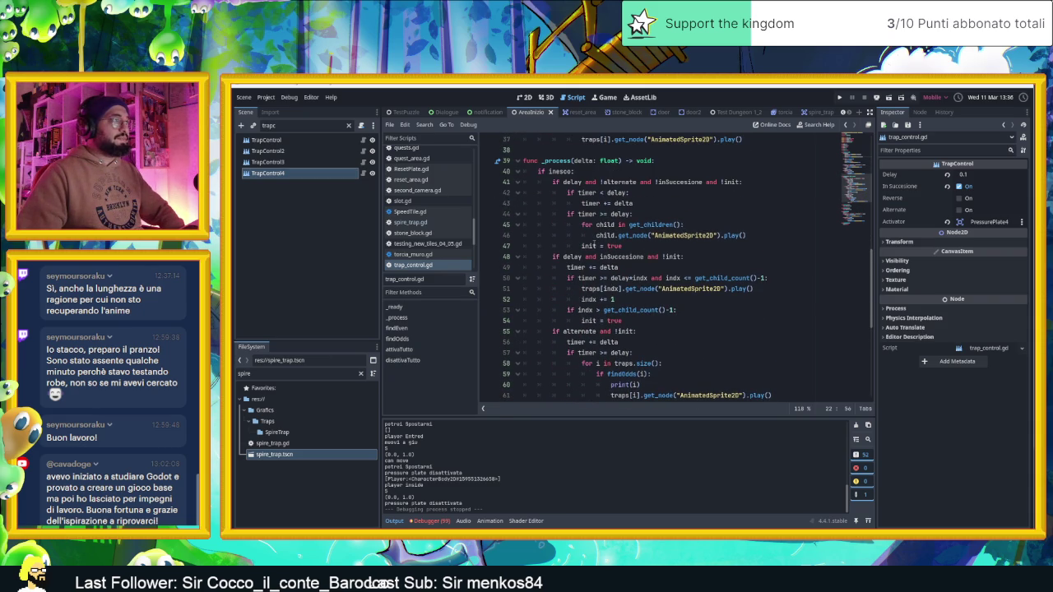
{"action": "scroll", "coordinate": [623, 250], "scroll_direction": "down", "scroll_amount": 3}
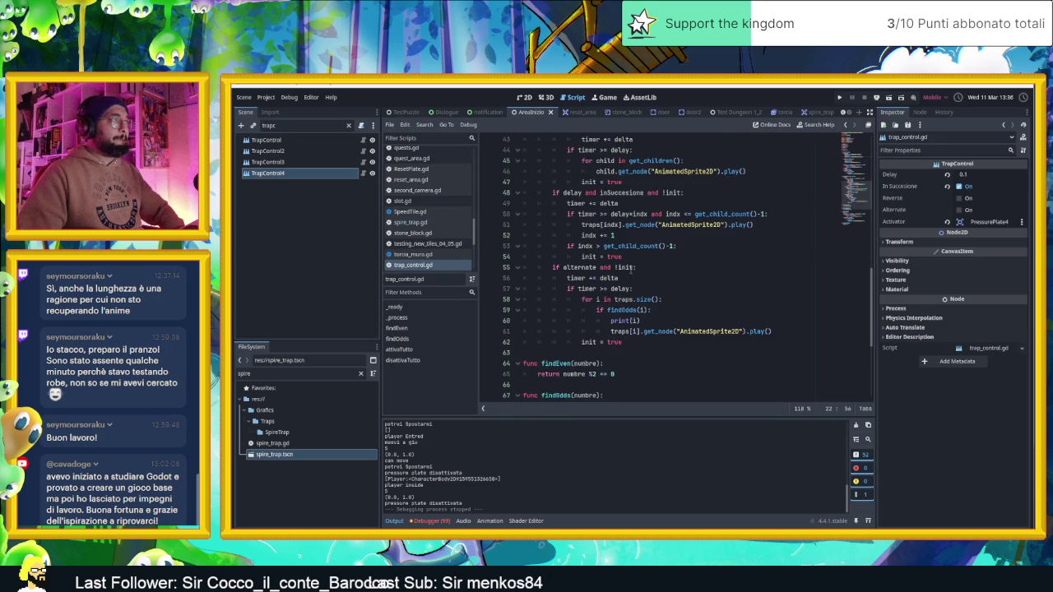
{"action": "scroll", "coordinate": [625, 263], "scroll_direction": "up", "scroll_amount": 3}
{"action": "mouse_move", "coordinate": [630, 283]}
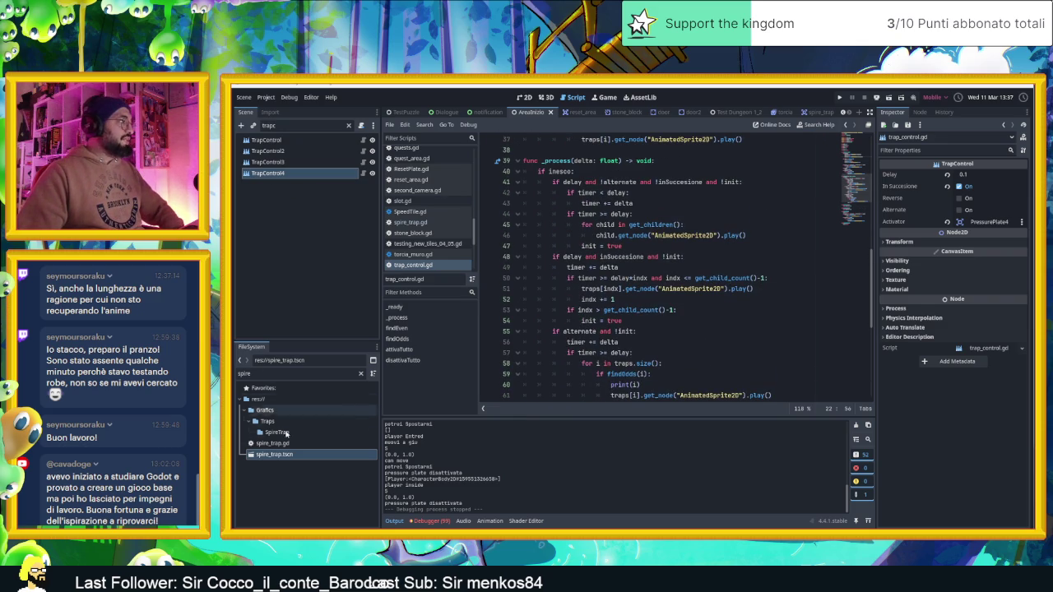
{"action": "double_click", "coordinate": [280, 456]}
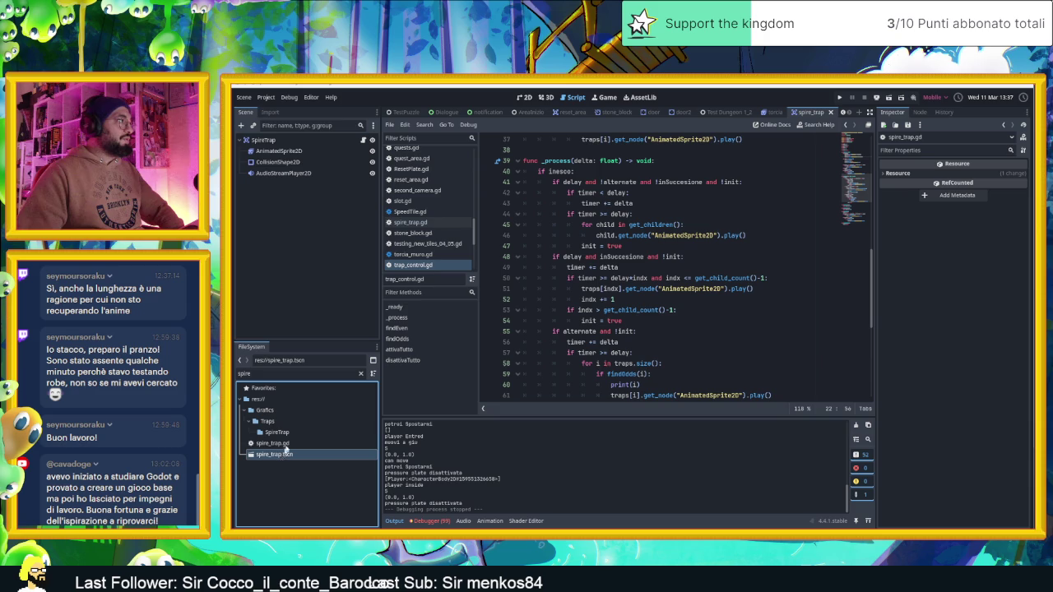
{"action": "left_click", "coordinate": [363, 140]}
{"action": "scroll", "coordinate": [675, 321], "scroll_direction": "up", "scroll_amount": 5}
{"action": "scroll", "coordinate": [675, 321], "scroll_direction": "down", "scroll_amount": 3}
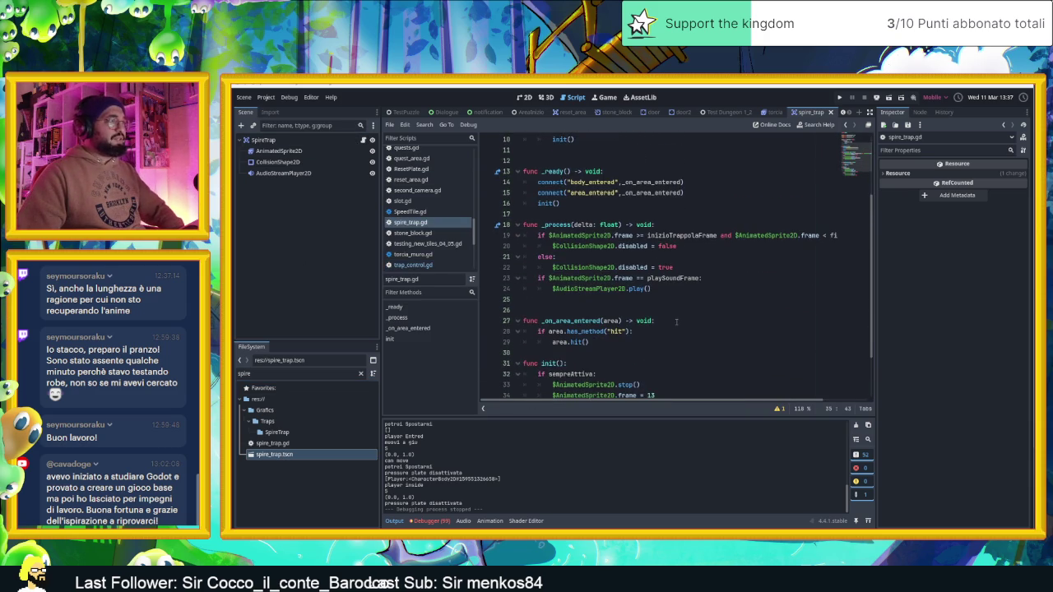
{"action": "scroll", "coordinate": [675, 321], "scroll_direction": "down", "scroll_amount": 3}
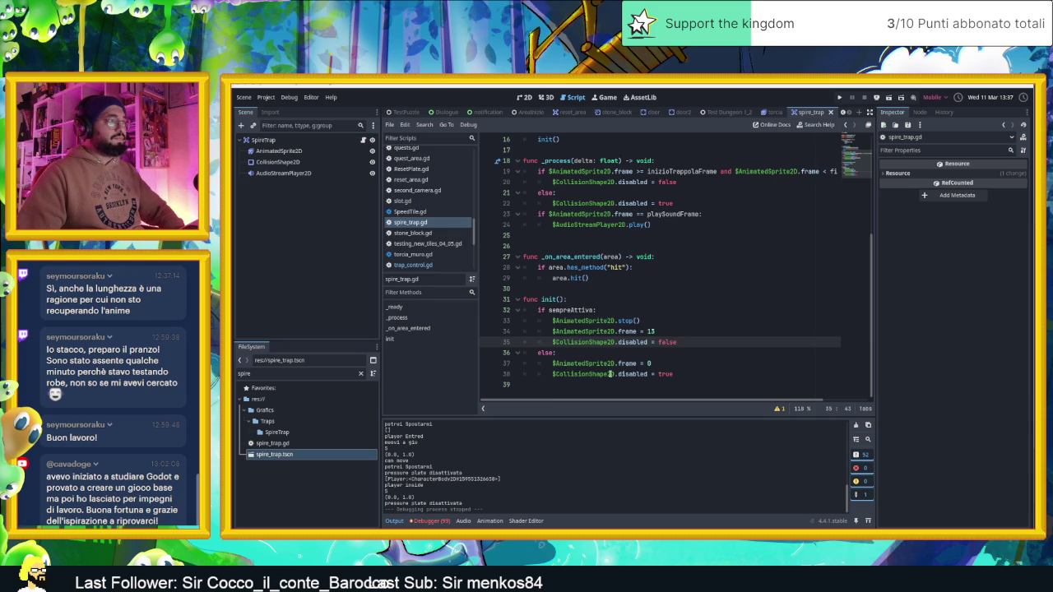
{"action": "scroll", "coordinate": [614, 330], "scroll_direction": "up", "scroll_amount": 5}
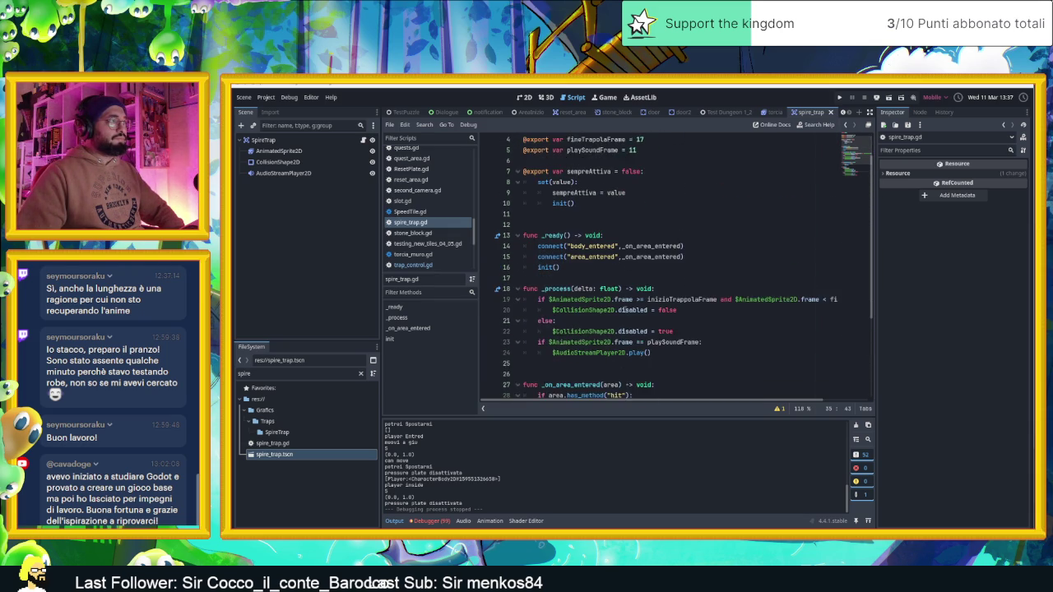
{"action": "scroll", "coordinate": [625, 310], "scroll_direction": "down", "scroll_amount": 1}
{"action": "scroll", "coordinate": [625, 228], "scroll_direction": "down", "scroll_amount": 1}
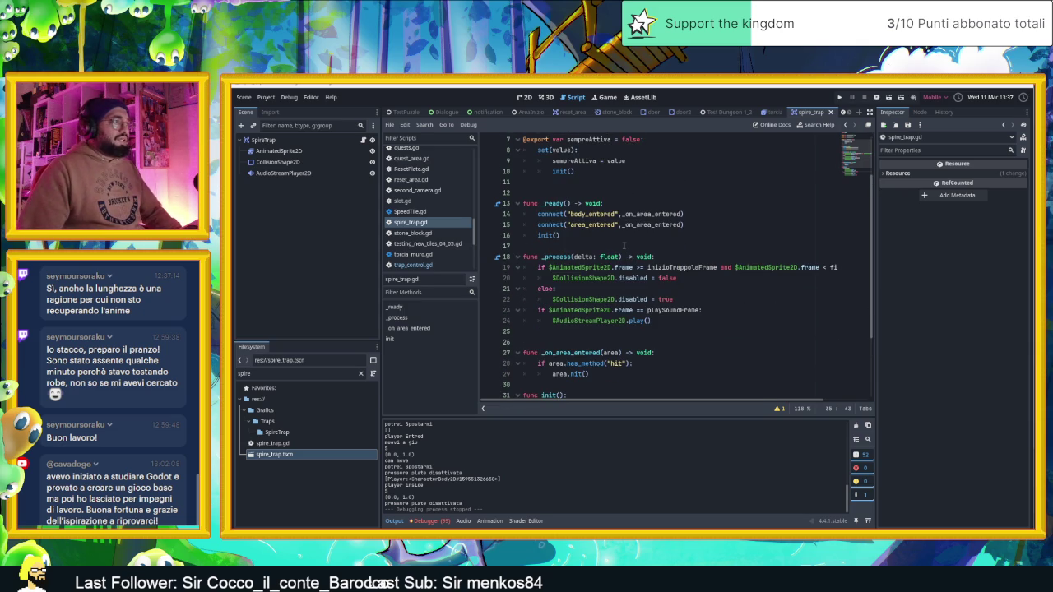
{"action": "scroll", "coordinate": [620, 255], "scroll_direction": "down", "scroll_amount": 1}
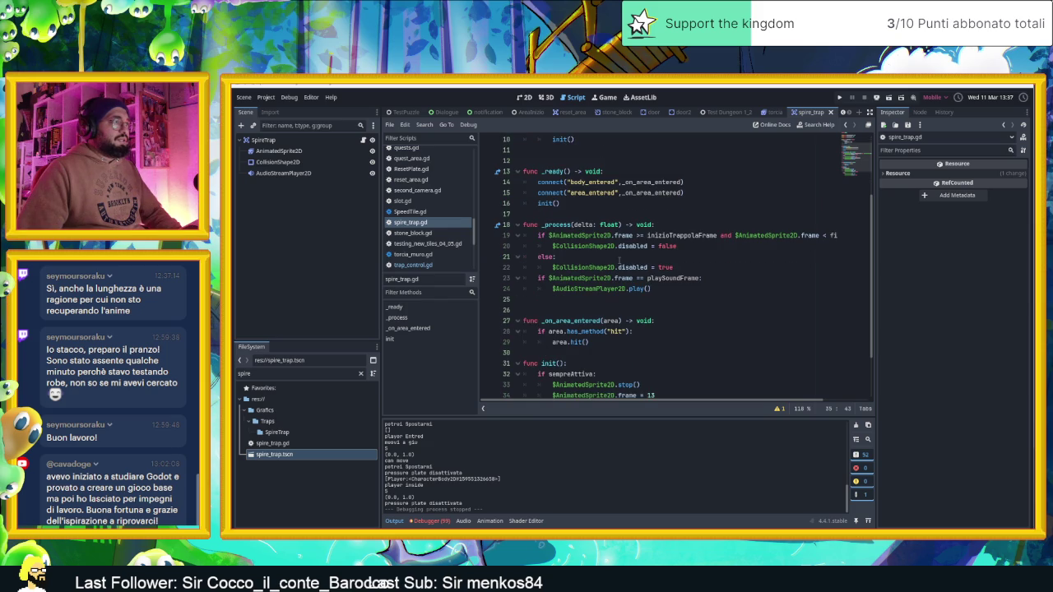
{"action": "scroll", "coordinate": [621, 262], "scroll_direction": "down", "scroll_amount": 2}
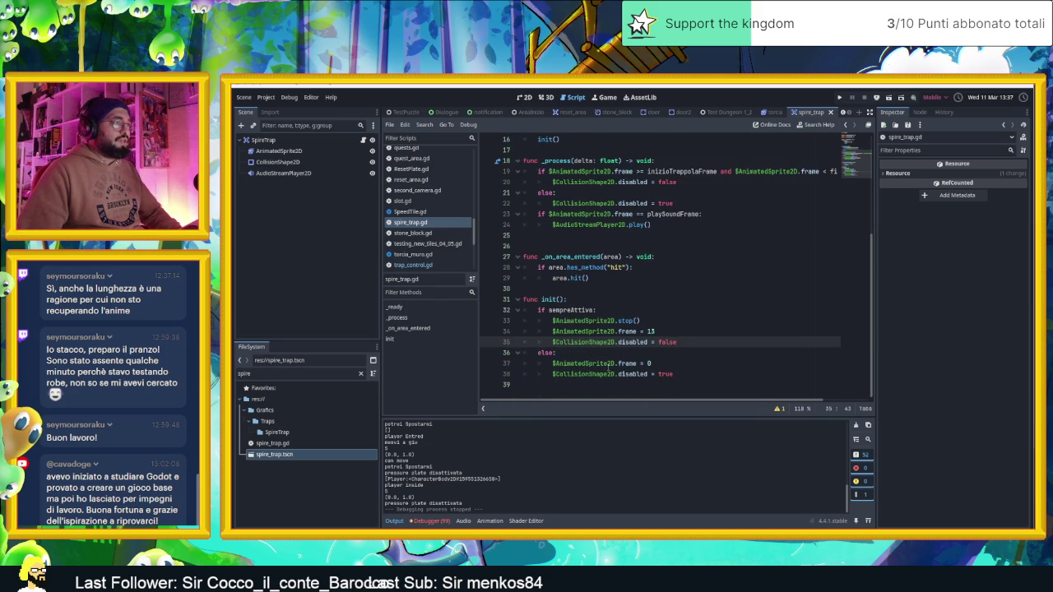
{"action": "mouse_move", "coordinate": [626, 365]}
{"action": "scroll", "coordinate": [629, 363], "scroll_direction": "up", "scroll_amount": 2}
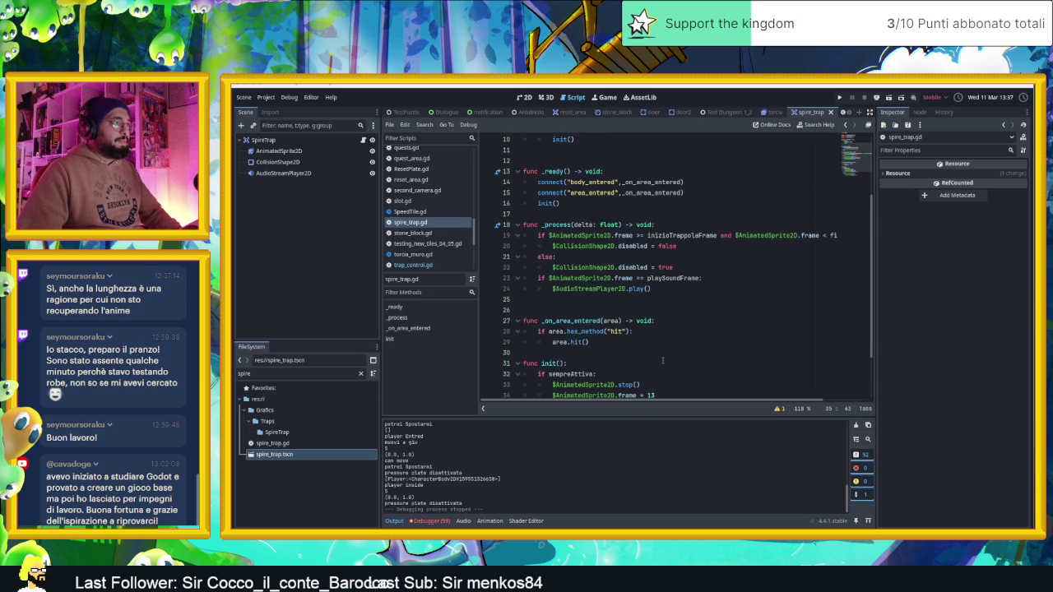
{"action": "scroll", "coordinate": [662, 361], "scroll_direction": "down", "scroll_amount": 2}
{"action": "scroll", "coordinate": [666, 356], "scroll_direction": "up", "scroll_amount": 4}
{"action": "scroll", "coordinate": [670, 353], "scroll_direction": "down", "scroll_amount": 4}
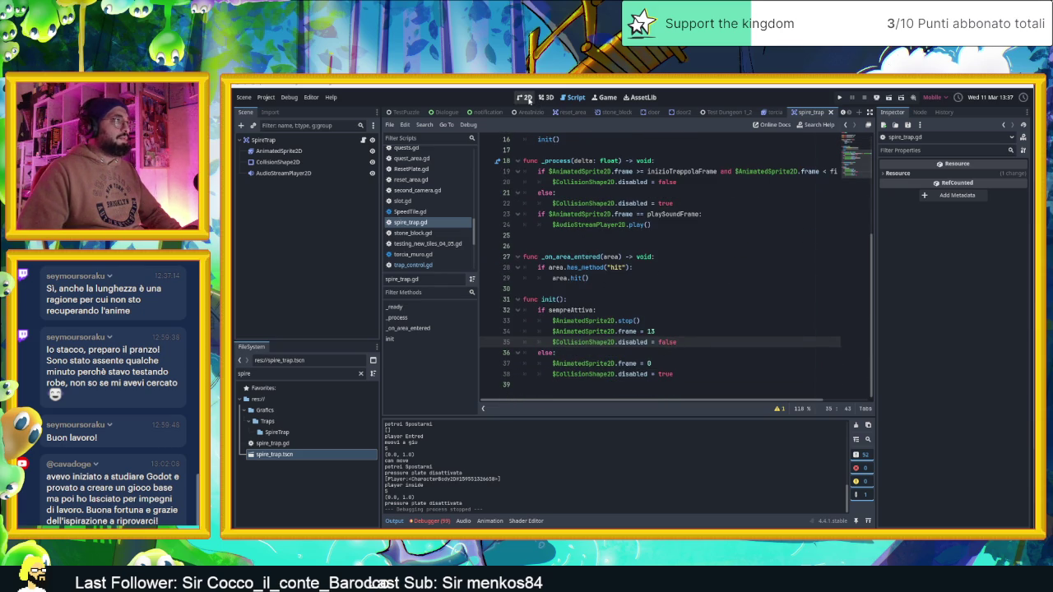
{"action": "left_click", "coordinate": [524, 97]}
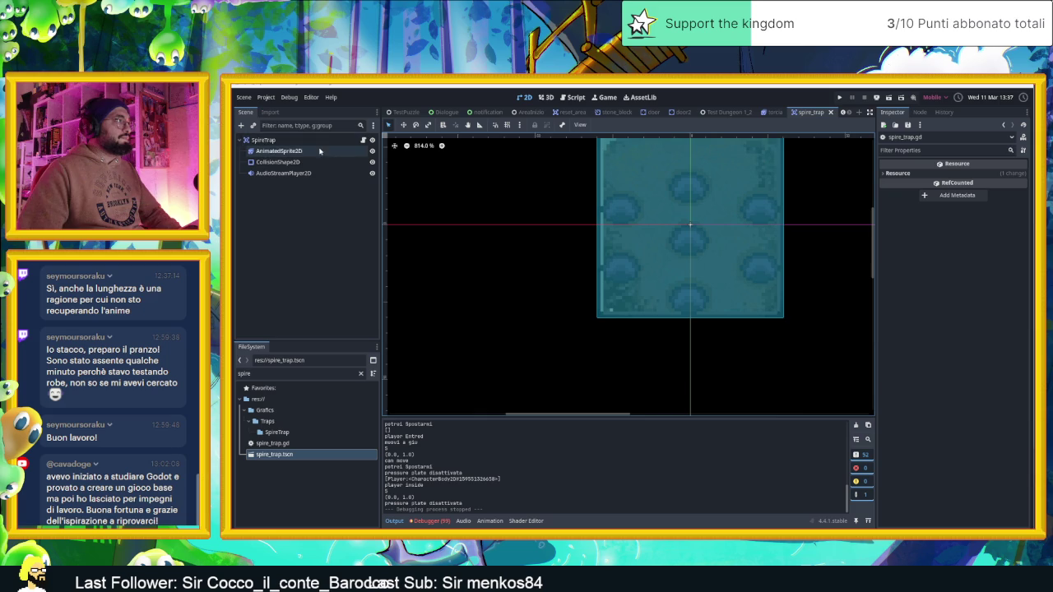
{"action": "left_click", "coordinate": [362, 140]}
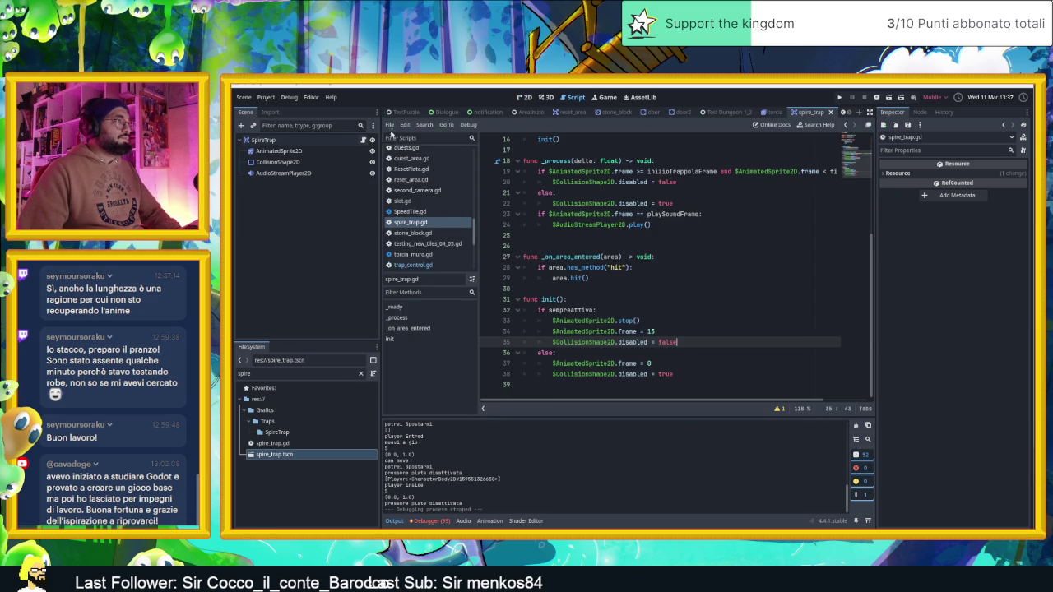
{"action": "left_click", "coordinate": [720, 112]}
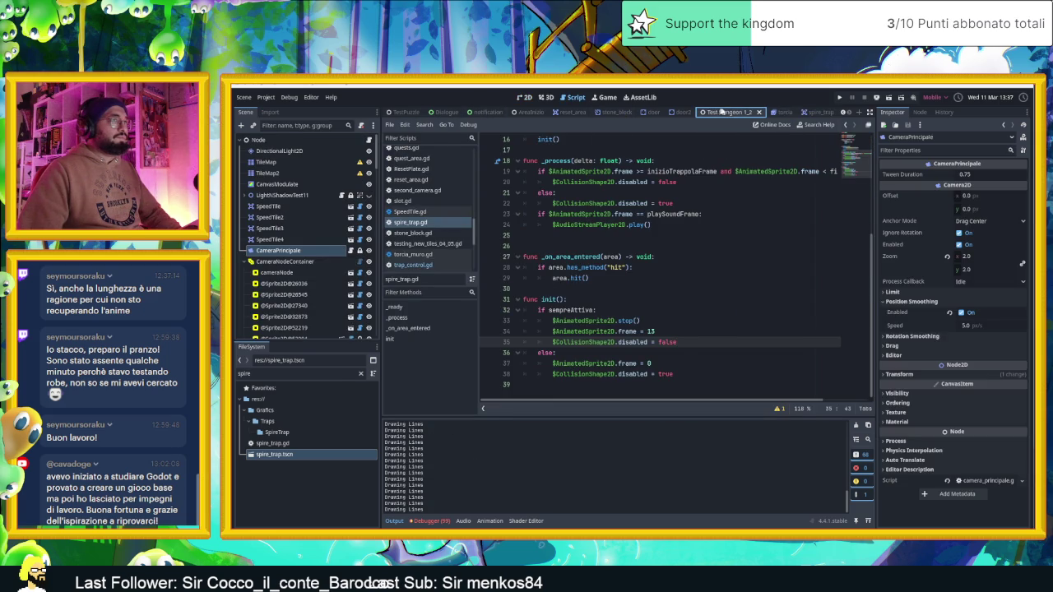
{"action": "left_click", "coordinate": [811, 111]}
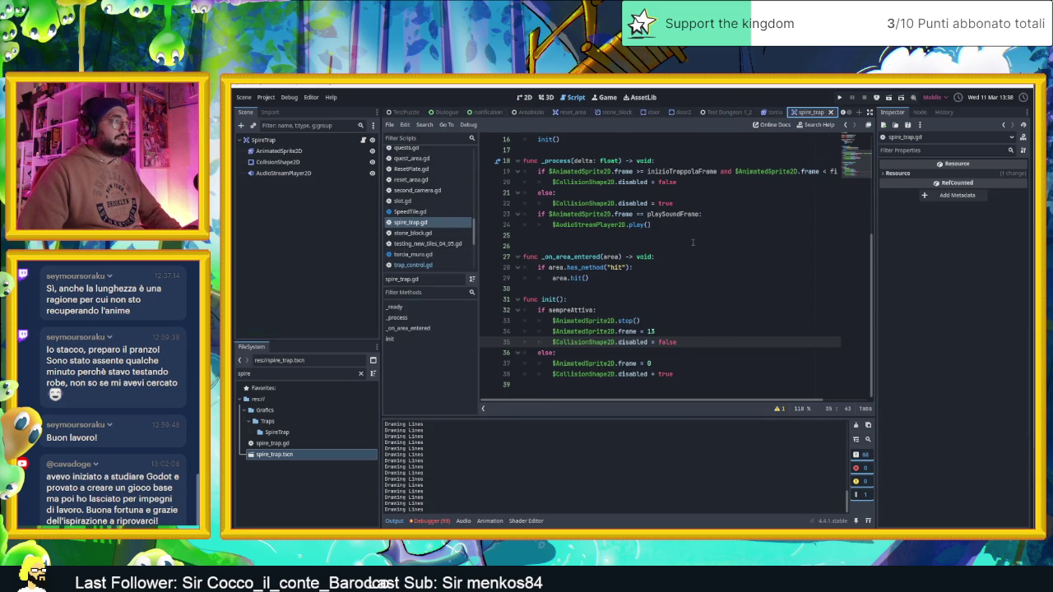
{"action": "scroll", "coordinate": [692, 242], "scroll_direction": "up", "scroll_amount": 2}
{"action": "scroll", "coordinate": [692, 243], "scroll_direction": "down", "scroll_amount": 2}
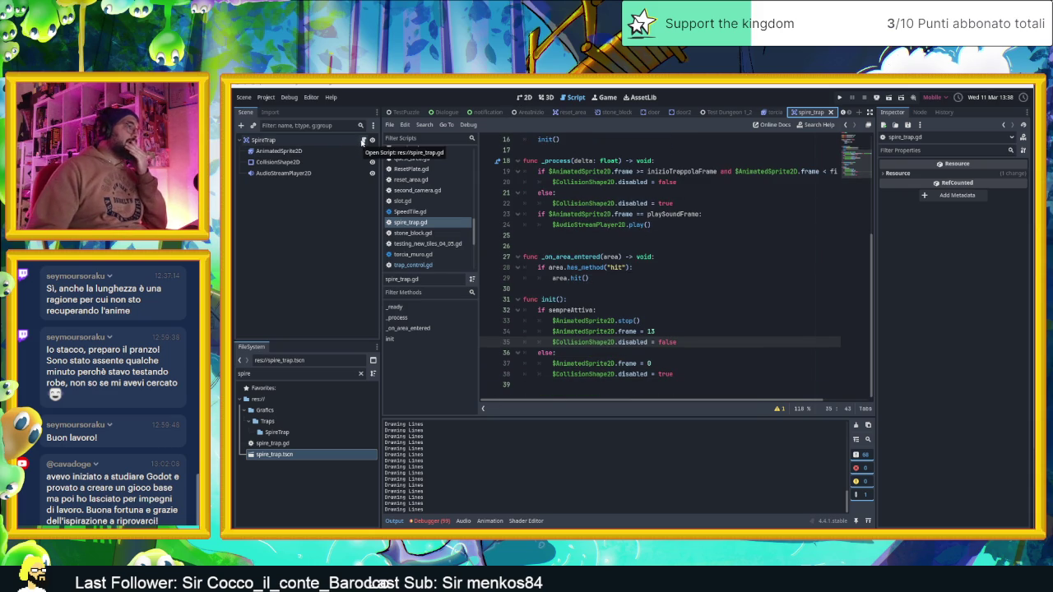
{"action": "scroll", "coordinate": [744, 331], "scroll_direction": "up", "scroll_amount": 5}
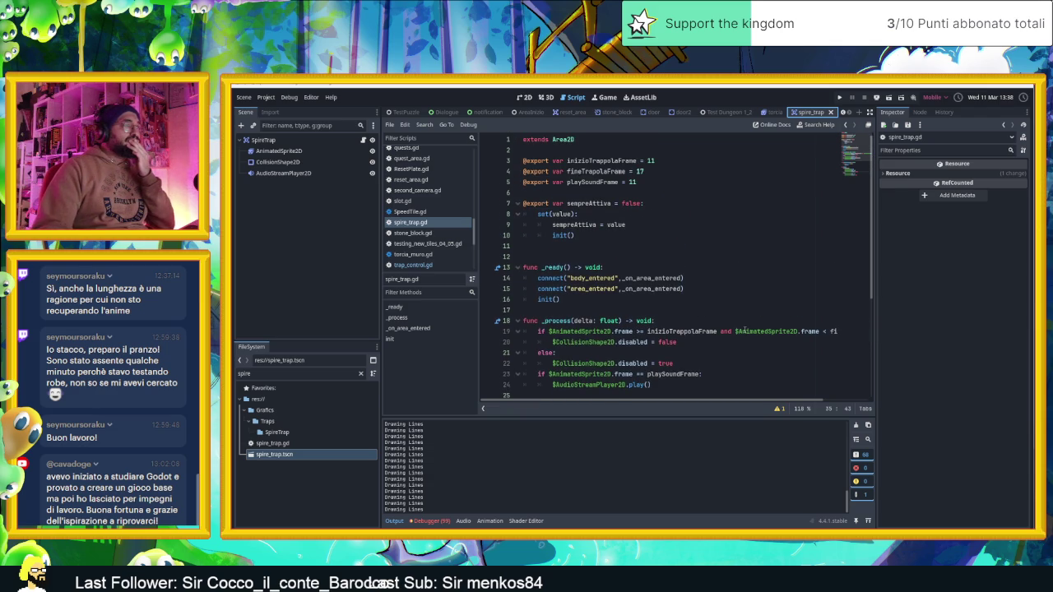
{"action": "scroll", "coordinate": [745, 330], "scroll_direction": "down", "scroll_amount": 1}
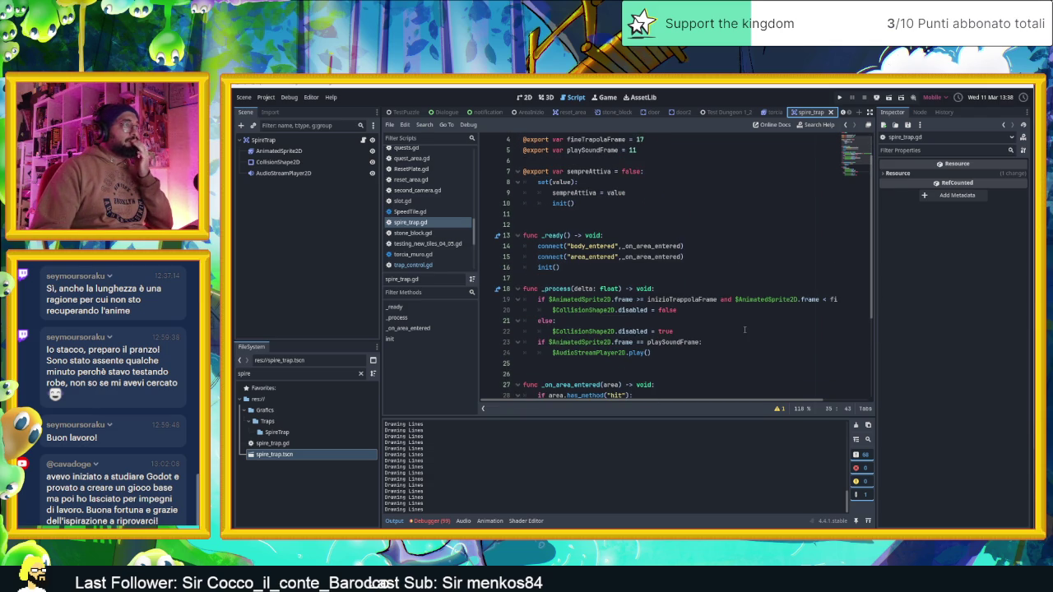
{"action": "scroll", "coordinate": [745, 330], "scroll_direction": "down", "scroll_amount": 4}
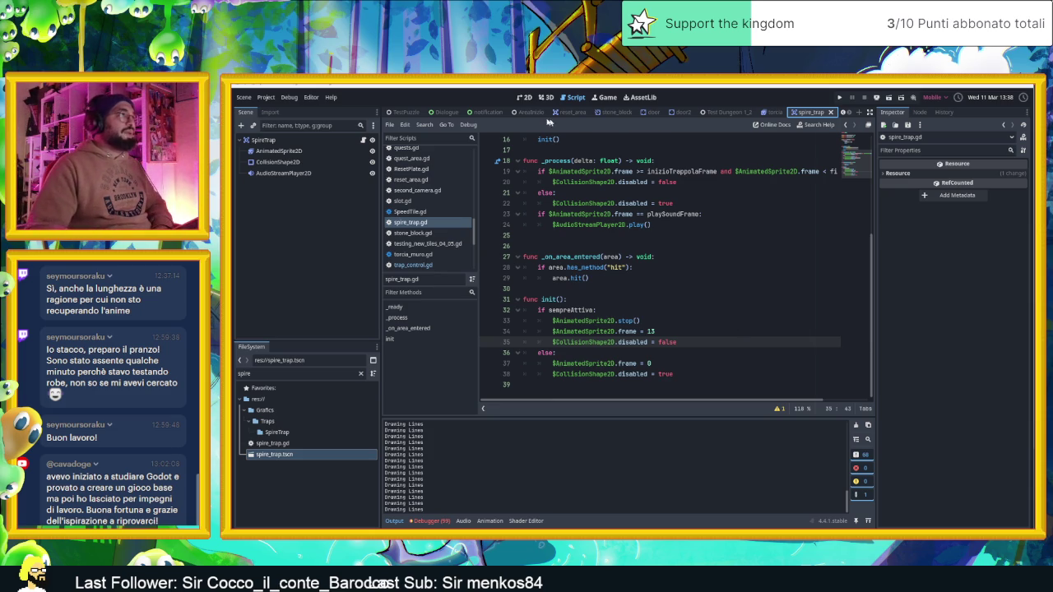
{"action": "left_click", "coordinate": [525, 113]}
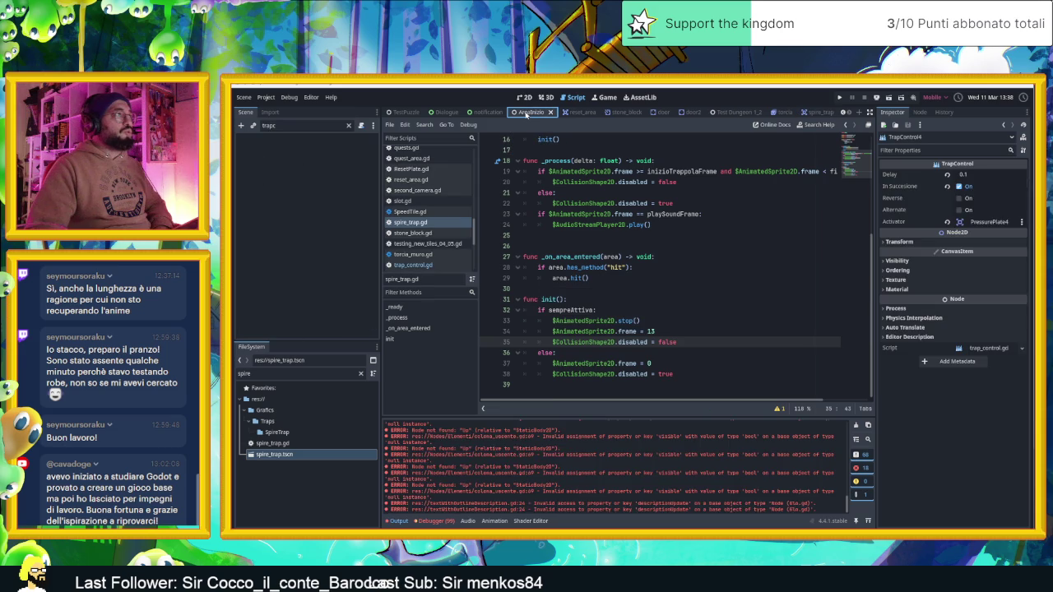
Show the AreaInizio level in 2D, clear the node filter, and open TrapControl4's trap_control.gd
{"action": "left_click", "coordinate": [524, 97]}
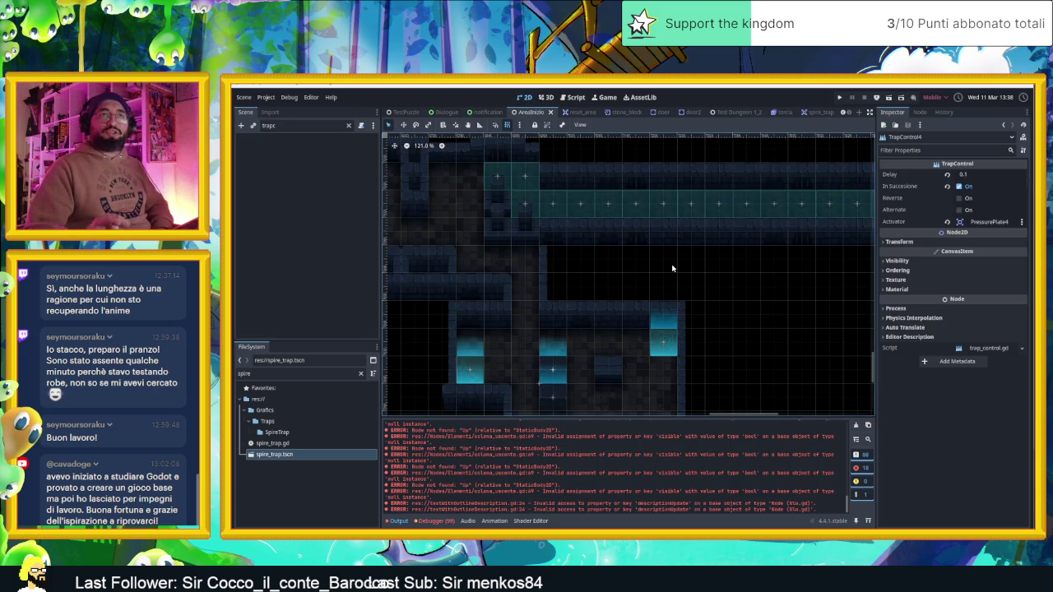
{"action": "left_click", "coordinate": [348, 125]}
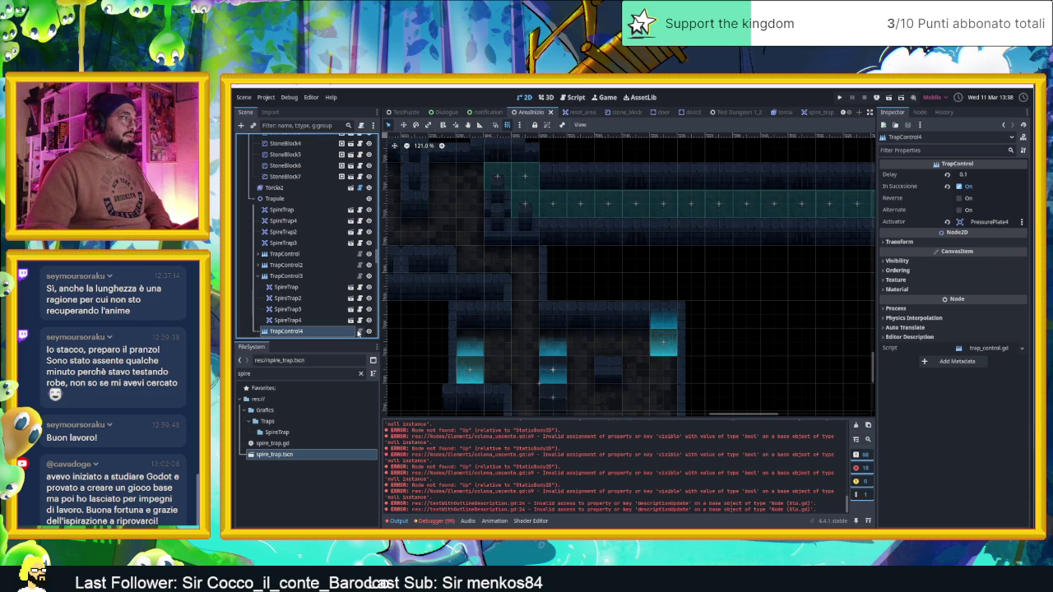
{"action": "left_click", "coordinate": [361, 331]}
{"action": "scroll", "coordinate": [710, 310], "scroll_direction": "up", "scroll_amount": 1}
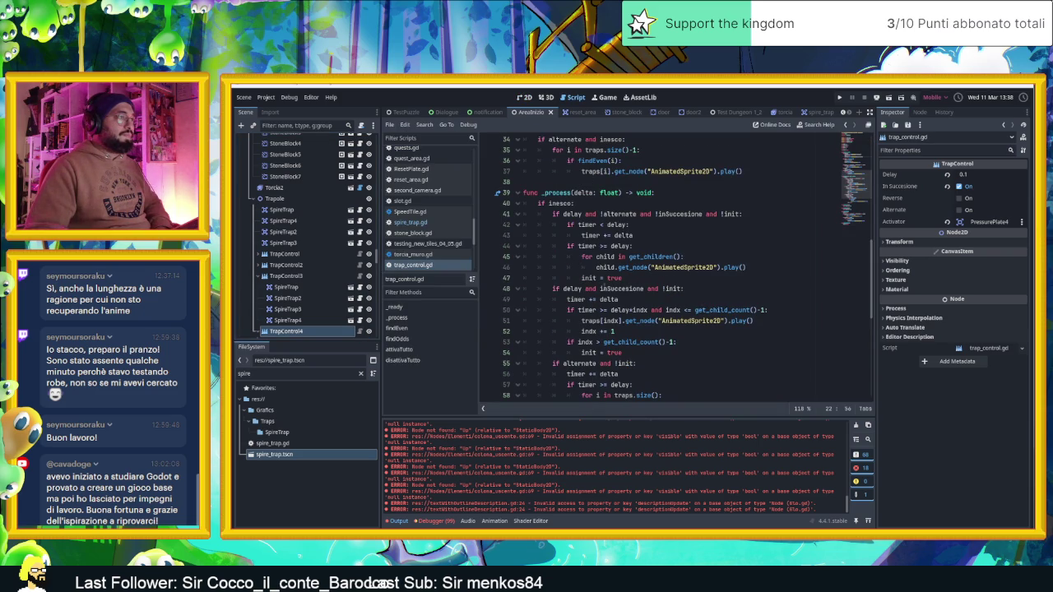
Add a 'for child in get_children():' loop at the end of disattivaTutto
{"action": "scroll", "coordinate": [612, 310], "scroll_direction": "down", "scroll_amount": 3}
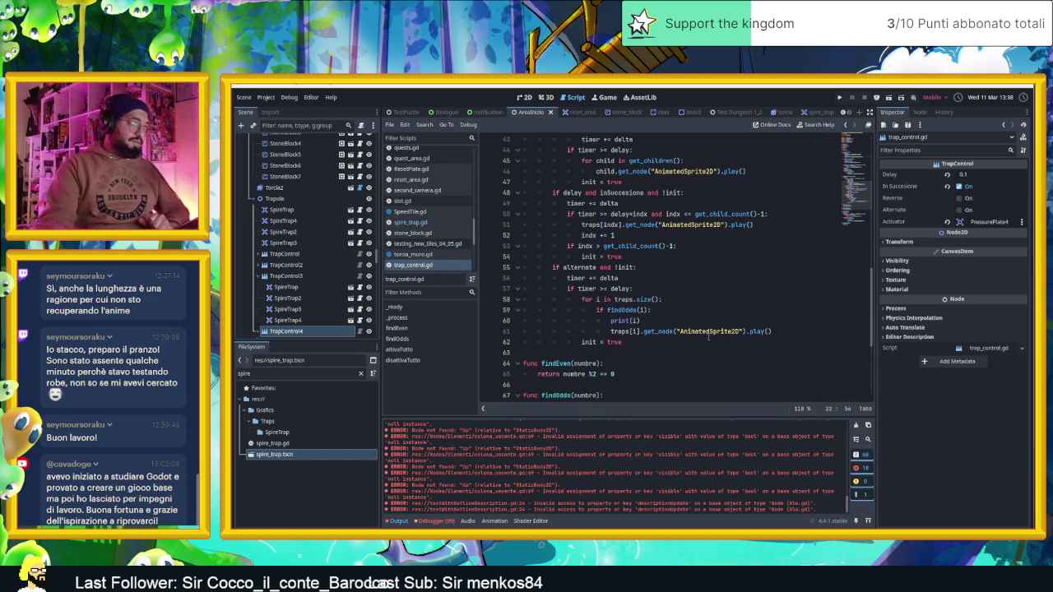
{"action": "scroll", "coordinate": [706, 332], "scroll_direction": "down", "scroll_amount": 5}
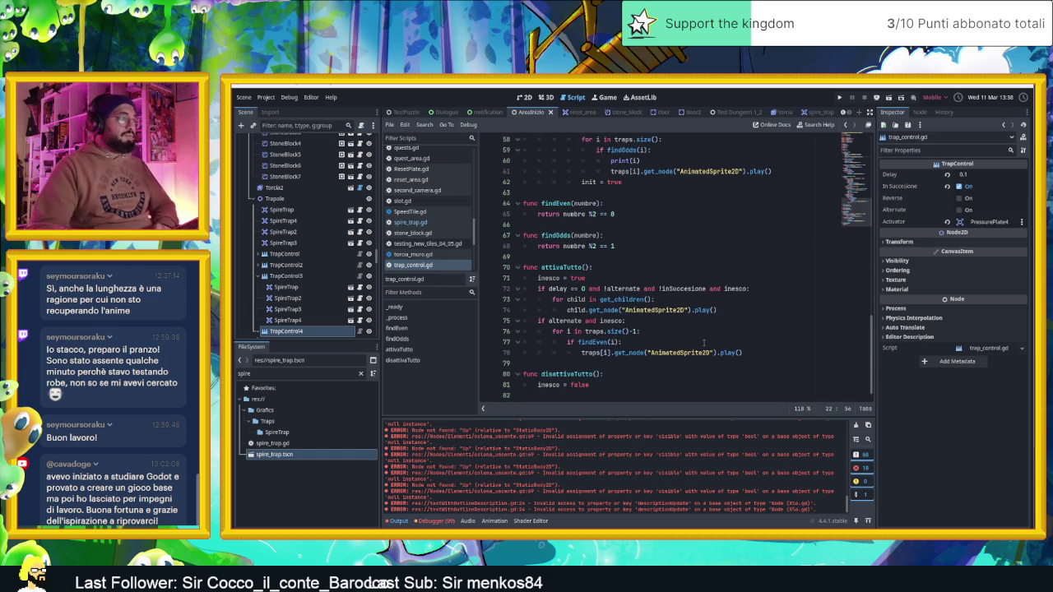
{"action": "scroll", "coordinate": [703, 343], "scroll_direction": "down", "scroll_amount": 1}
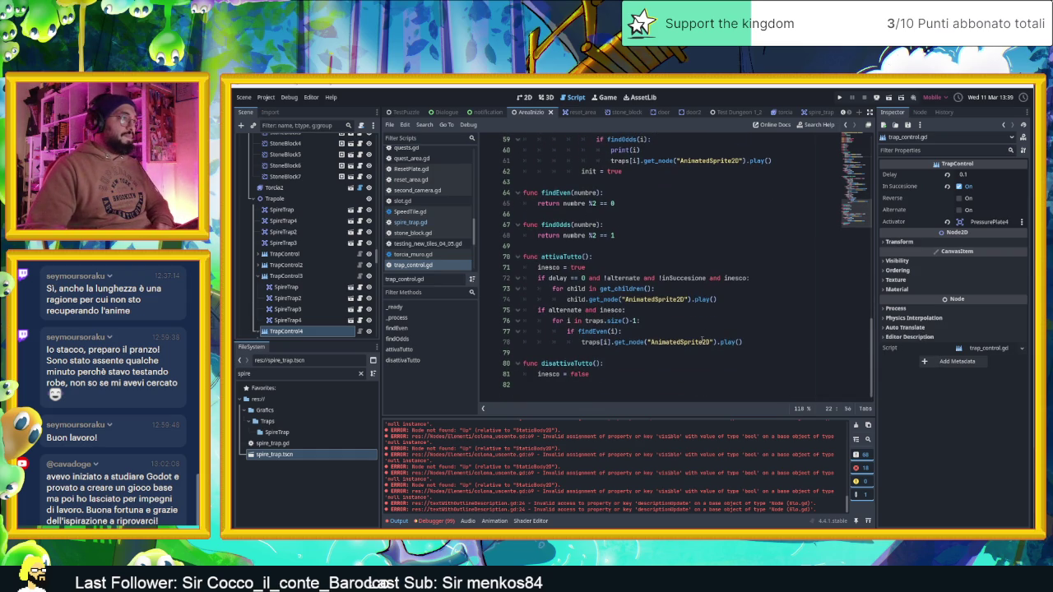
{"action": "left_click", "coordinate": [631, 374]}
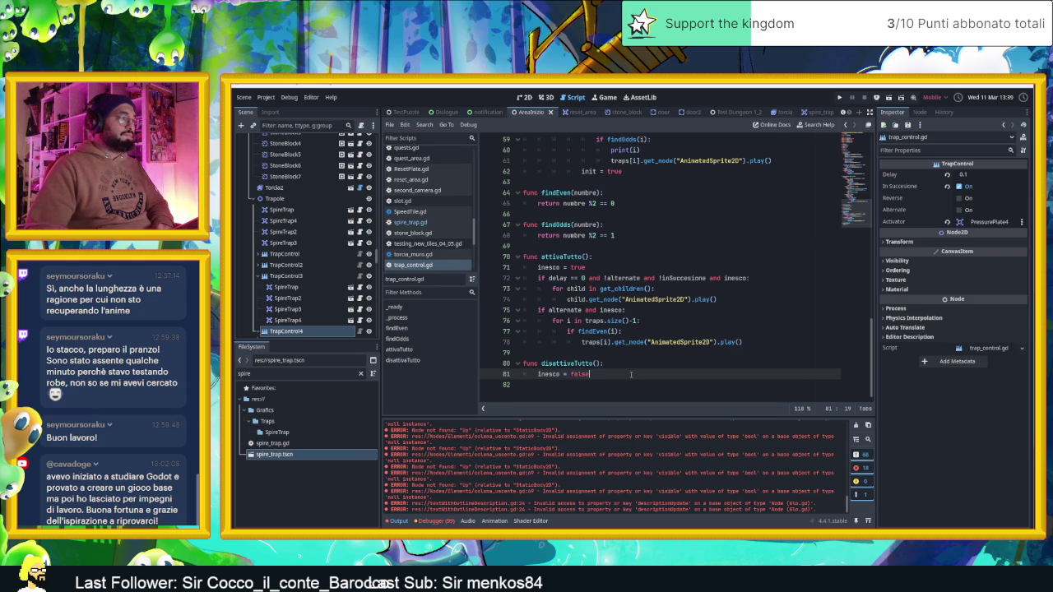
{"action": "key", "text": "Return"}
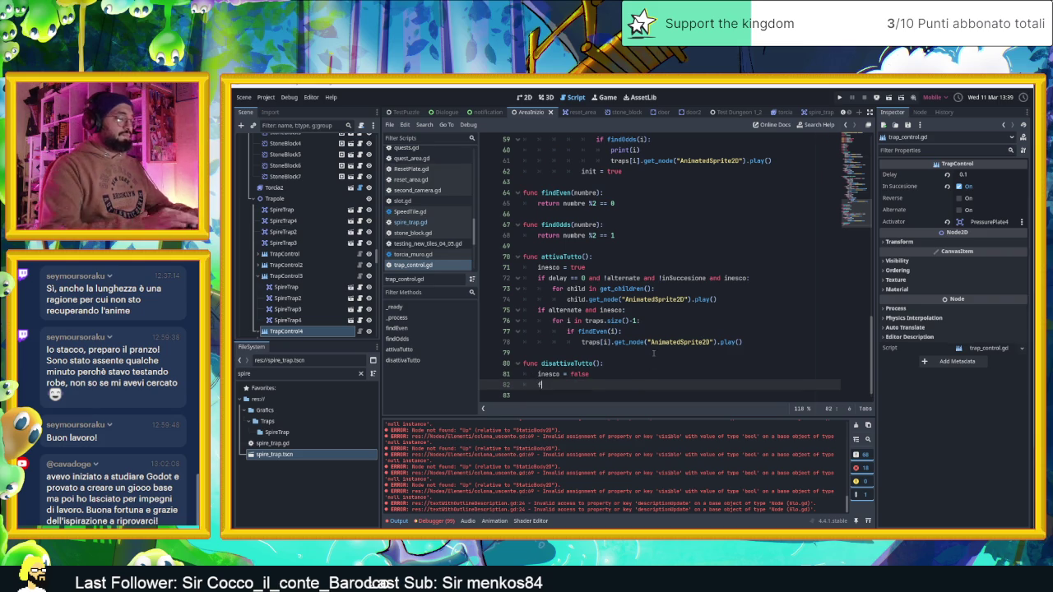
{"action": "type", "text": "for chil"}
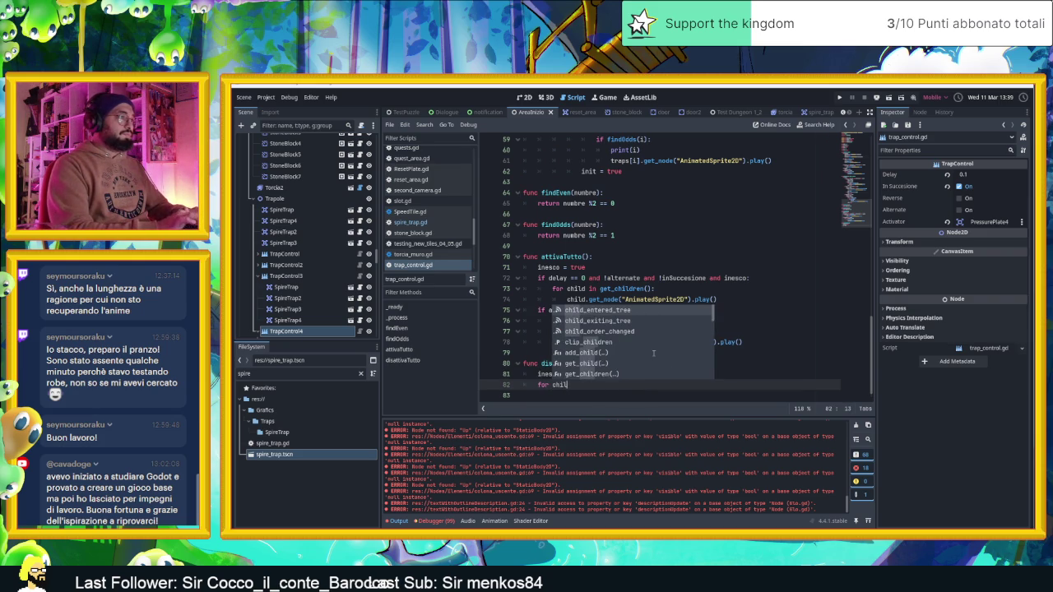
{"action": "type", "text": "d in ge"}
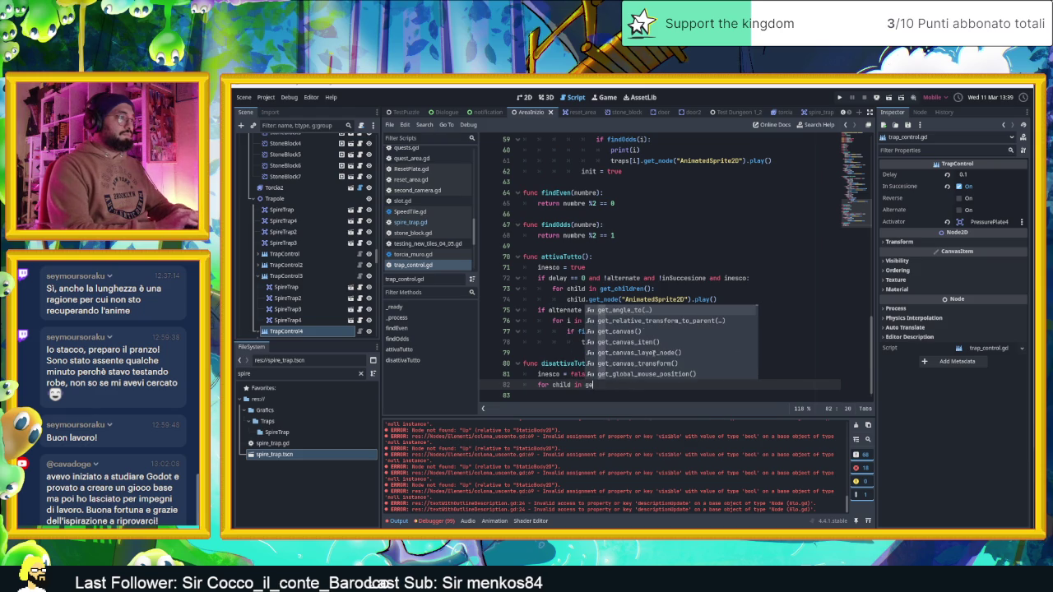
{"action": "type", "text": "t_chi"}
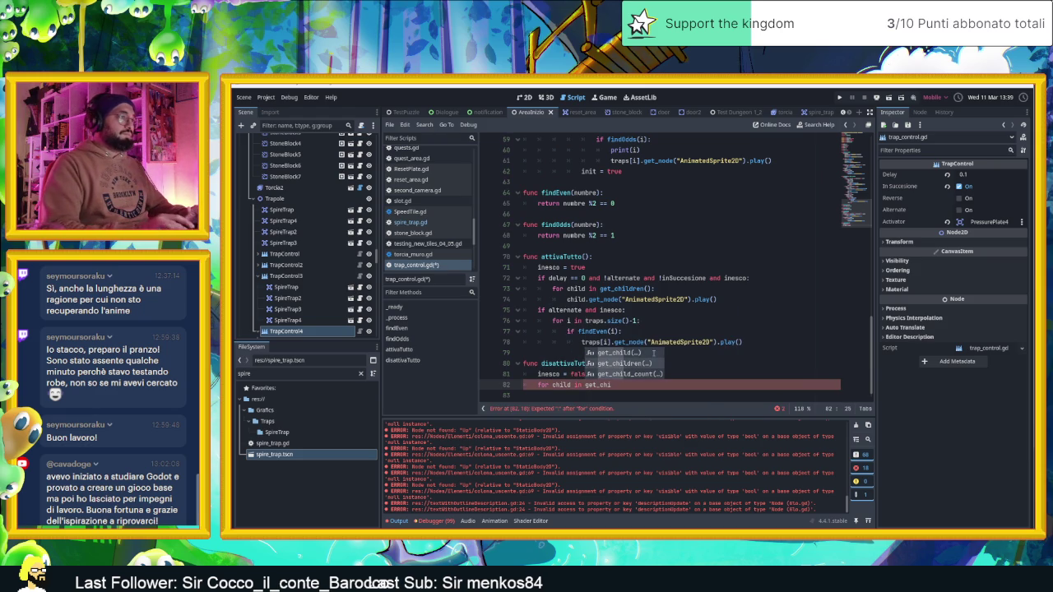
{"action": "key", "text": "Down"}
{"action": "key", "text": "Return"}
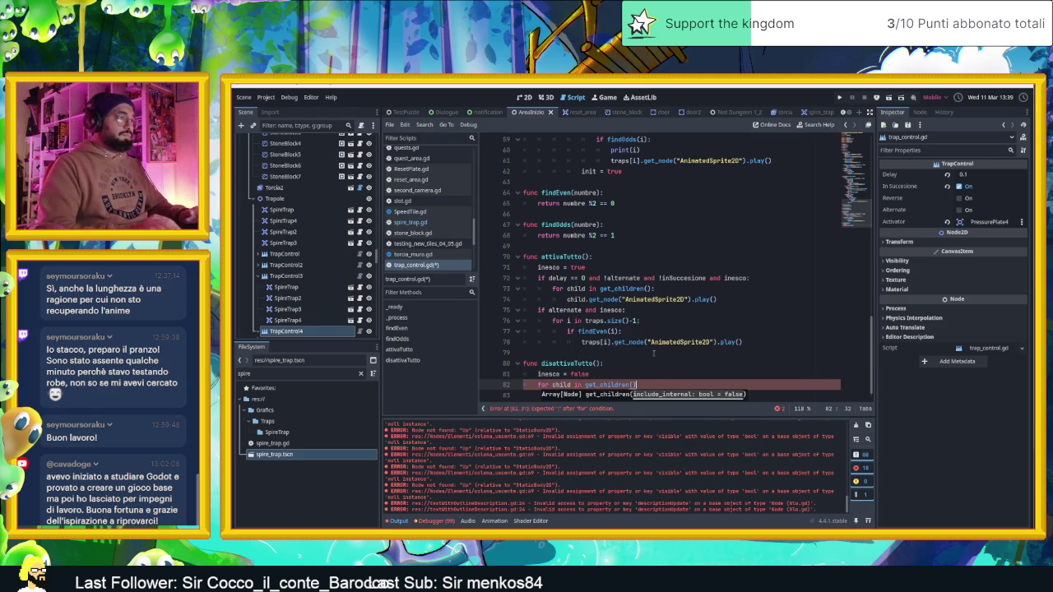
{"action": "type", "text": ":"}
{"action": "key", "text": "Return"}
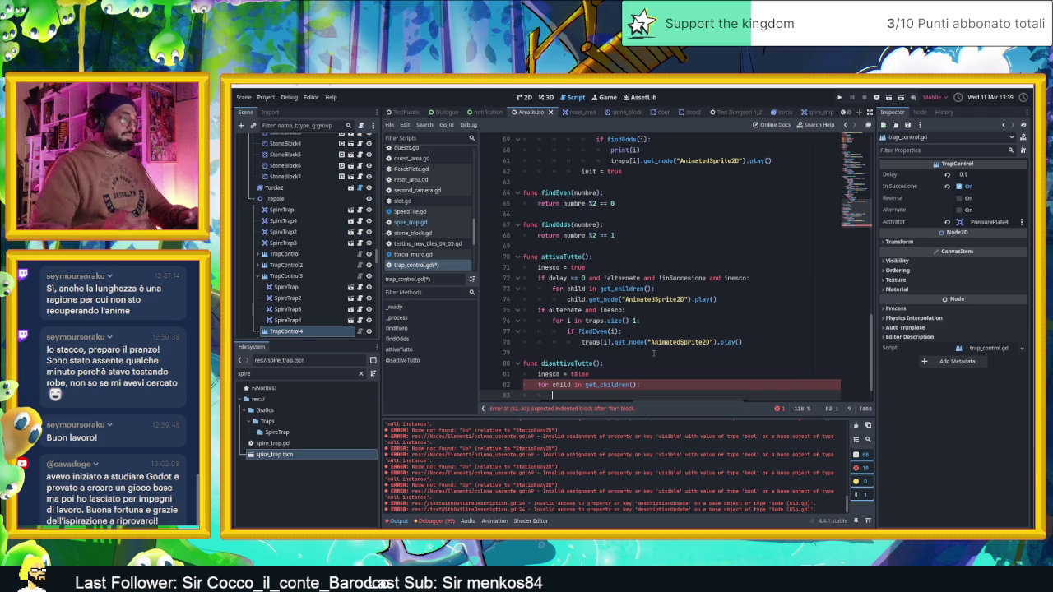
Begin the loop body with 'child.sempre'
{"action": "scroll", "coordinate": [652, 359], "scroll_direction": "down", "scroll_amount": 1}
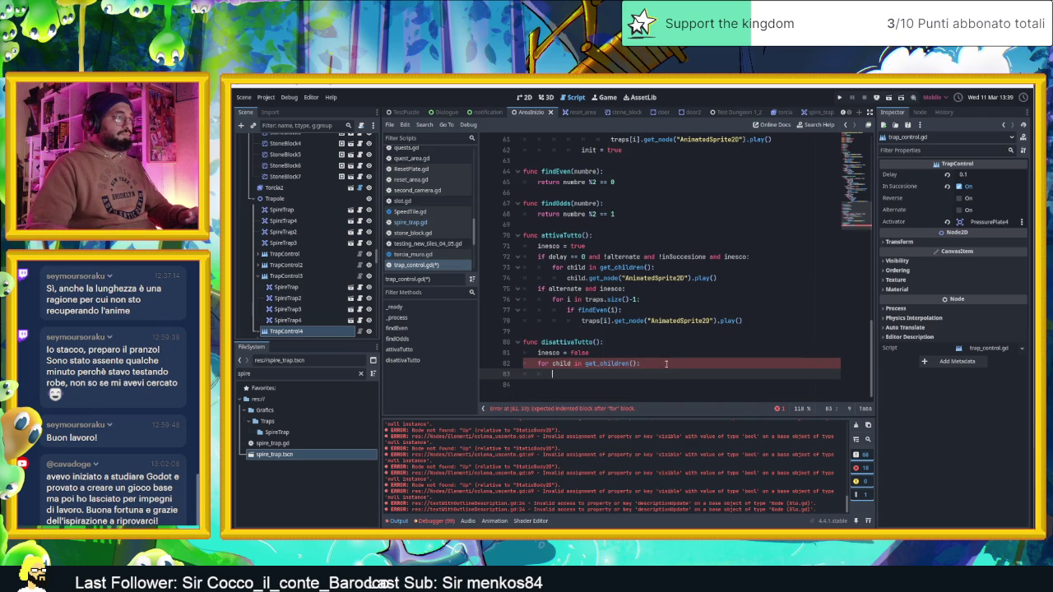
{"action": "type", "text": "c"}
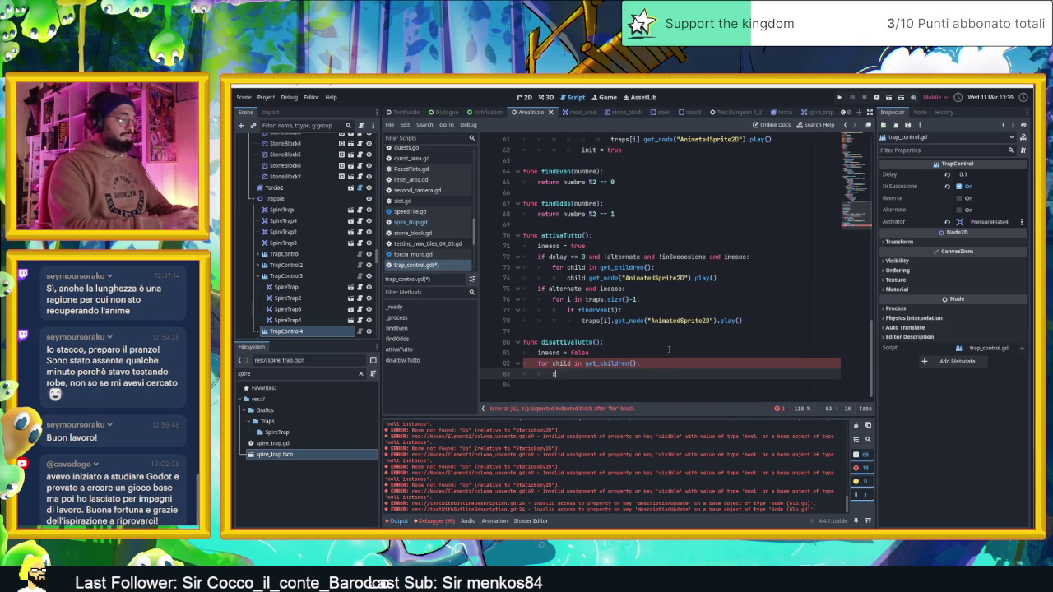
{"action": "type", "text": "hild."}
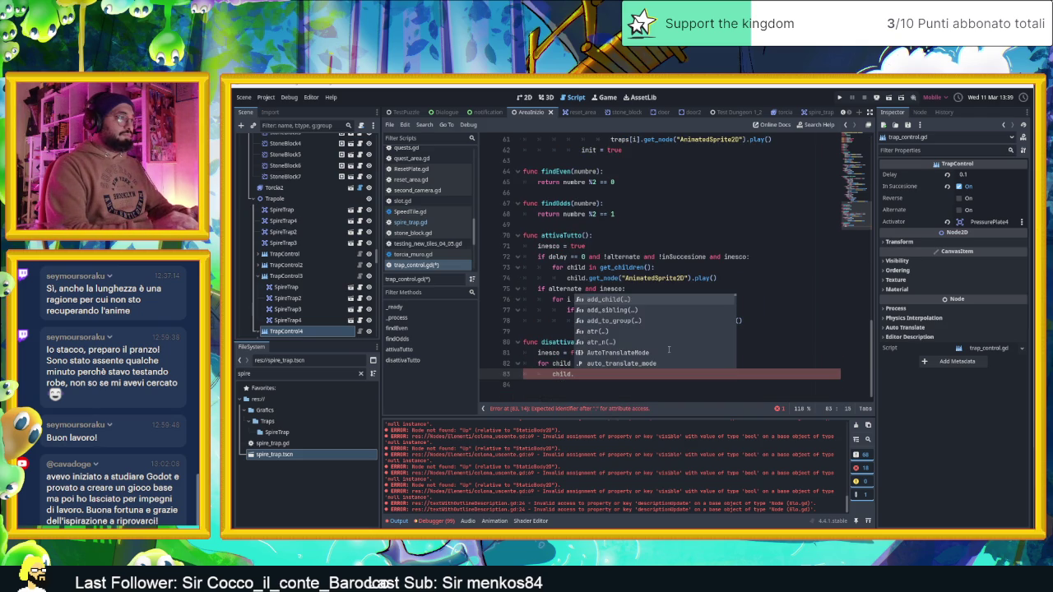
{"action": "type", "text": "sempre"}
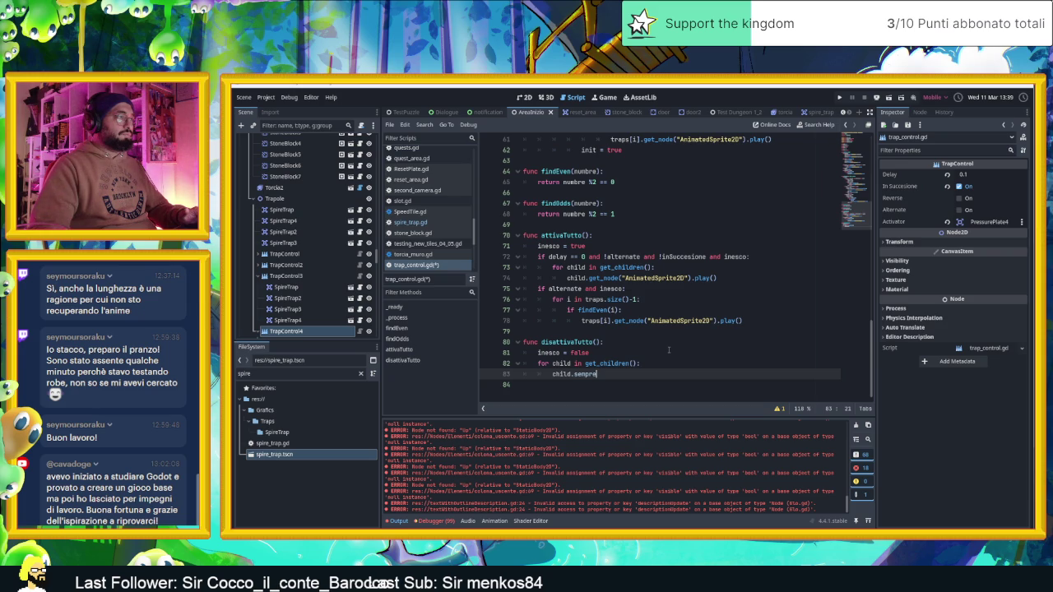
{"action": "scroll", "coordinate": [668, 350], "scroll_direction": "up", "scroll_amount": 1}
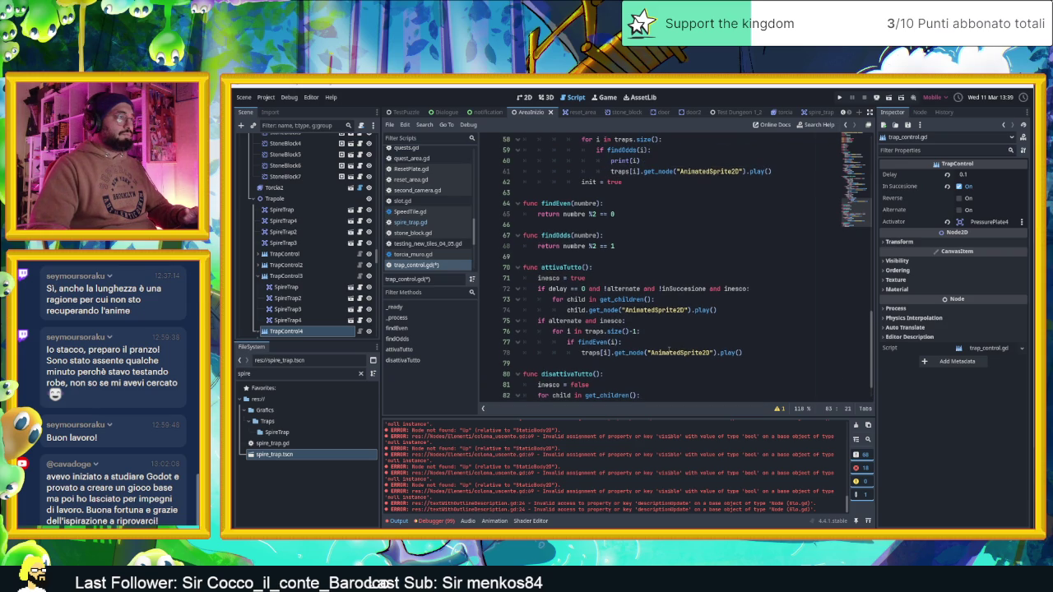
{"action": "scroll", "coordinate": [669, 349], "scroll_direction": "down", "scroll_amount": 1}
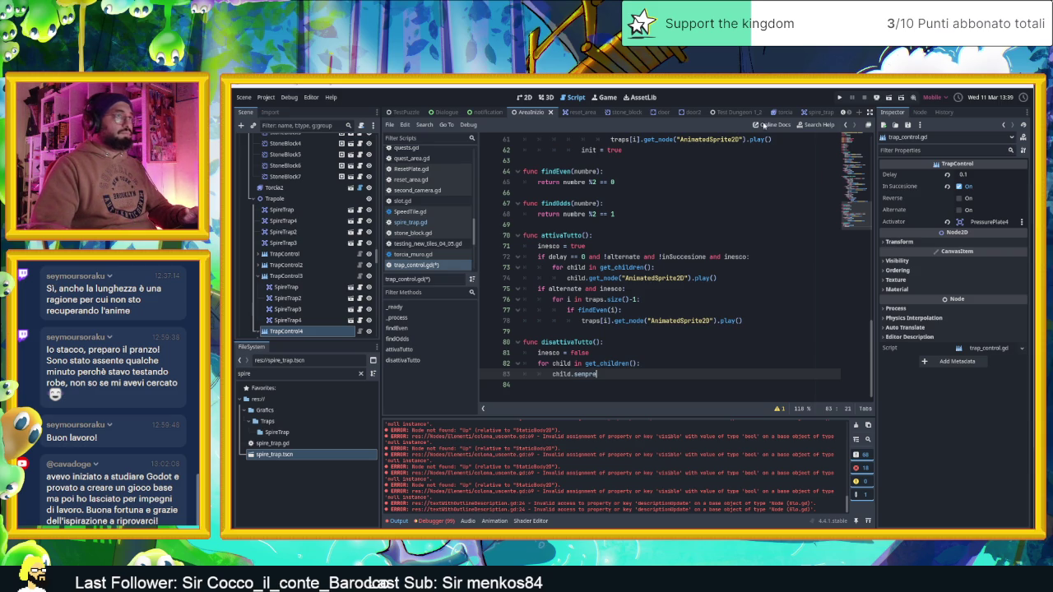
{"action": "left_click", "coordinate": [812, 112]}
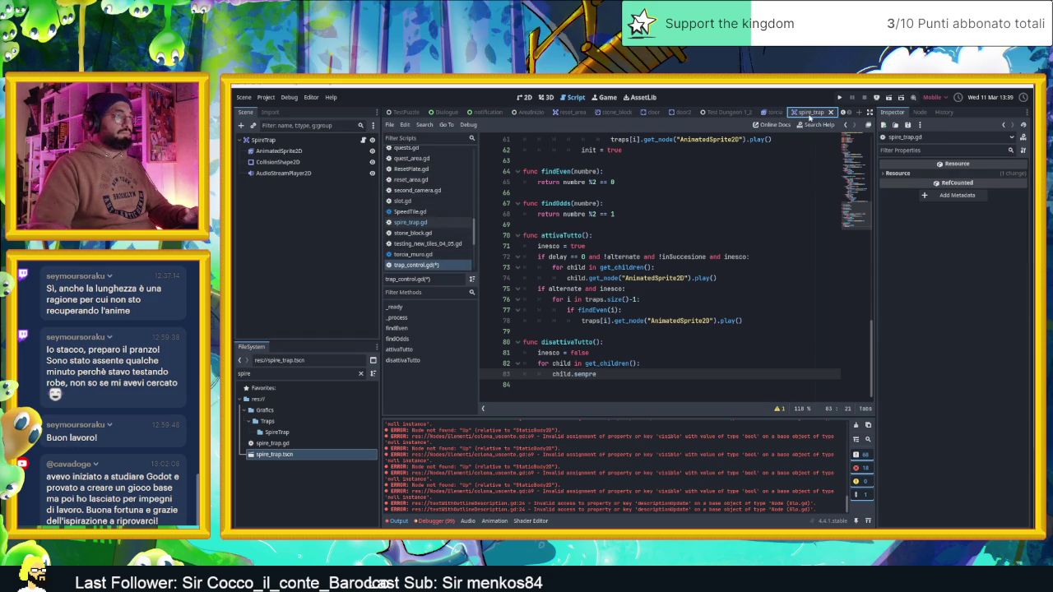
Look up the sempreAttiva variable in spire_trap.gd, then return to trap_control.gd
{"action": "left_click", "coordinate": [365, 139]}
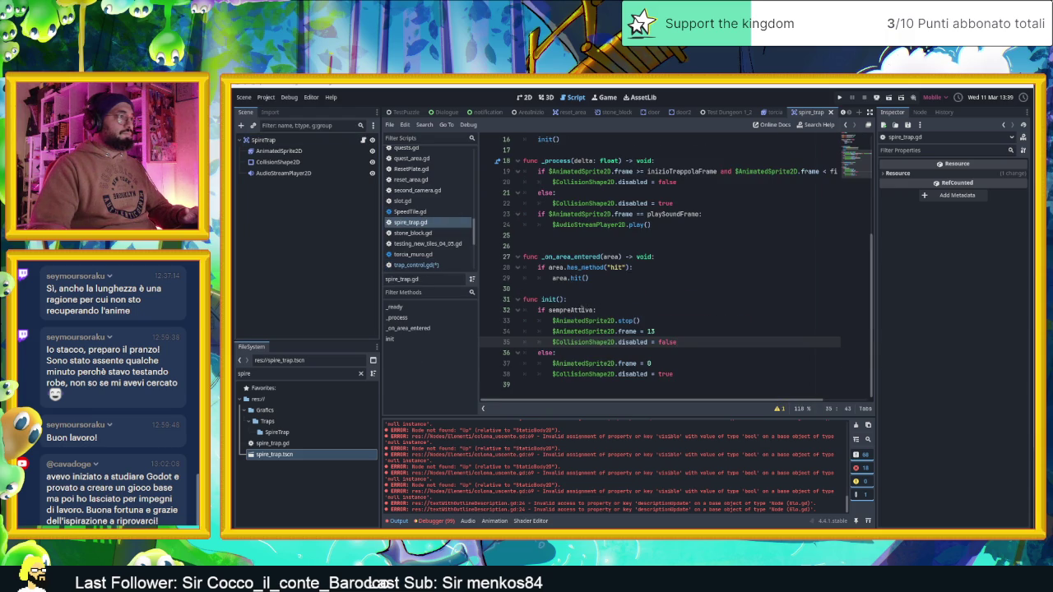
{"action": "double_click", "coordinate": [582, 310]}
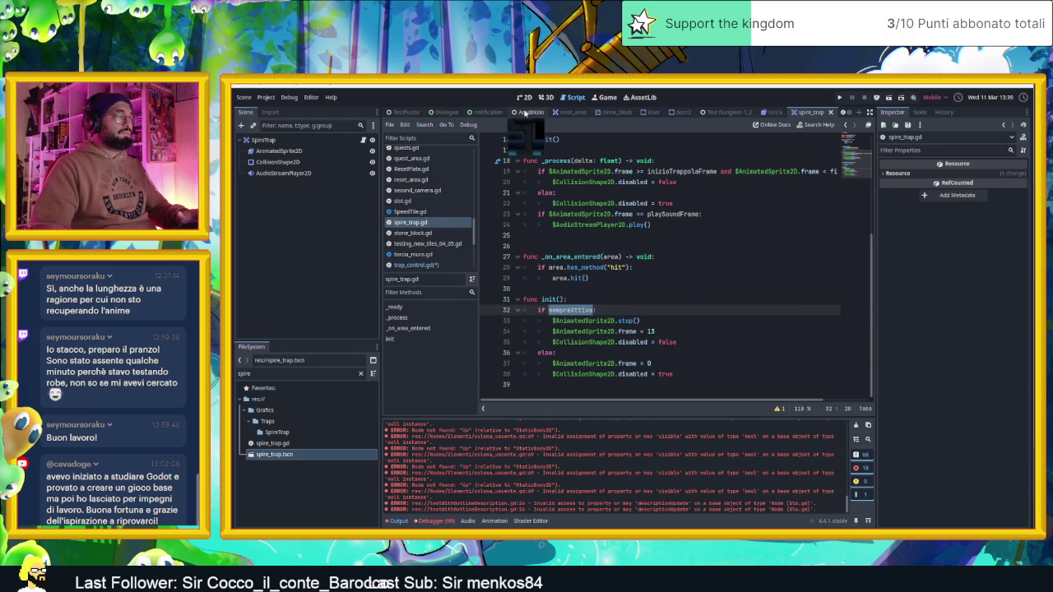
{"action": "left_click", "coordinate": [525, 112]}
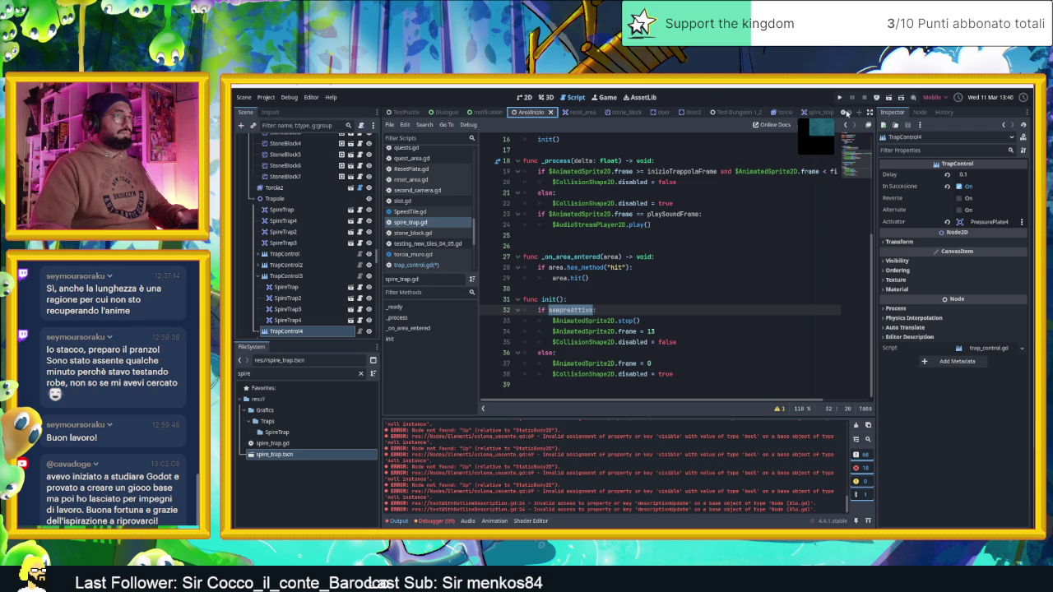
{"action": "left_click", "coordinate": [811, 113]}
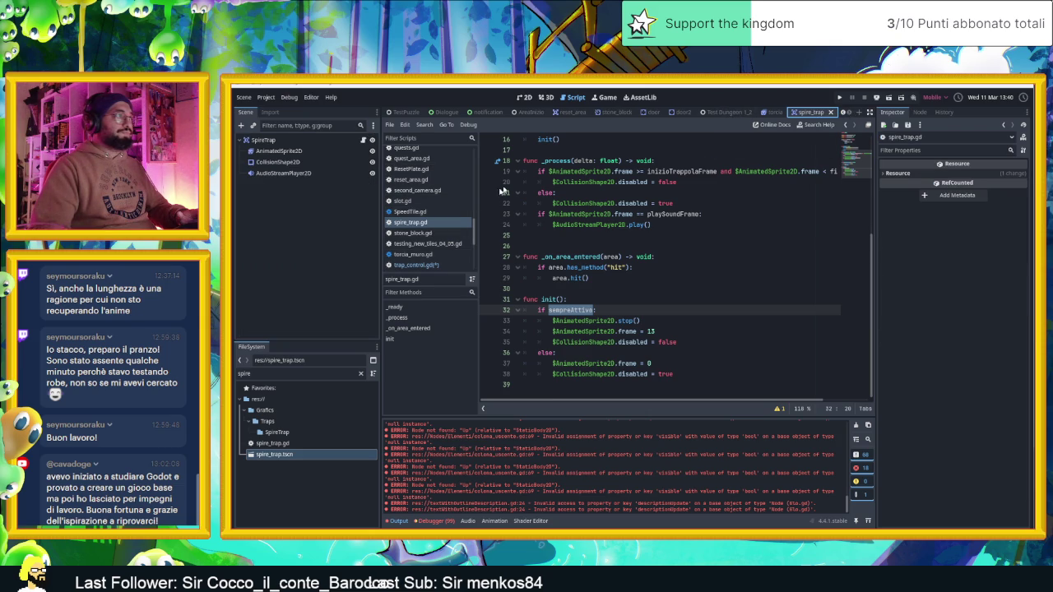
{"action": "left_click", "coordinate": [409, 211]}
{"action": "left_click", "coordinate": [409, 222]}
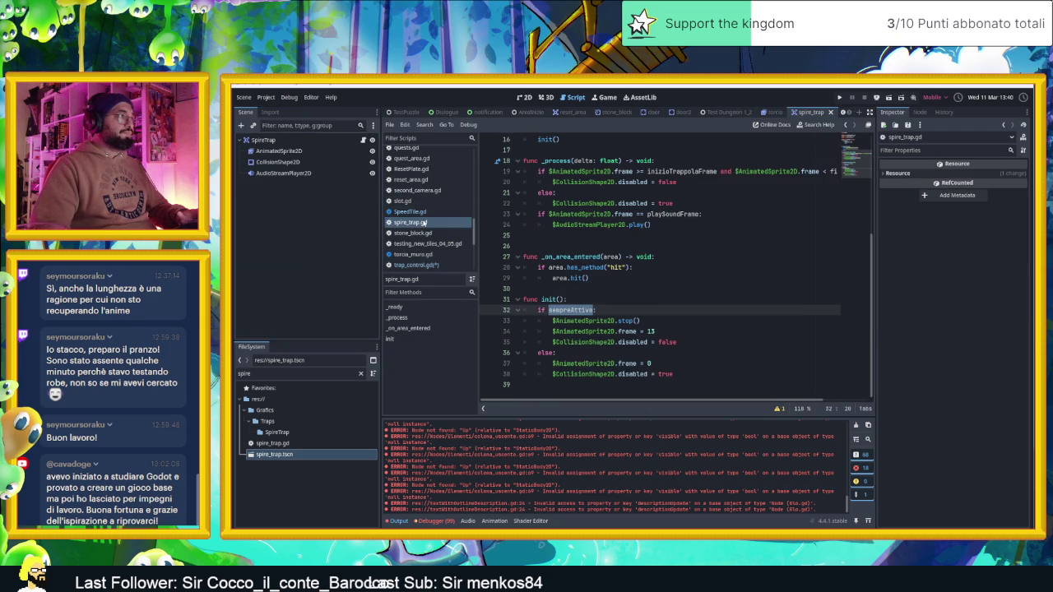
{"action": "left_click", "coordinate": [416, 265]}
Finish the loop with child.sempreAttiva = false and child.init(), save, and run the game
{"action": "type", "text": "Attiva "}
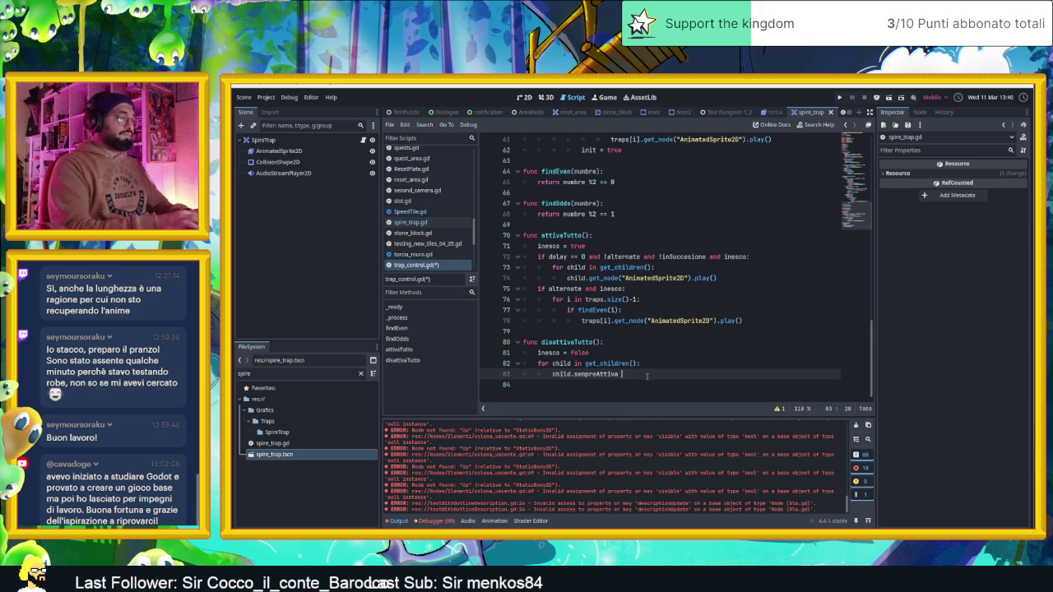
{"action": "type", "text": "= false"}
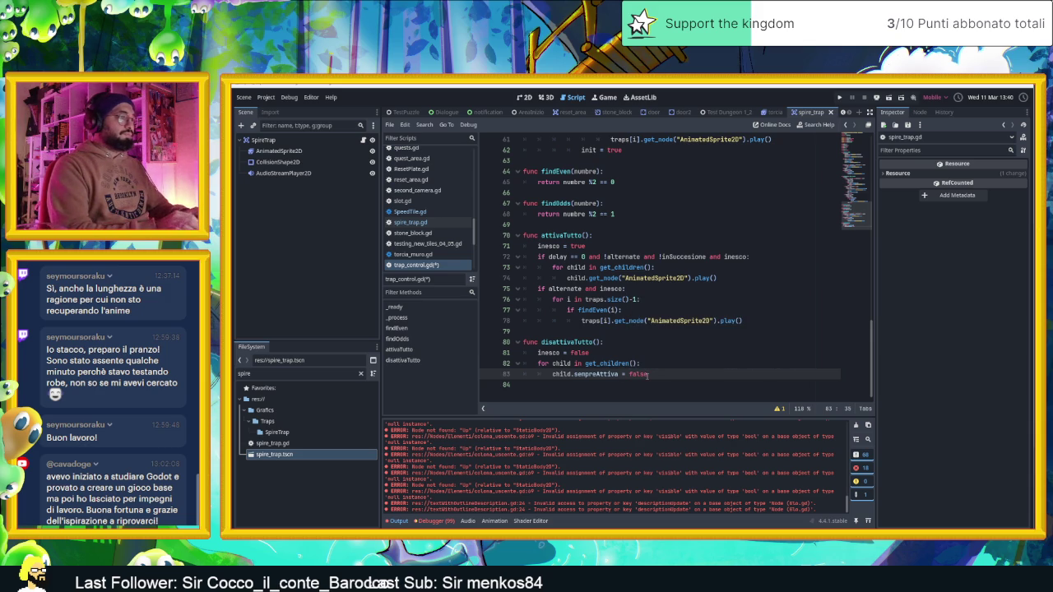
{"action": "key", "text": "Return"}
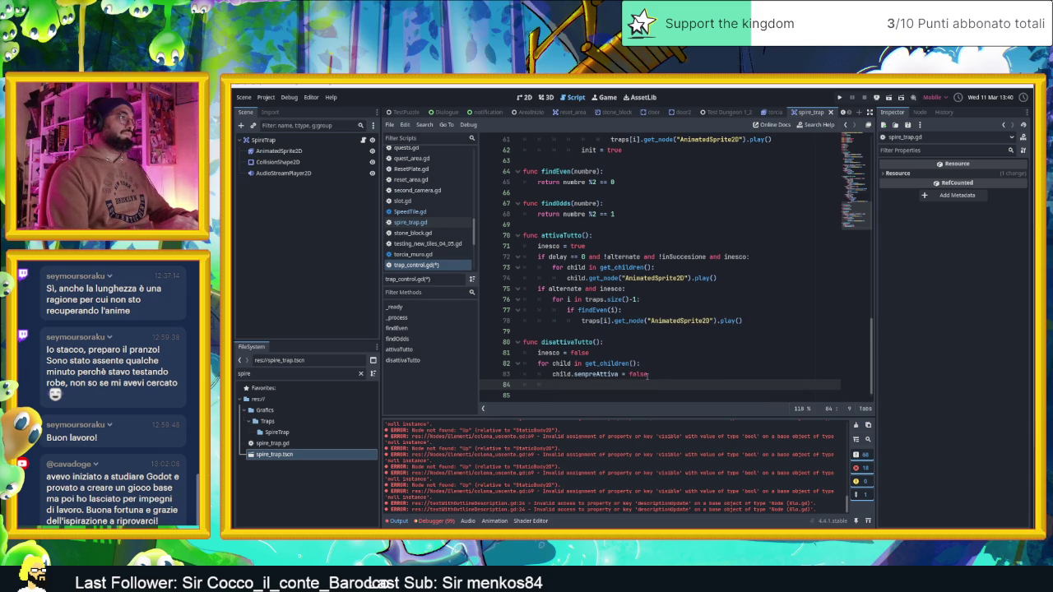
{"action": "type", "text": "child."}
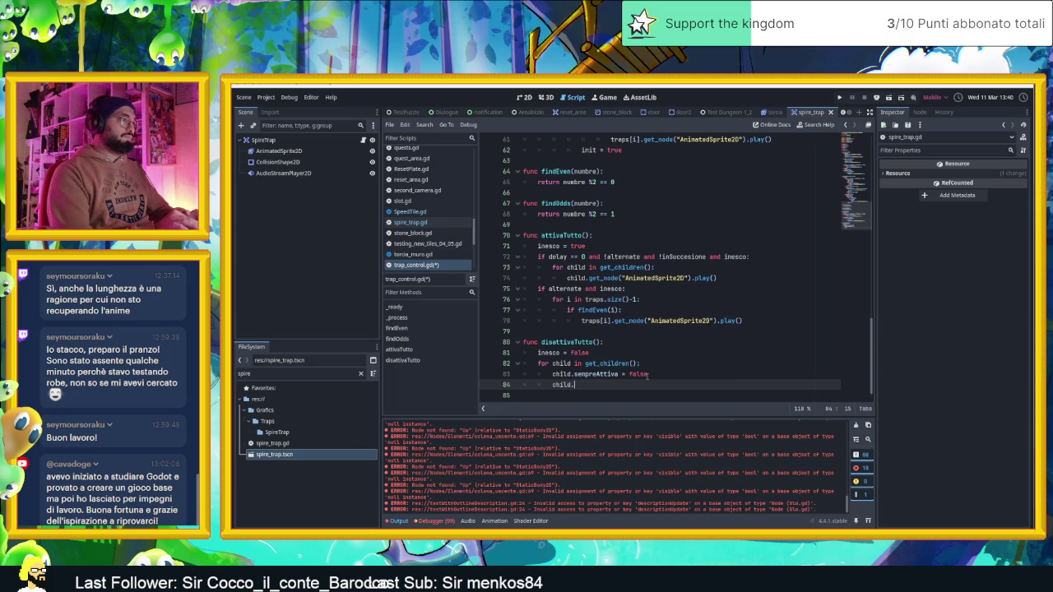
{"action": "type", "text": "init()"}
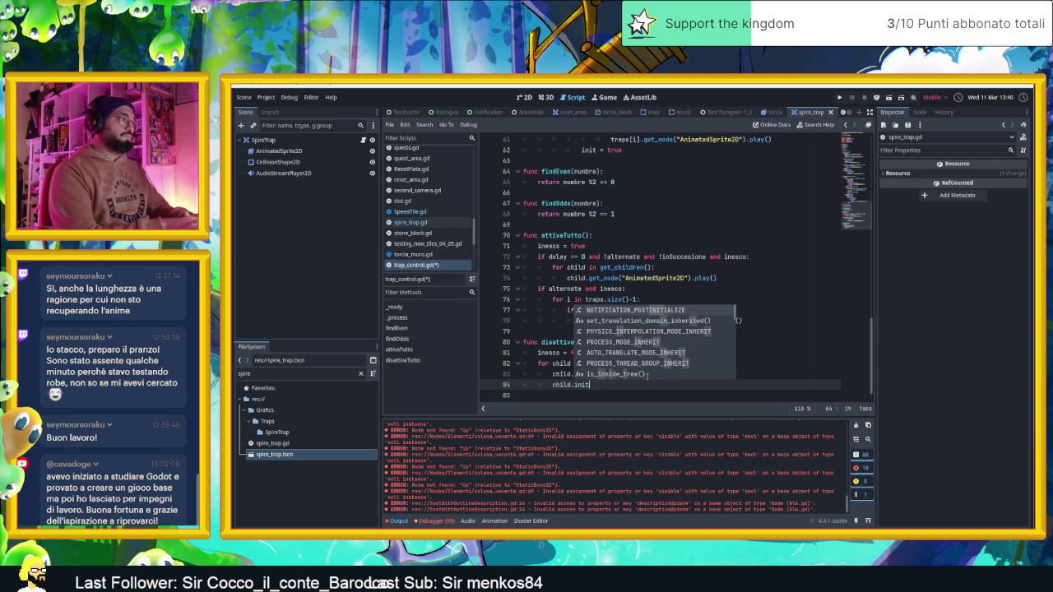
{"action": "left_click", "coordinate": [658, 373]}
{"action": "key", "text": "ctrl+s"}
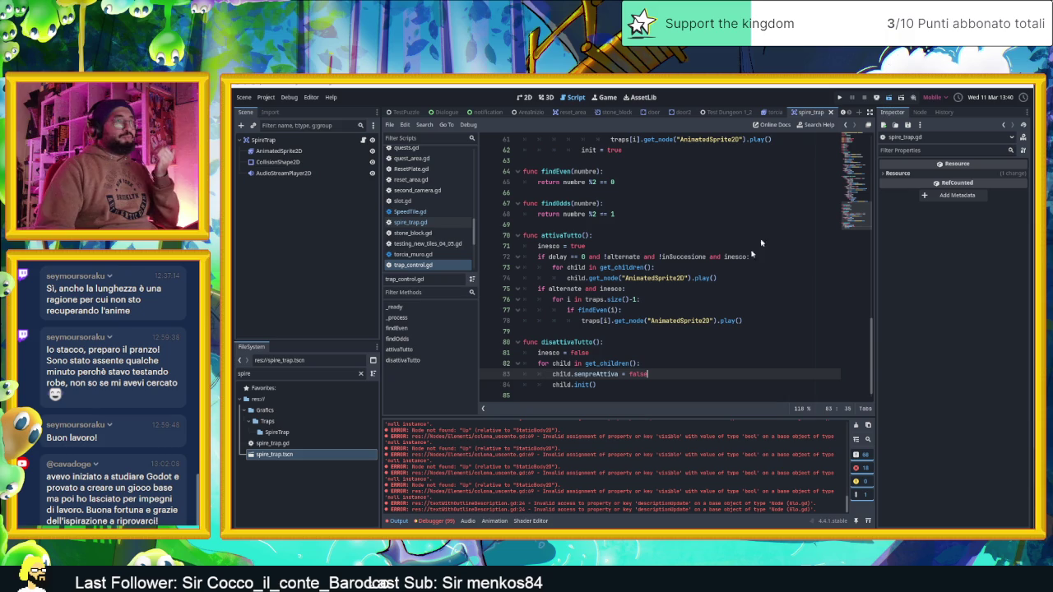
{"action": "key", "text": "F5"}
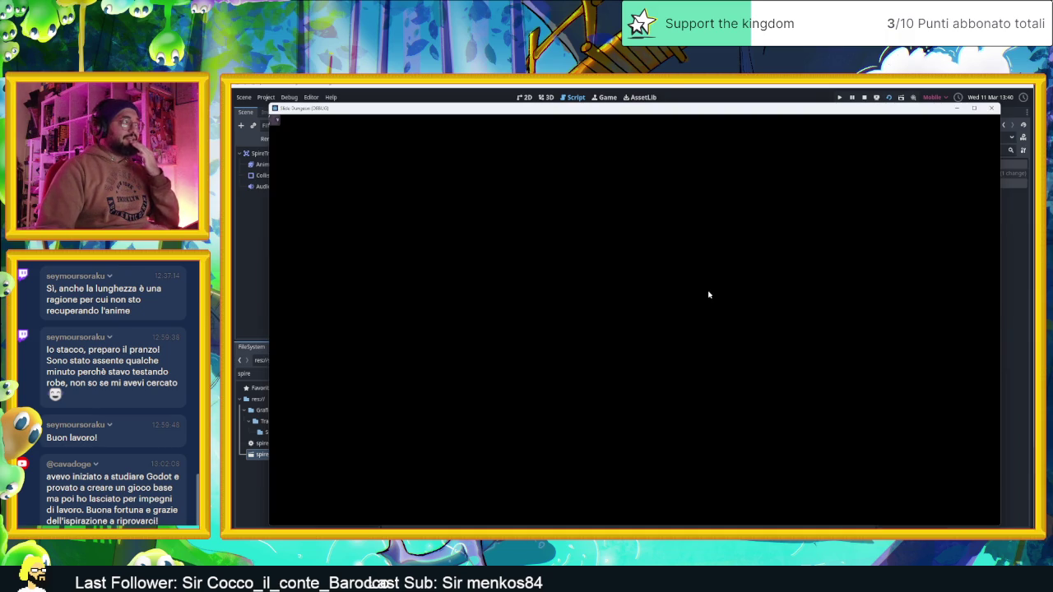
Stop the game, save the scene, and position the running game window above the editor
{"action": "left_click", "coordinate": [864, 97]}
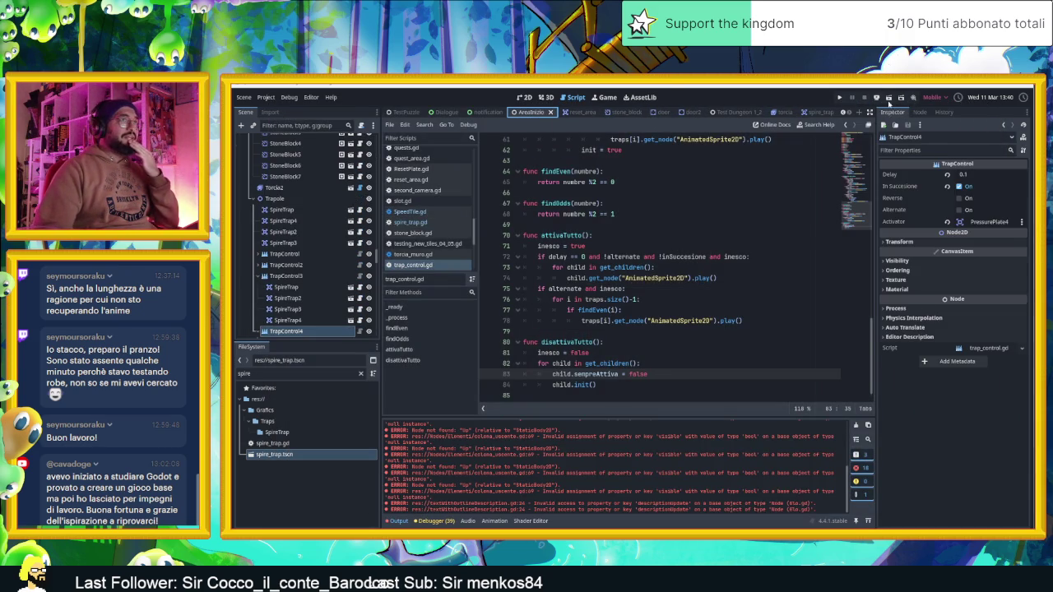
{"action": "key", "text": "ctrl+s"}
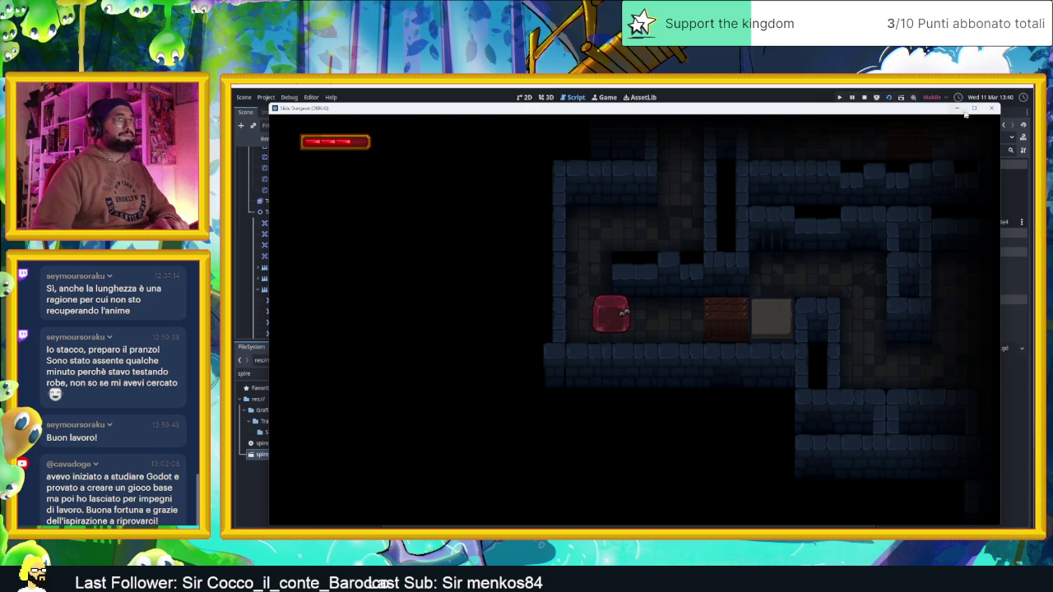
{"action": "left_click", "coordinate": [606, 98]}
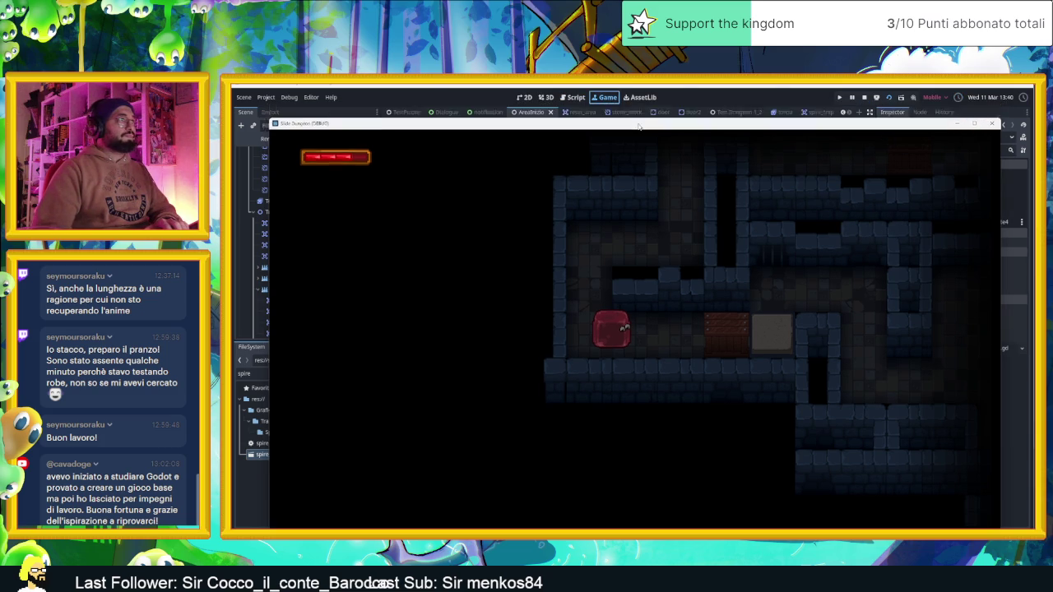
{"action": "left_click", "coordinate": [424, 124]}
{"action": "left_click_drag", "start_coordinate": [532, 191], "coordinate": [528, 116]}
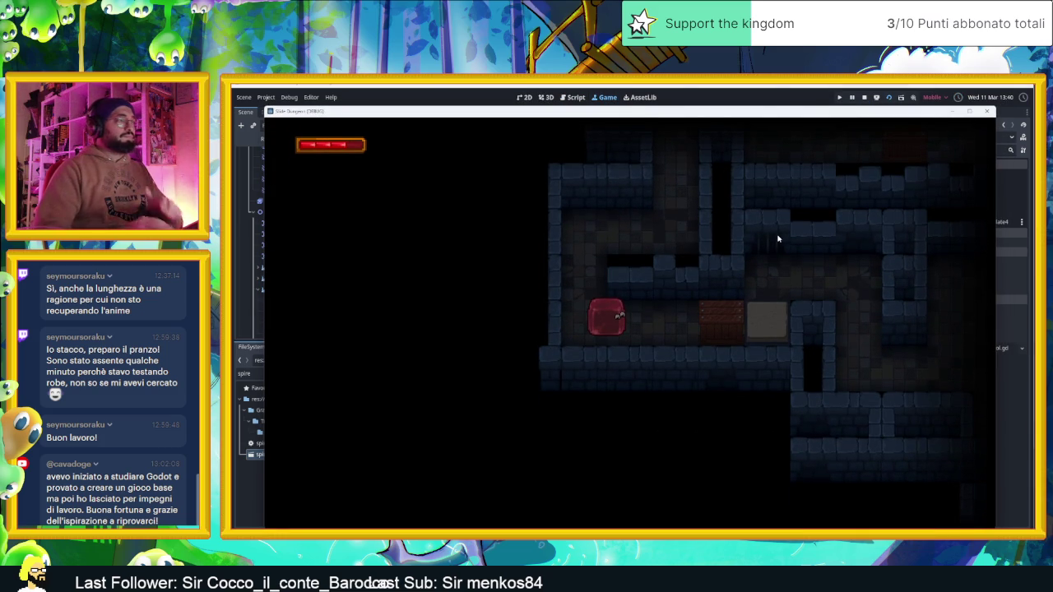
Steer the slime through the first rooms and over the arrow tiles
{"action": "key", "text": "Right"}
{"action": "key", "text": "Left"}
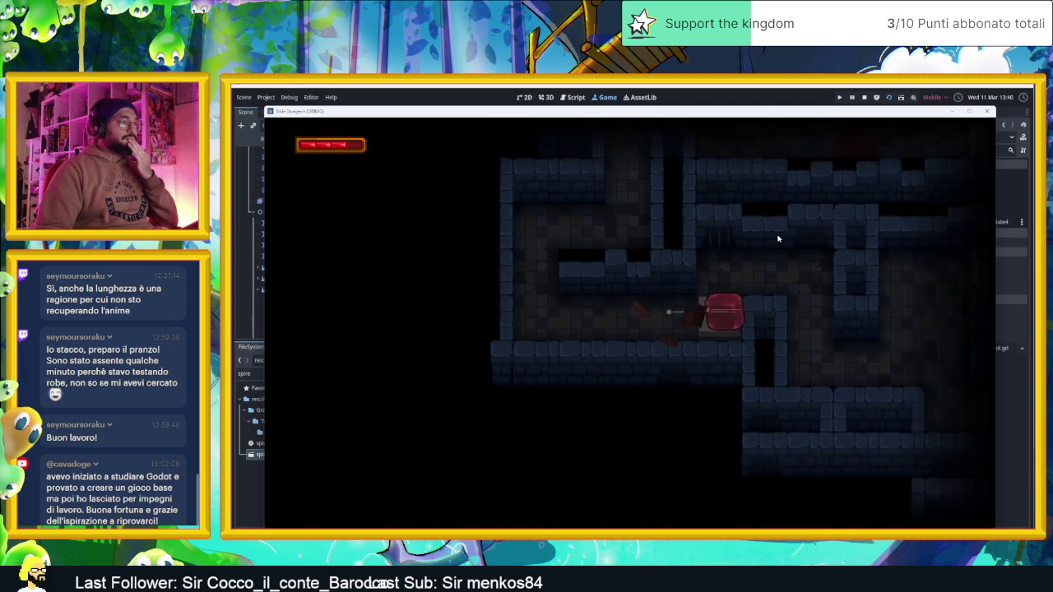
{"action": "key", "text": "Right"}
{"action": "key", "text": "Down"}
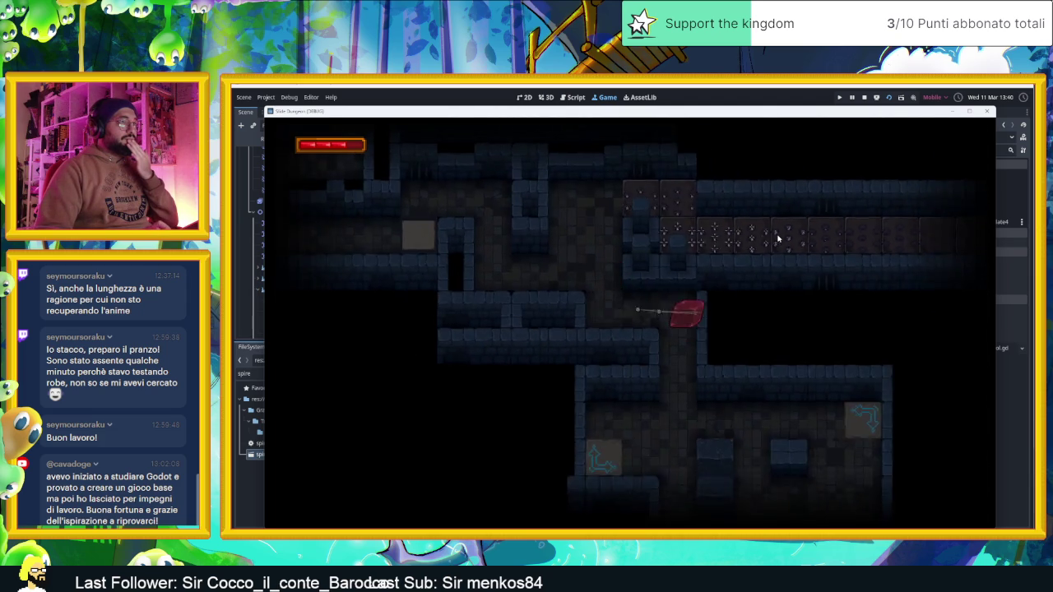
{"action": "key", "text": "Down"}
{"action": "key", "text": "Up"}
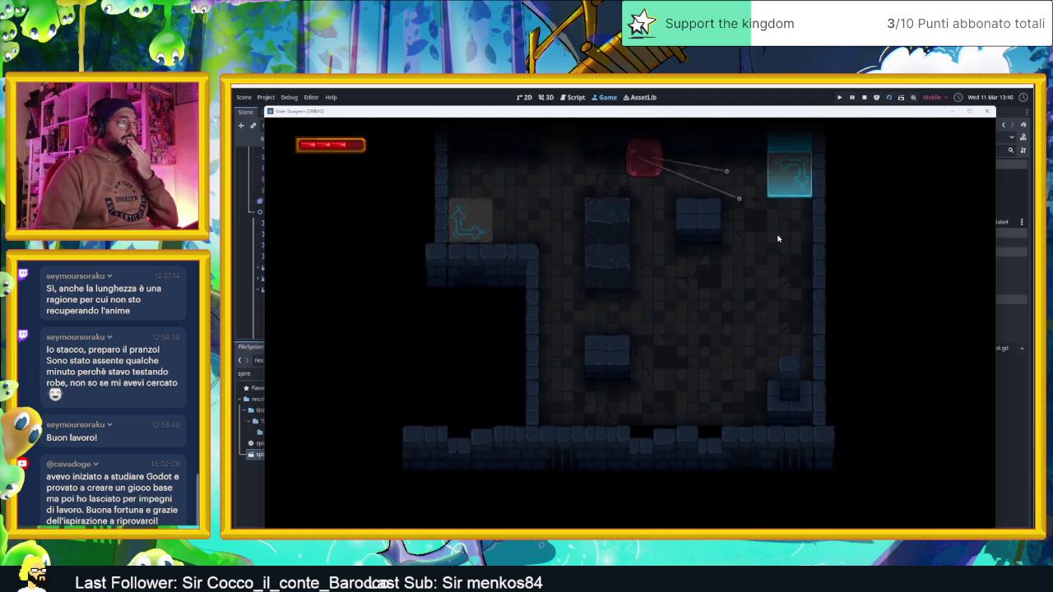
{"action": "key", "text": "Down"}
{"action": "key", "text": "Right"}
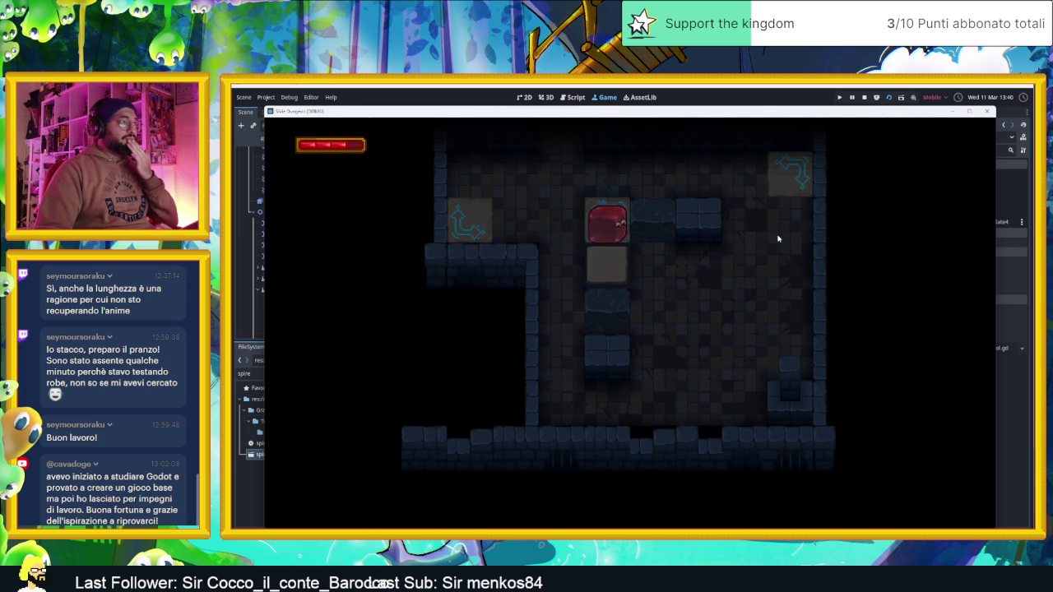
{"action": "key", "text": "Left"}
{"action": "key", "text": "Up"}
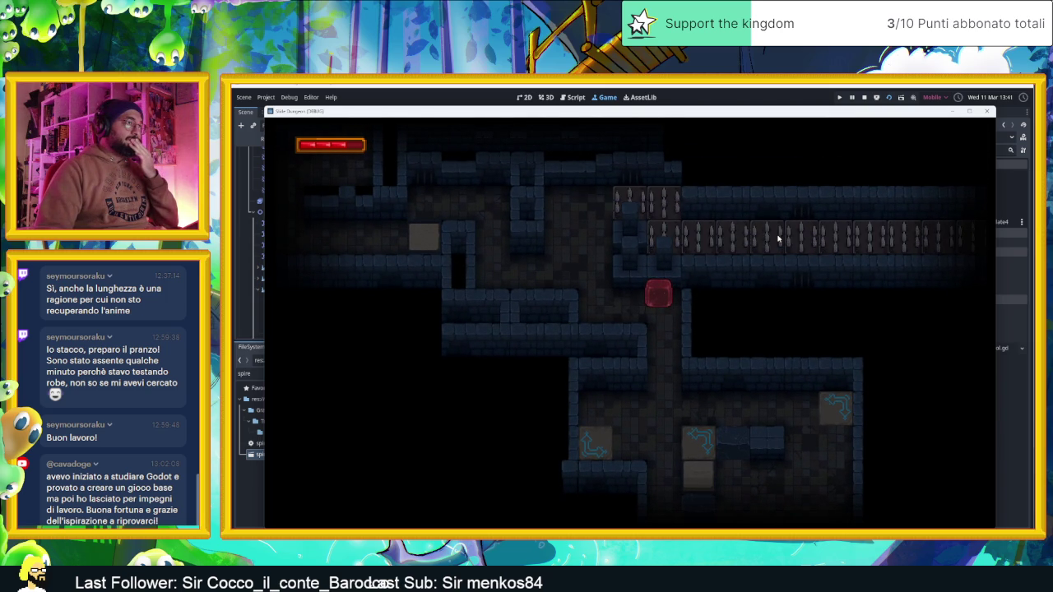
Guide the slime into the spike corridor and back, then stop the playtest
{"action": "key", "text": "Down"}
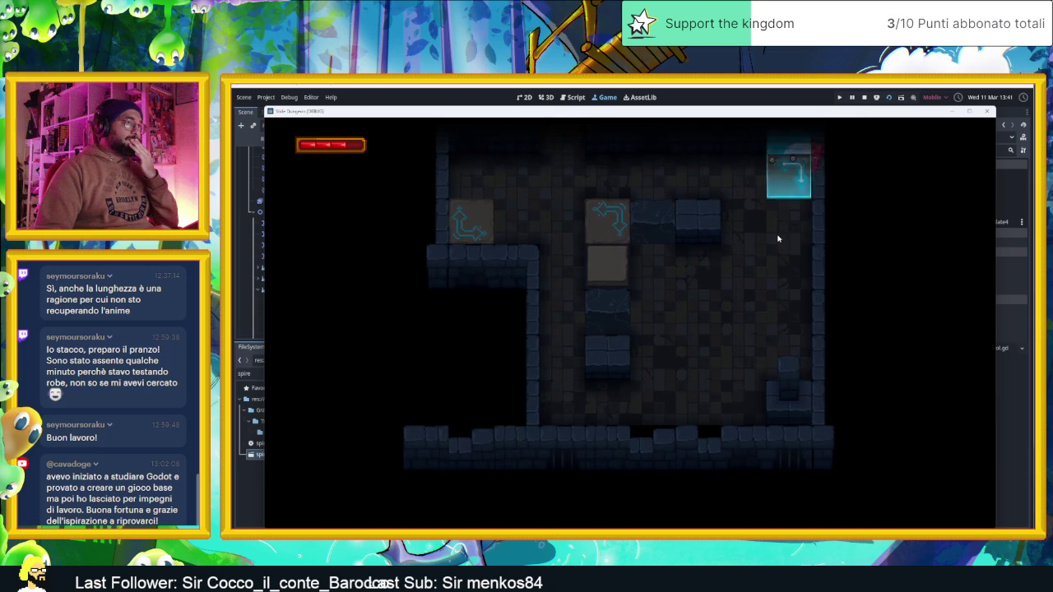
{"action": "key", "text": "Left"}
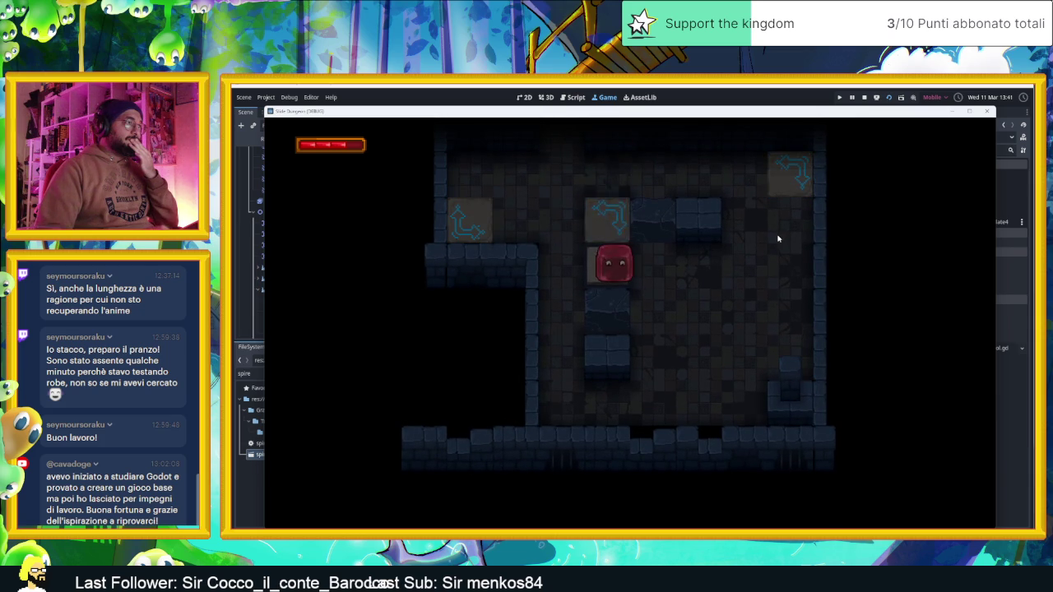
{"action": "key", "text": "Up"}
{"action": "key", "text": "Right"}
{"action": "key", "text": "Down"}
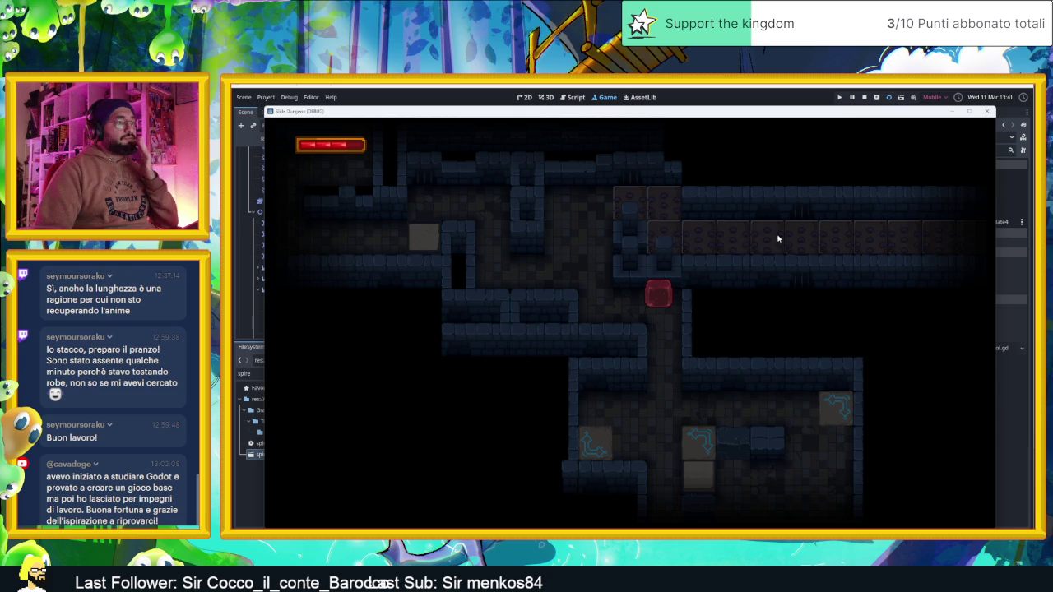
{"action": "key", "text": "Left"}
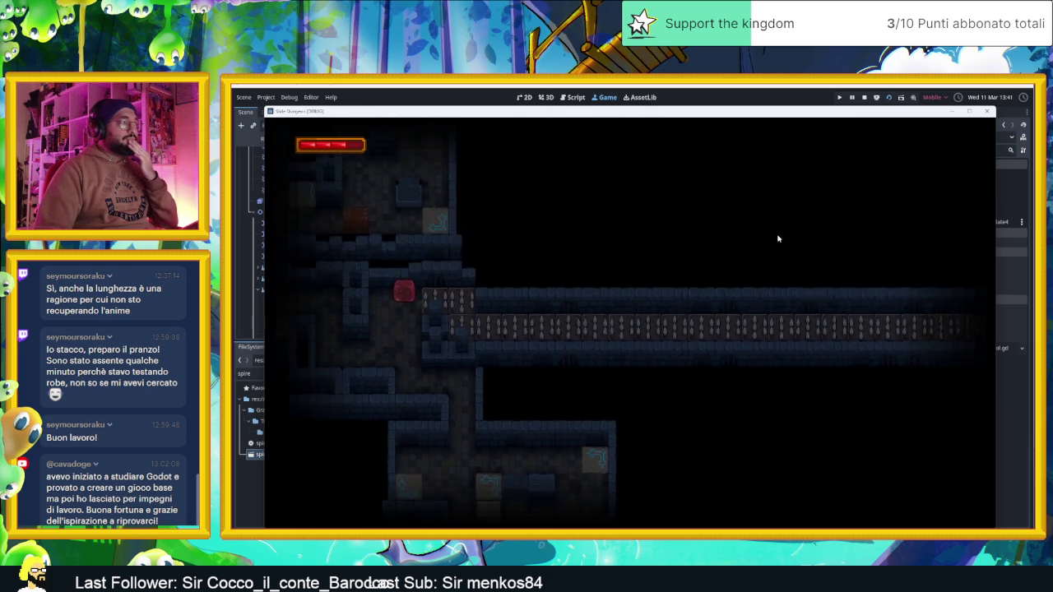
{"action": "key", "text": "Right"}
{"action": "key", "text": "Down"}
{"action": "key", "text": "Right"}
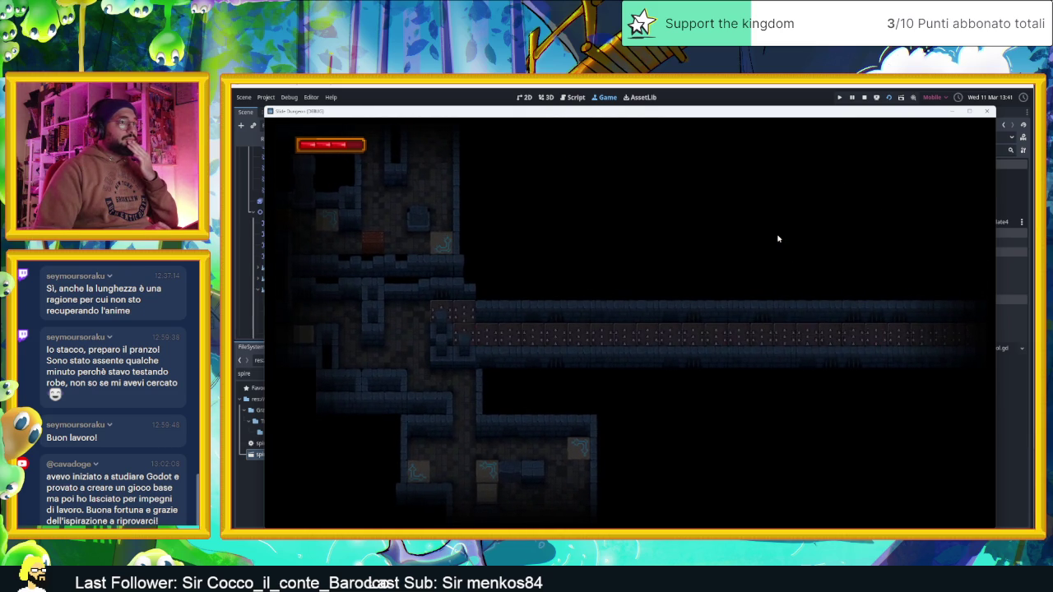
{"action": "key", "text": "Left"}
{"action": "key", "text": "Up"}
{"action": "key", "text": "Left"}
{"action": "key", "text": "Right"}
{"action": "key", "text": "Down"}
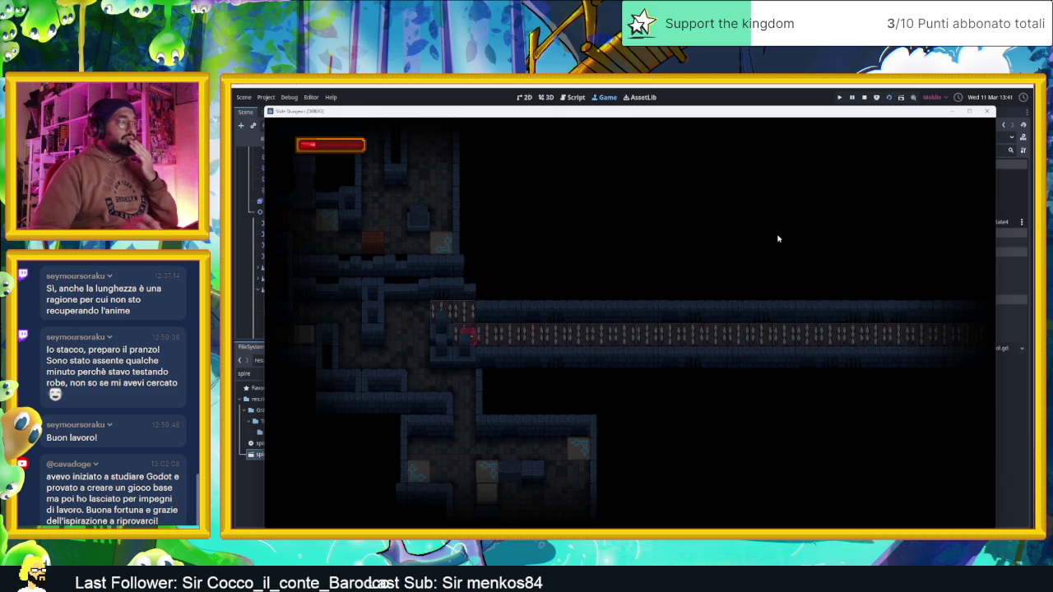
{"action": "left_click", "coordinate": [867, 98]}
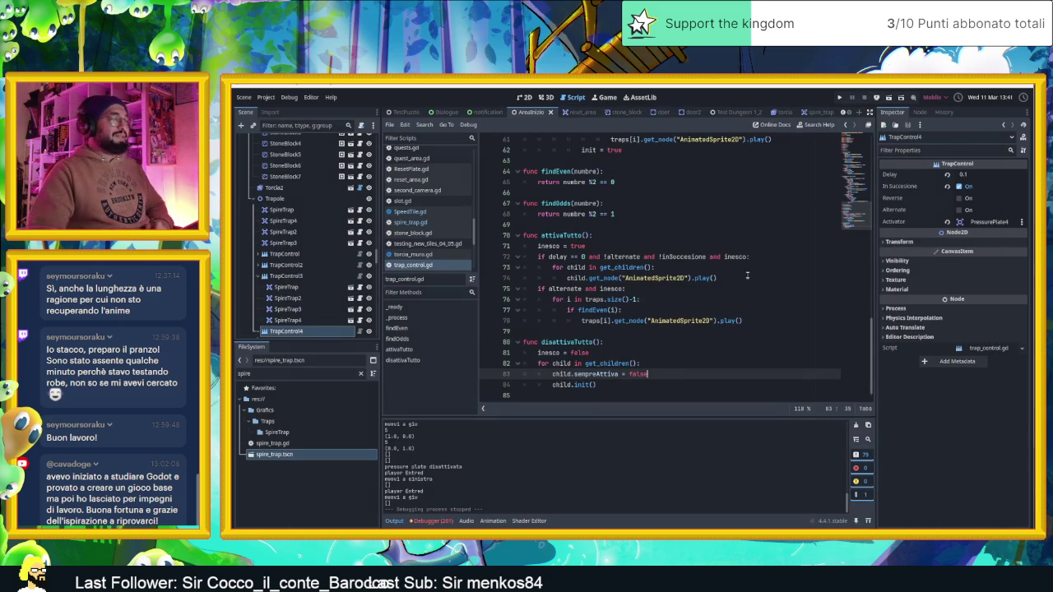
{"action": "scroll", "coordinate": [751, 288], "scroll_direction": "up", "scroll_amount": 5}
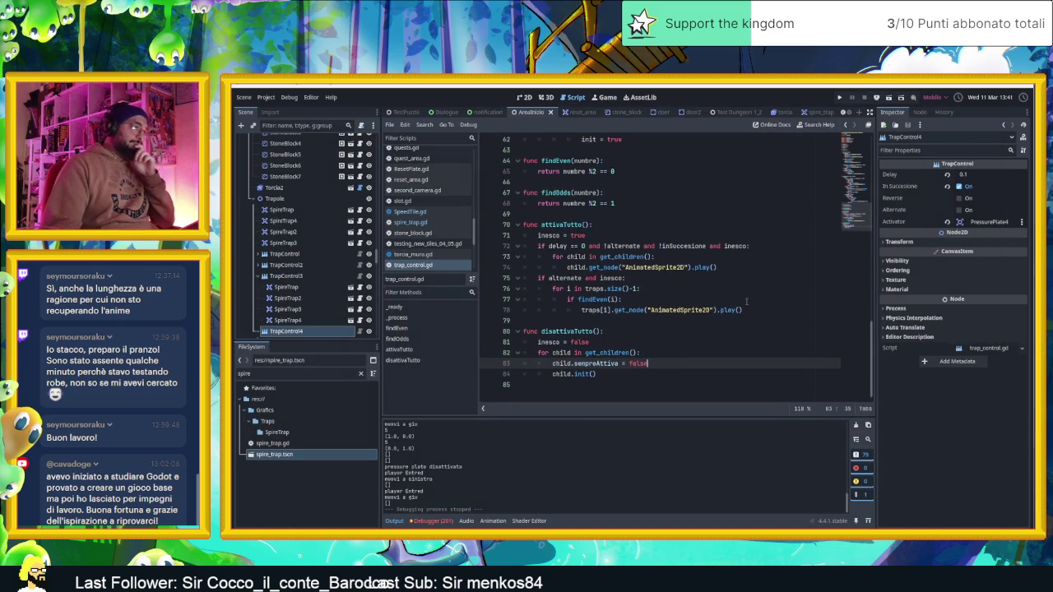
{"action": "scroll", "coordinate": [746, 302], "scroll_direction": "up", "scroll_amount": 3}
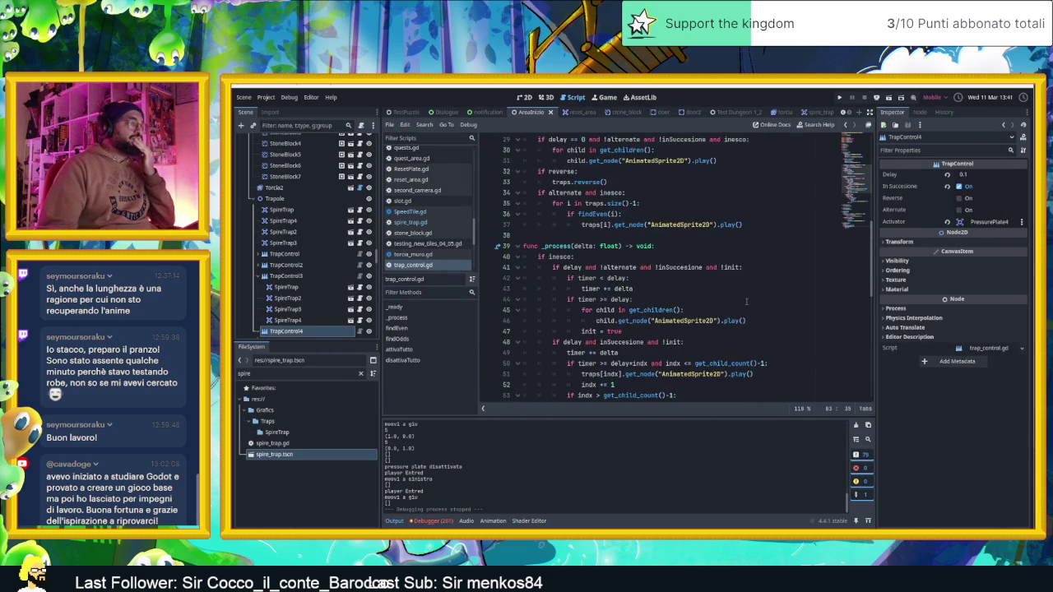
{"action": "scroll", "coordinate": [746, 301], "scroll_direction": "up", "scroll_amount": 3}
{"action": "scroll", "coordinate": [745, 302], "scroll_direction": "down", "scroll_amount": 2}
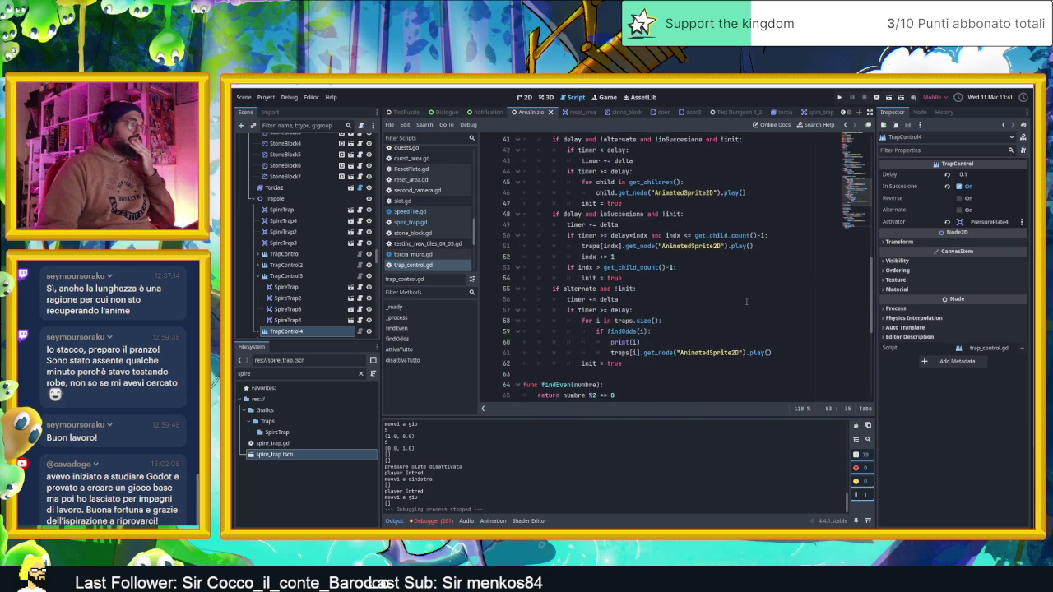
{"action": "scroll", "coordinate": [747, 300], "scroll_direction": "down", "scroll_amount": 9}
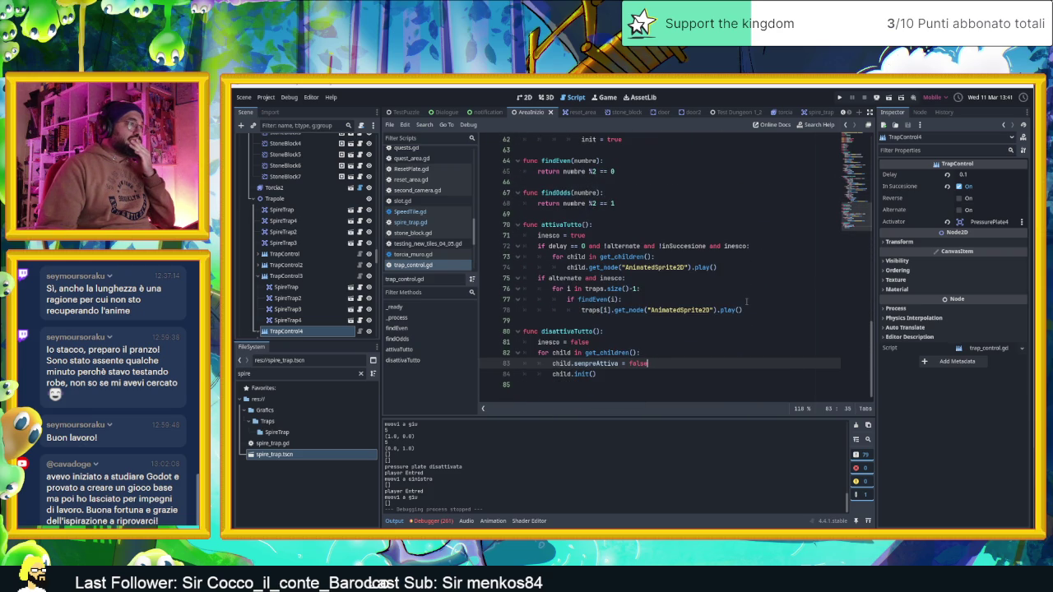
{"action": "scroll", "coordinate": [746, 301], "scroll_direction": "up", "scroll_amount": 11}
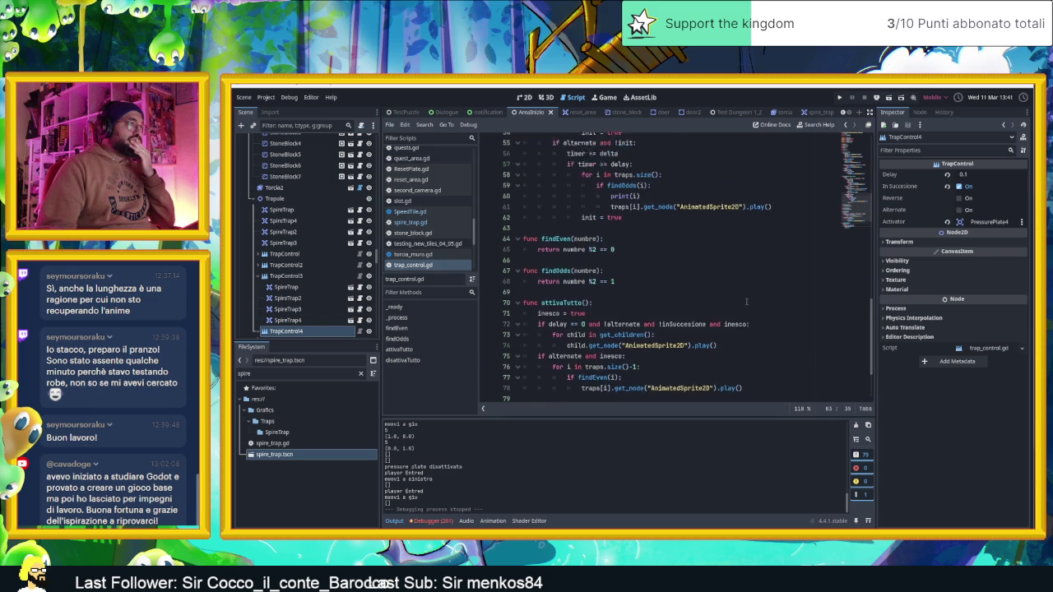
{"action": "scroll", "coordinate": [746, 301], "scroll_direction": "down", "scroll_amount": 11}
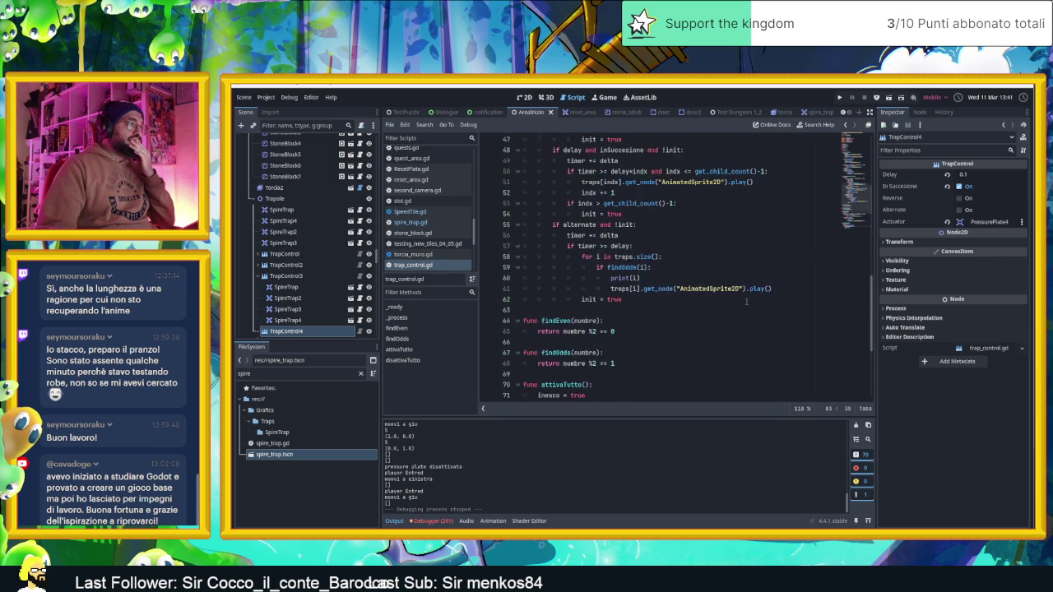
{"action": "type", "text": "child.init()"}
{"action": "left_click", "coordinate": [656, 376]}
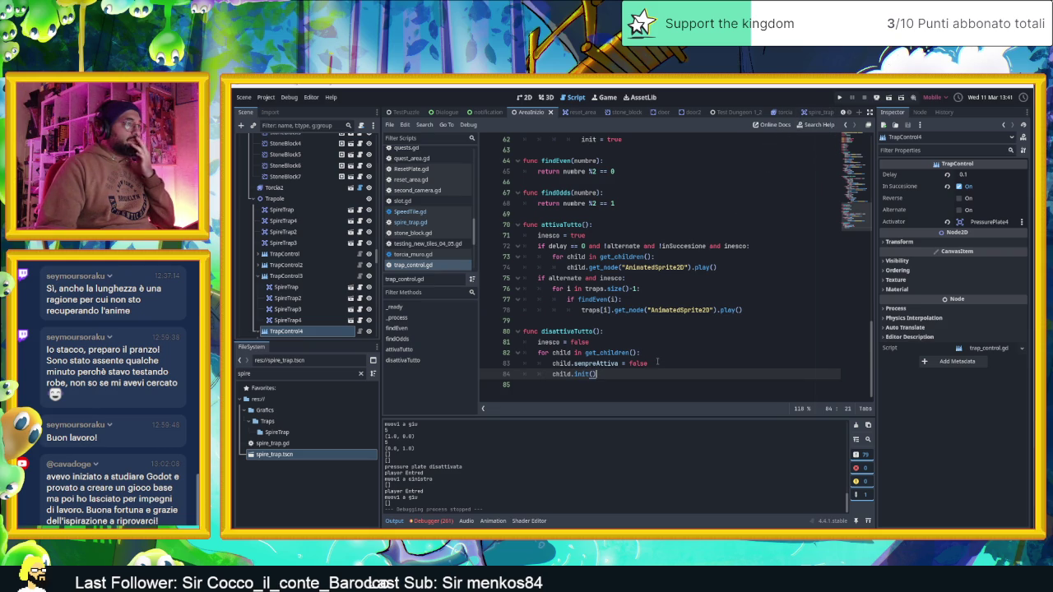
Delete the child.sempreAttiva = false and child.init() lines from the loop
{"action": "left_click", "coordinate": [658, 362]}
{"action": "left_click_drag", "start_coordinate": [653, 363], "coordinate": [552, 363]}
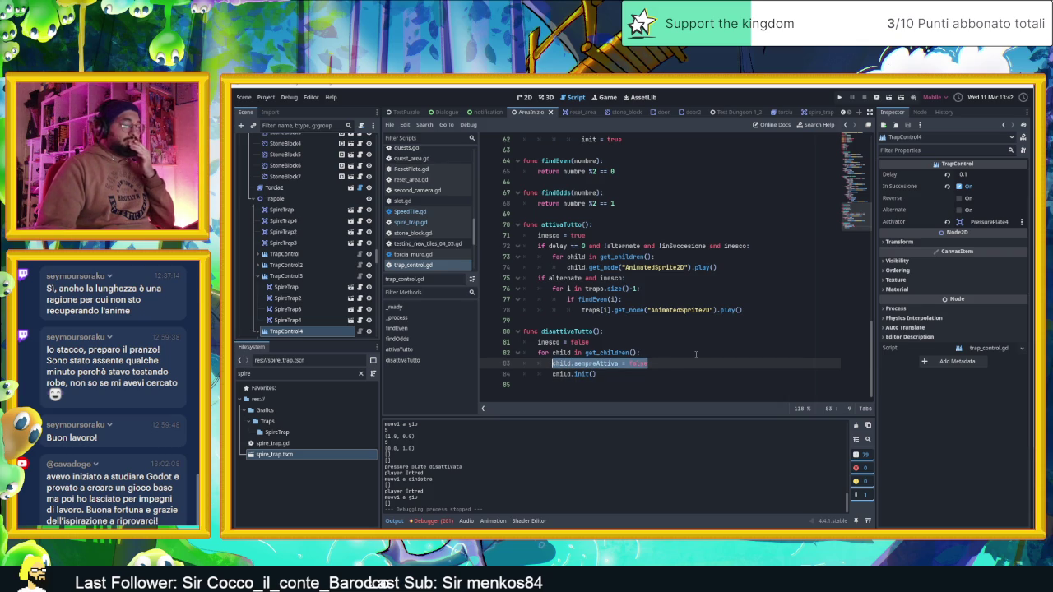
{"action": "key", "text": "BackSpace"}
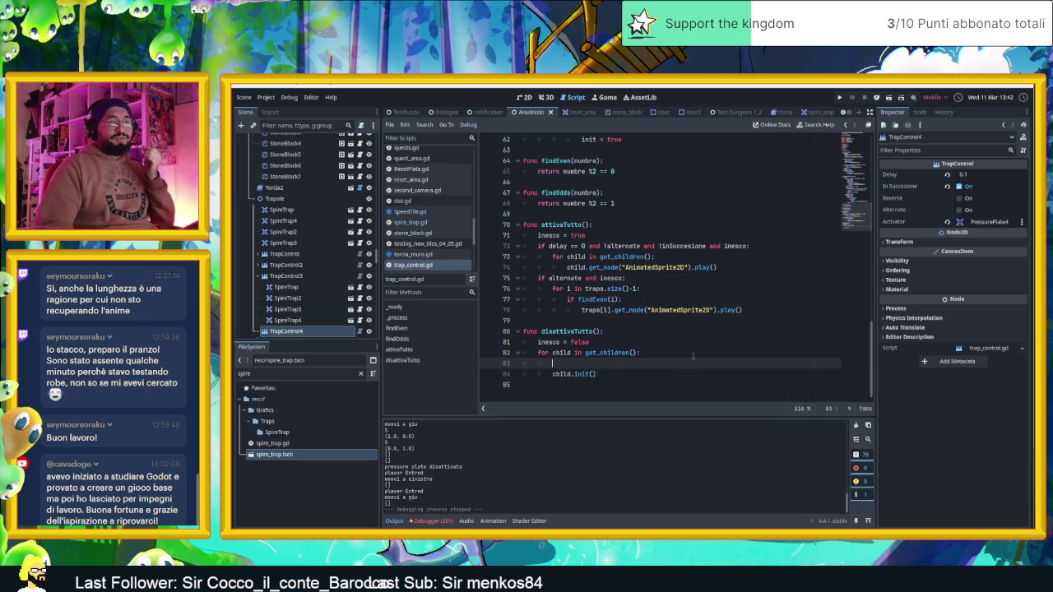
{"action": "left_click", "coordinate": [589, 374], "text": "shift"}
{"action": "left_click", "coordinate": [616, 374]}
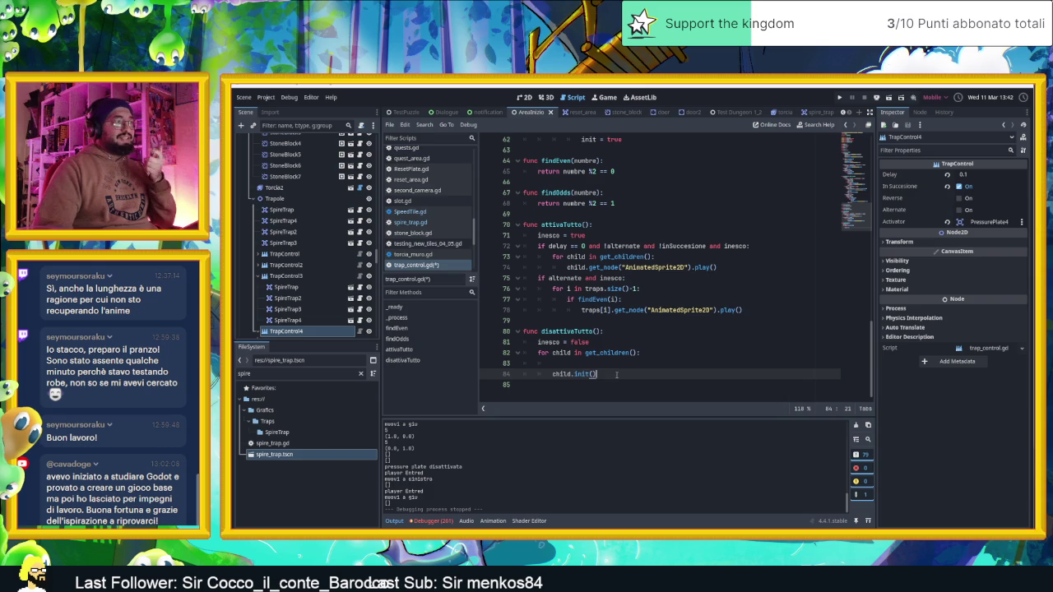
{"action": "left_click_drag", "start_coordinate": [598, 374], "coordinate": [551, 375]}
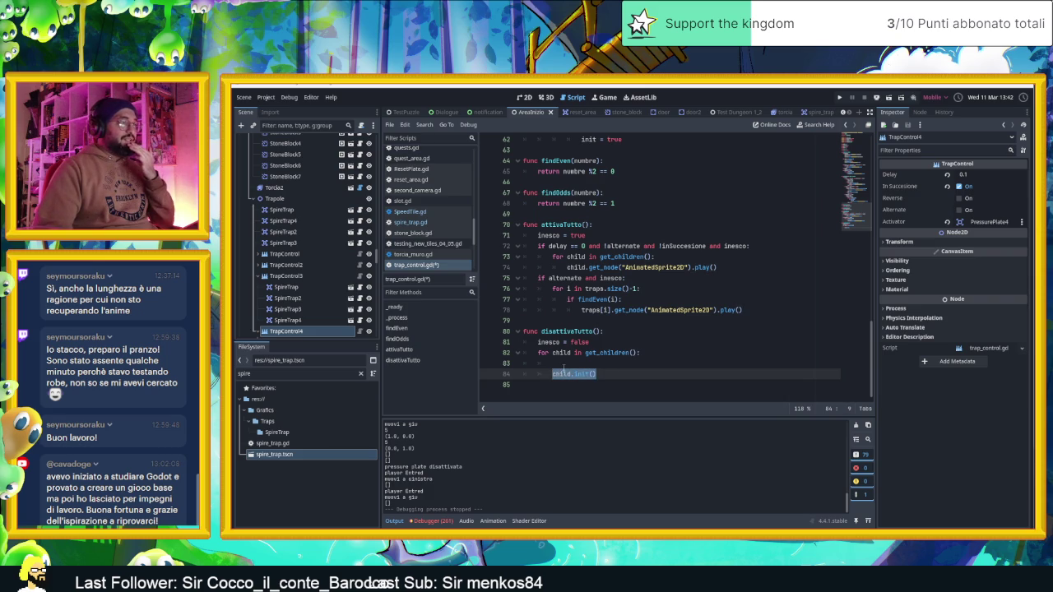
{"action": "key", "text": "BackSpace"}
Replace them with child.deactivate() and save trap_control.gd
{"action": "left_click", "coordinate": [564, 366]}
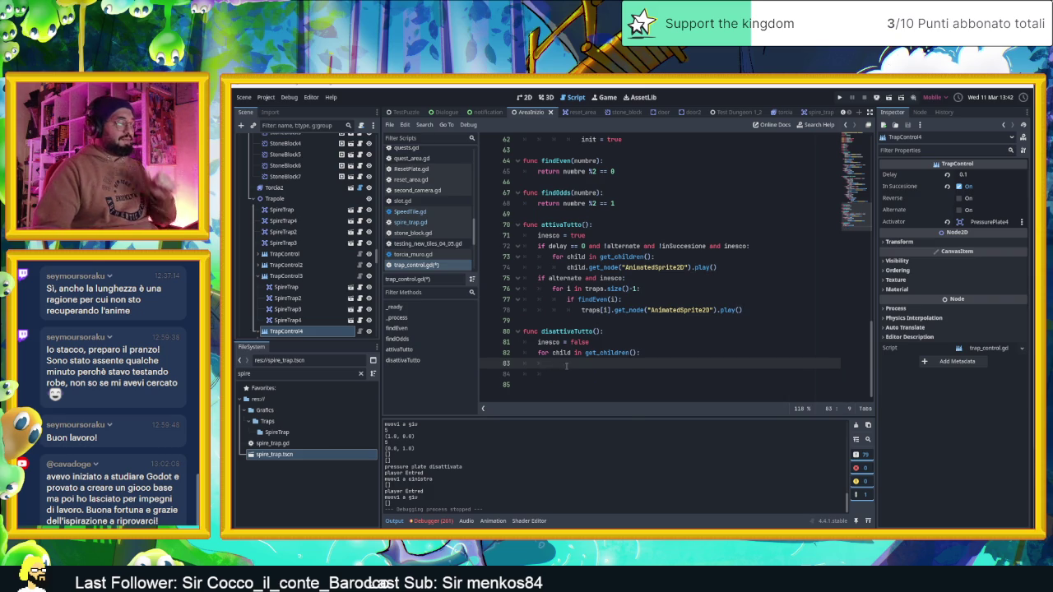
{"action": "type", "text": "child"}
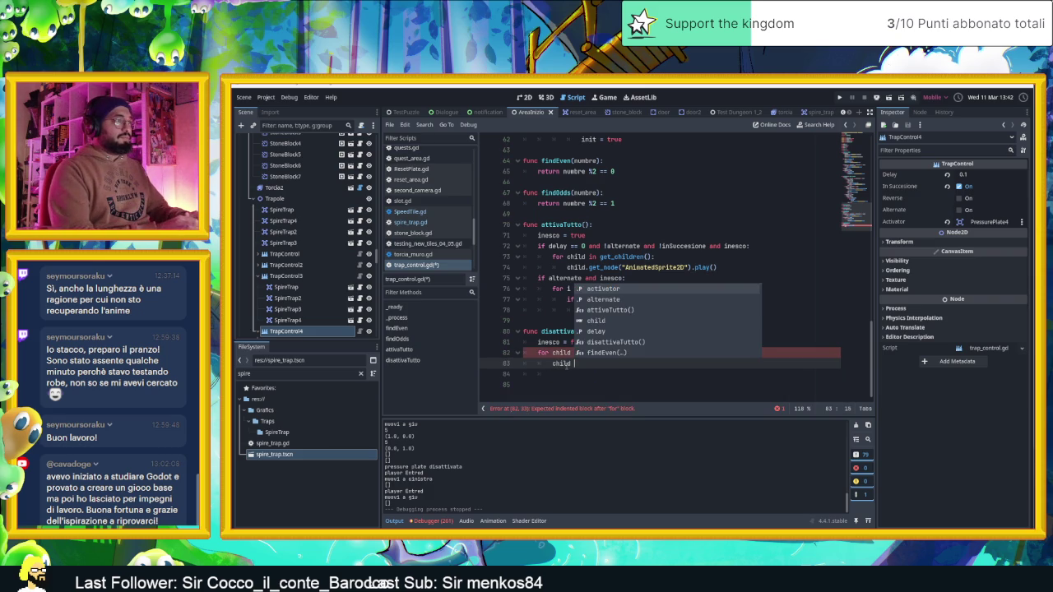
{"action": "key", "text": "BackSpace"}
{"action": "type", "text": ".deac"}
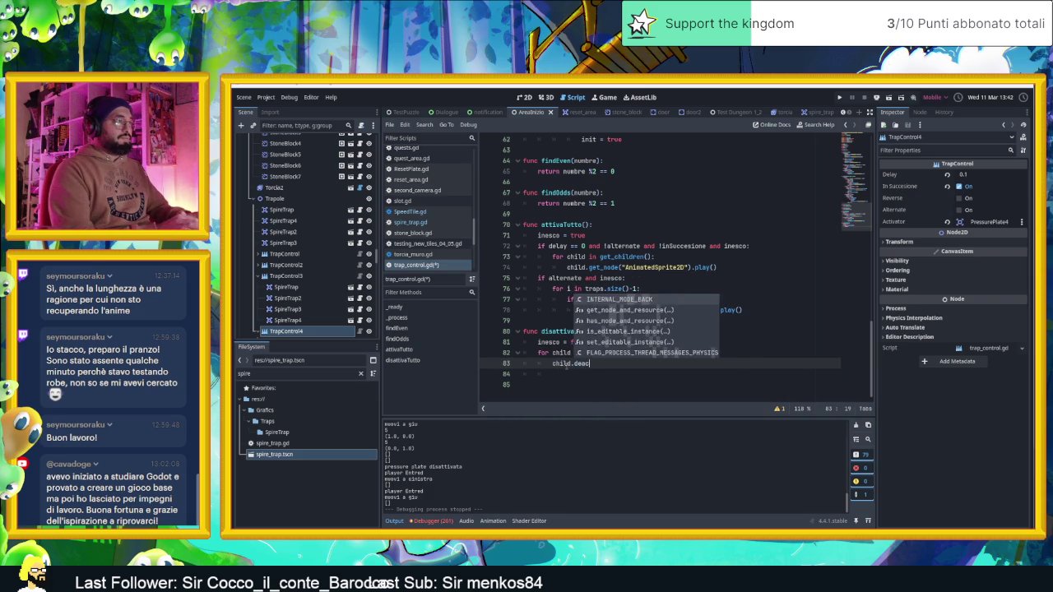
{"action": "type", "text": "tivate"}
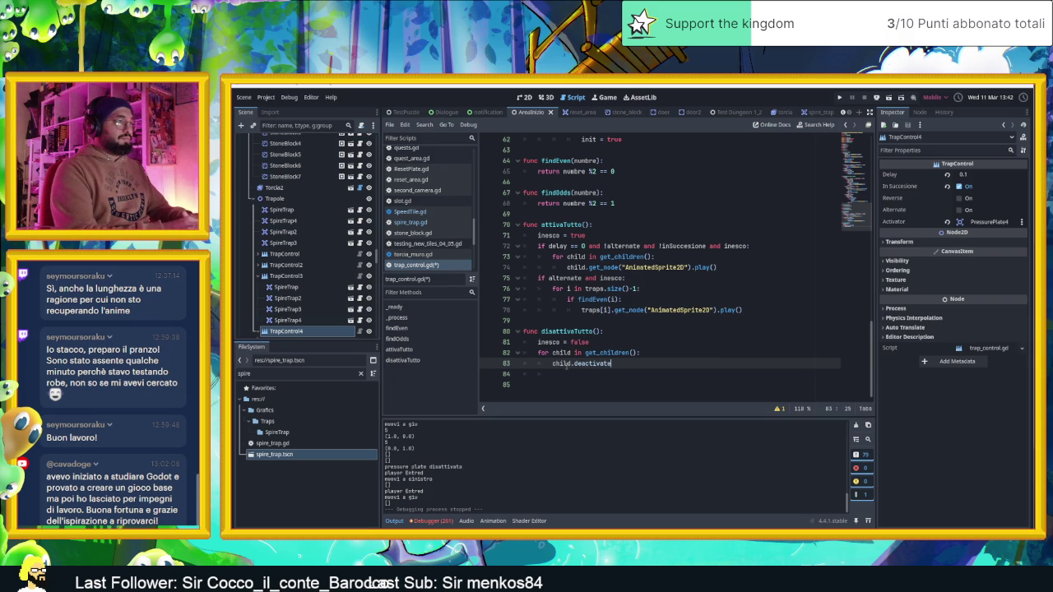
{"action": "type", "text": "("}
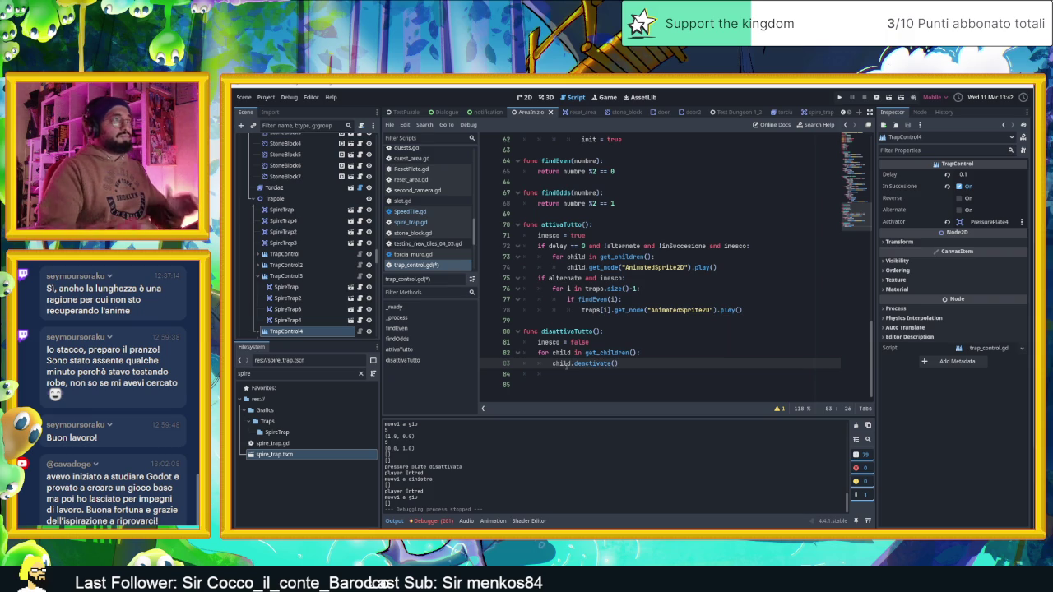
{"action": "key", "text": "ctrl+s"}
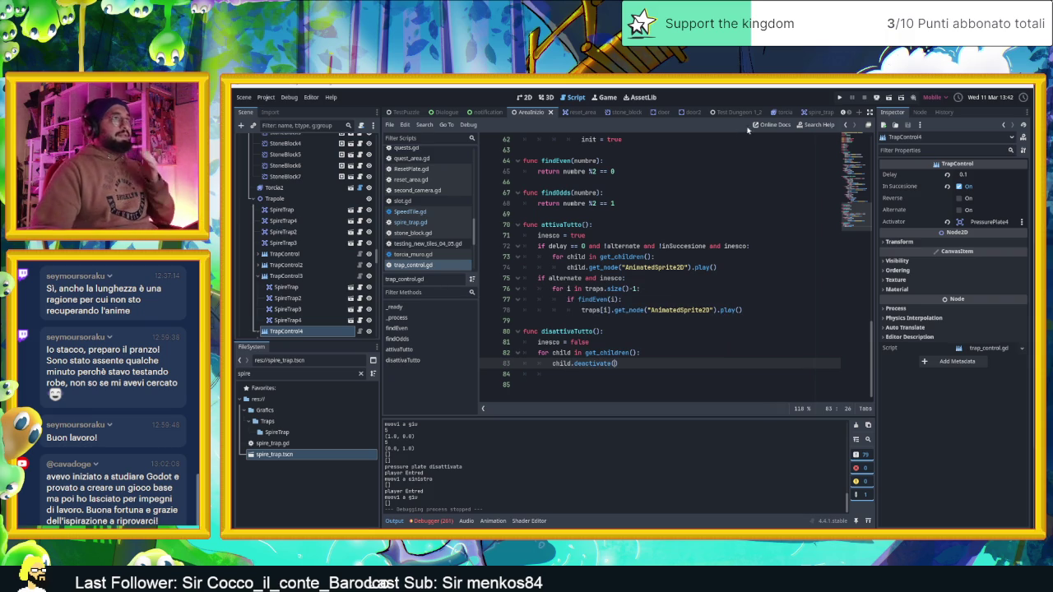
{"action": "left_click", "coordinate": [812, 113]}
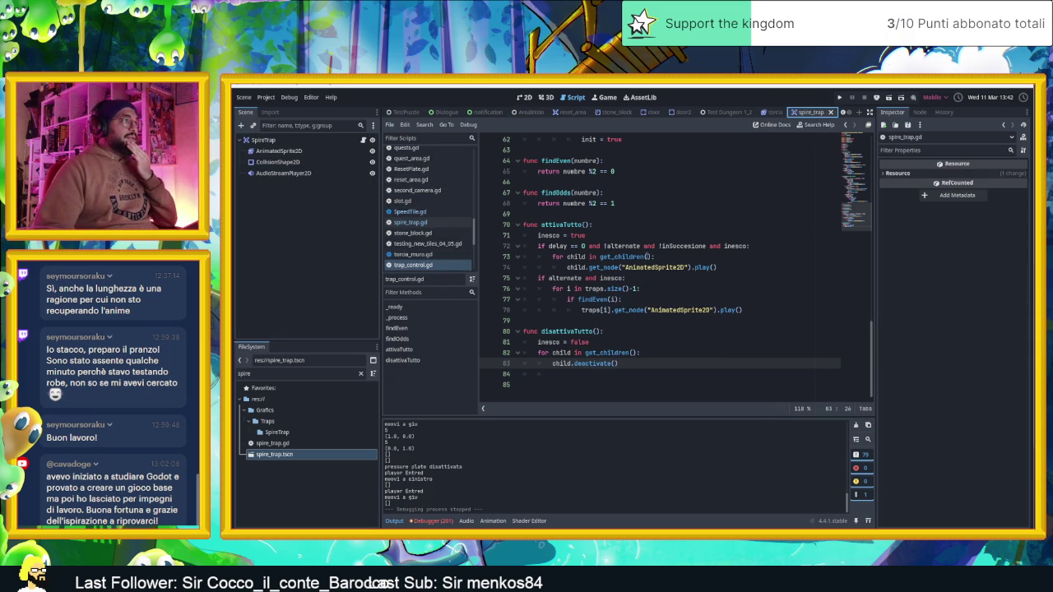
Declare a new func deactivate(): at the end of spire_trap.gd
{"action": "left_click", "coordinate": [648, 386]}
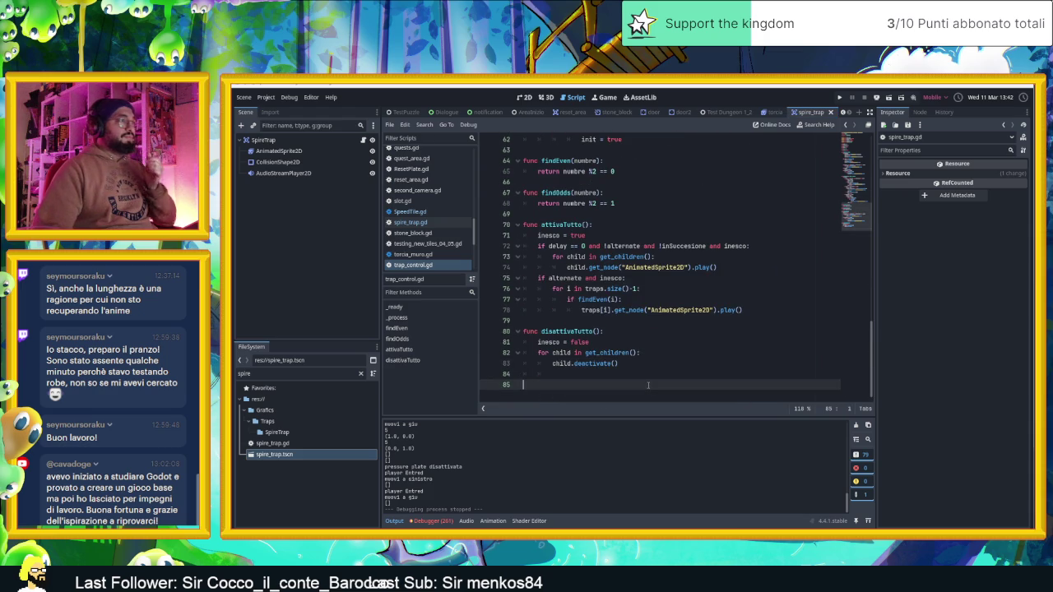
{"action": "type", "text": "func "}
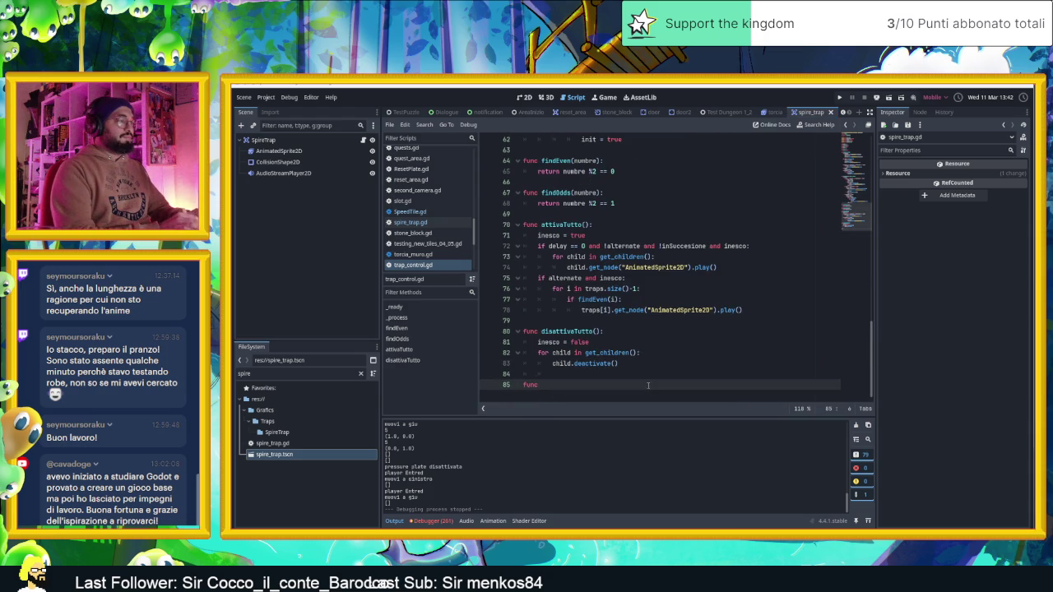
{"action": "type", "text": "deacti"}
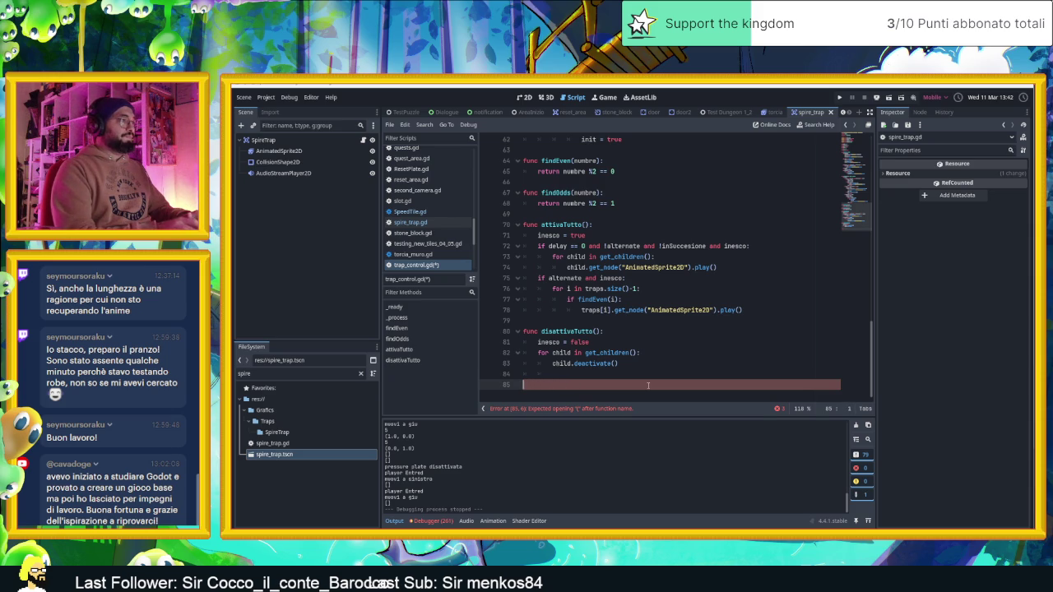
{"action": "left_click", "coordinate": [366, 141]}
{"action": "left_click", "coordinate": [559, 385]}
{"action": "type", "text": "func deactiv"}
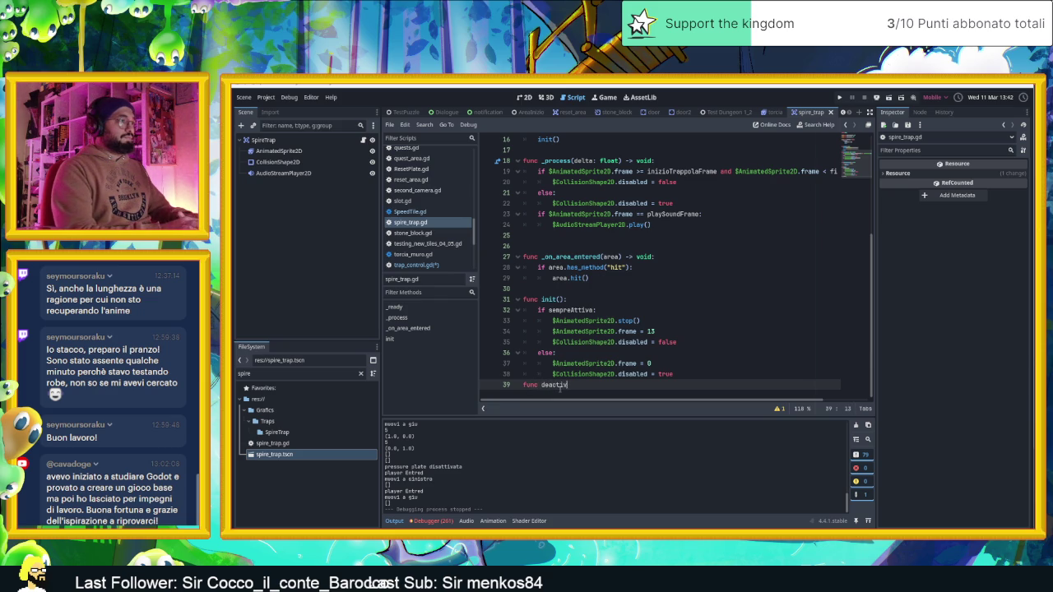
{"action": "type", "text": "ate():"}
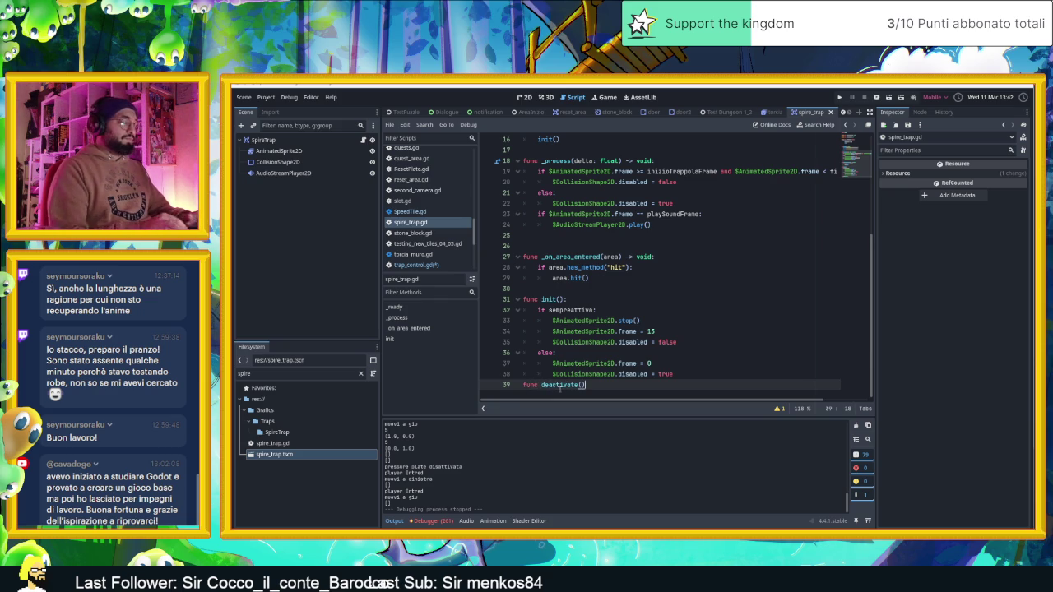
{"action": "key", "text": "Return"}
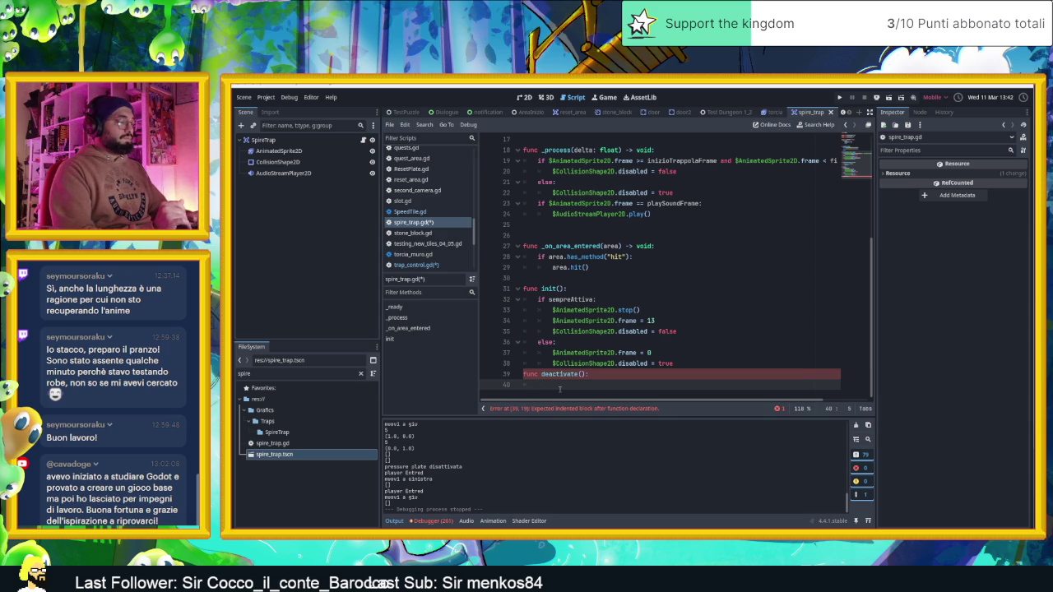
Start the function body with $AnimatedSprite2D.animation
{"action": "type", "text": "a"}
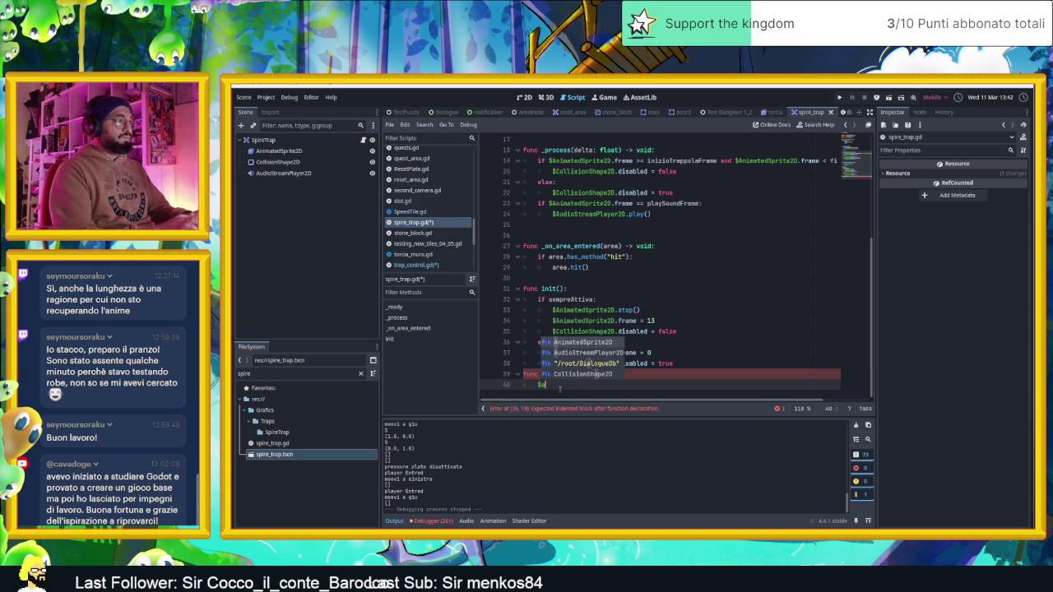
{"action": "key", "text": "Return"}
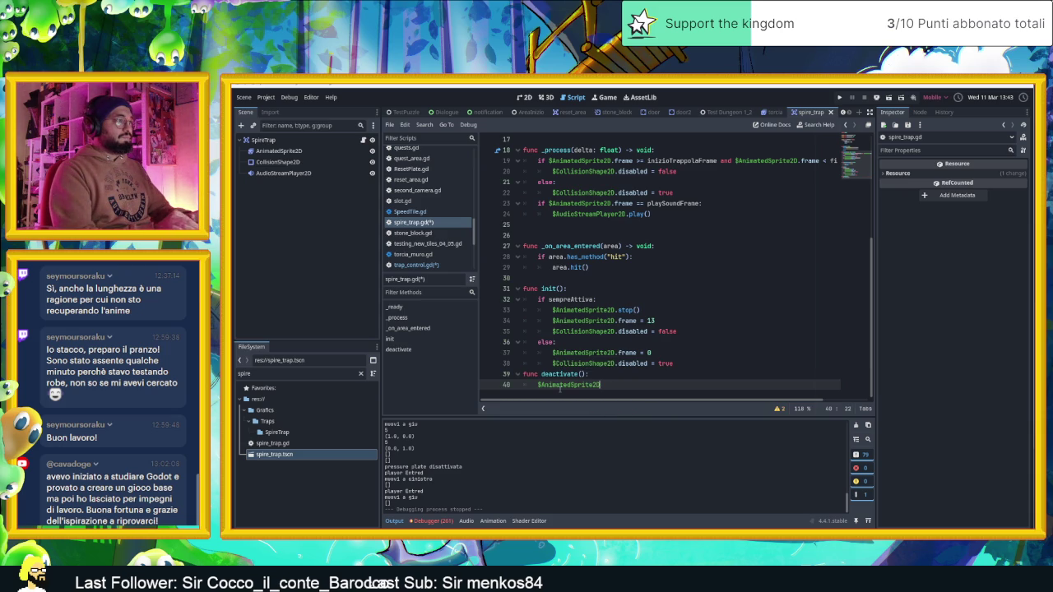
{"action": "type", "text": "."}
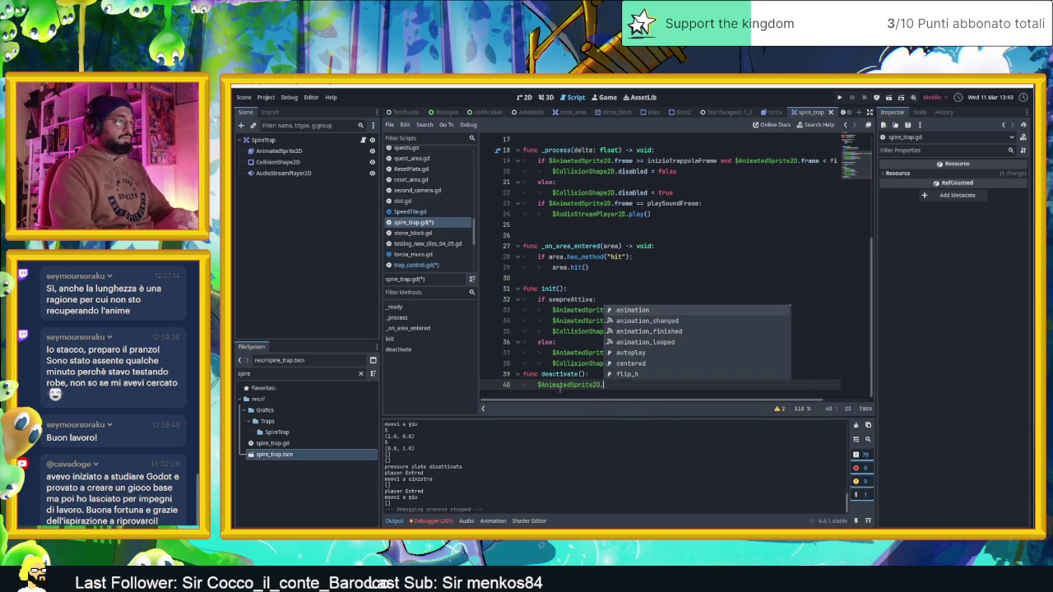
{"action": "type", "text": "anim"}
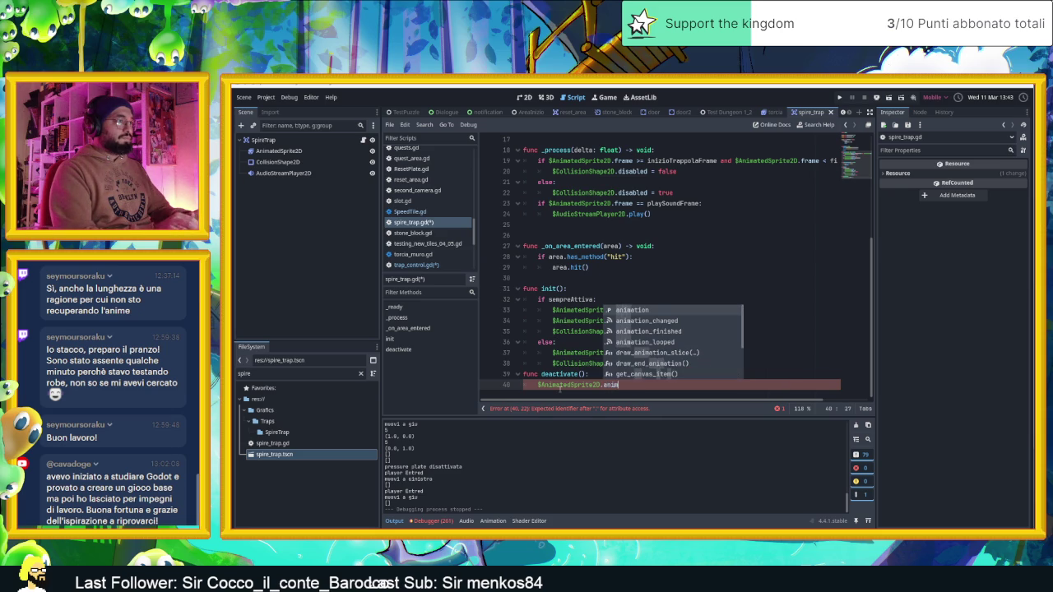
{"action": "key", "text": "Return"}
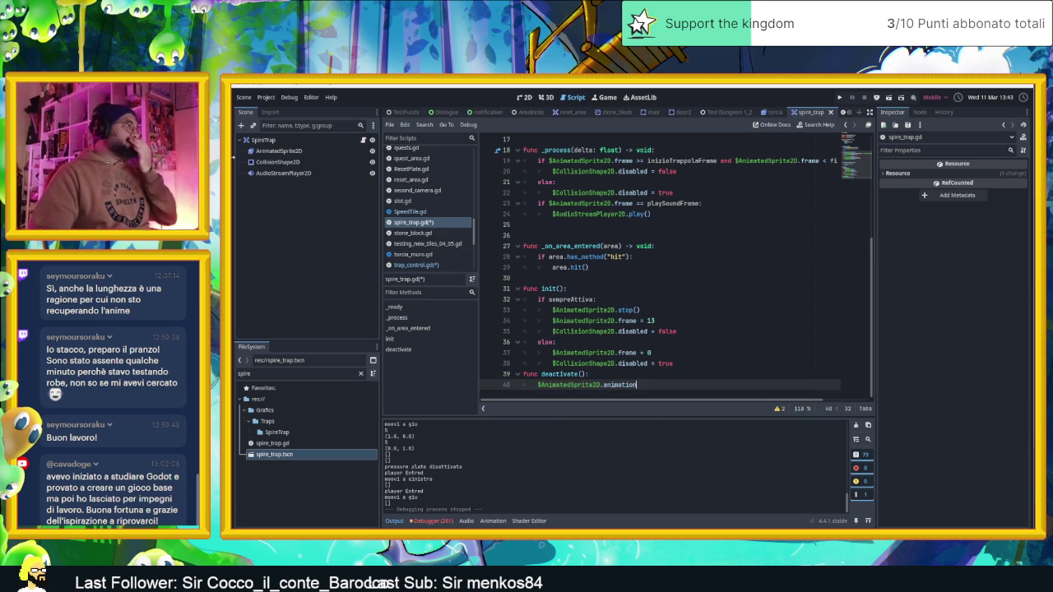
{"action": "left_click", "coordinate": [262, 152]}
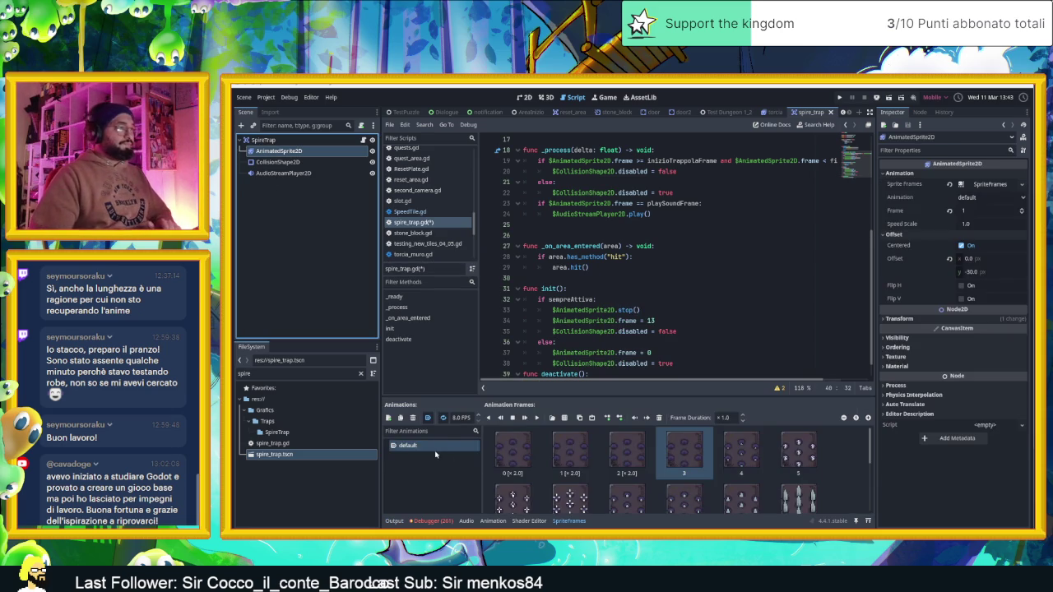
Make deactivate() call $AnimatedSprite2D.stop() and set $AnimatedSprite2D.frame = 0
{"action": "scroll", "coordinate": [606, 363], "scroll_direction": "down", "scroll_amount": 1}
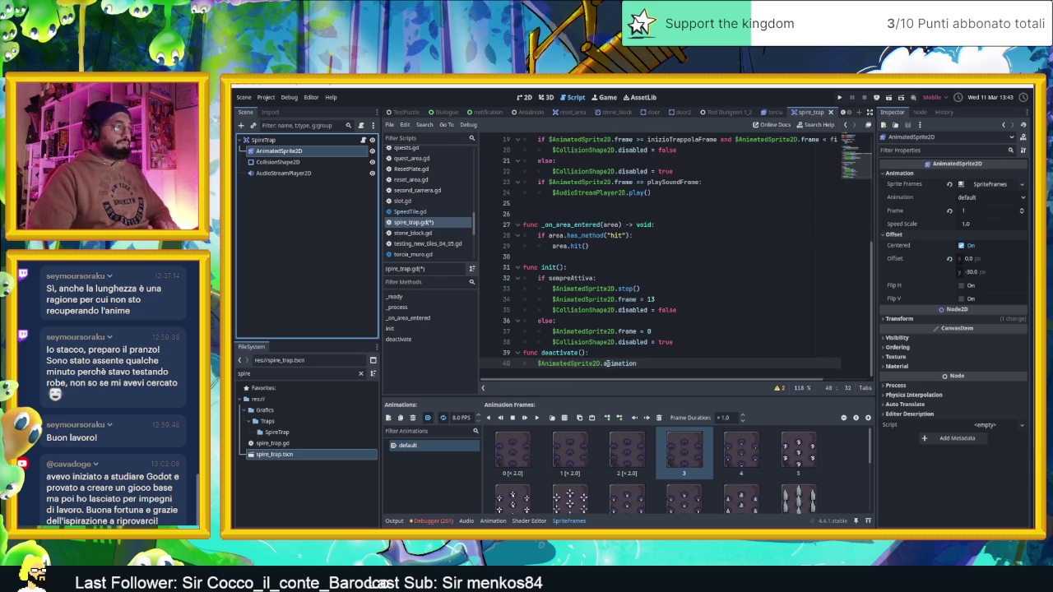
{"action": "type", "text": "."}
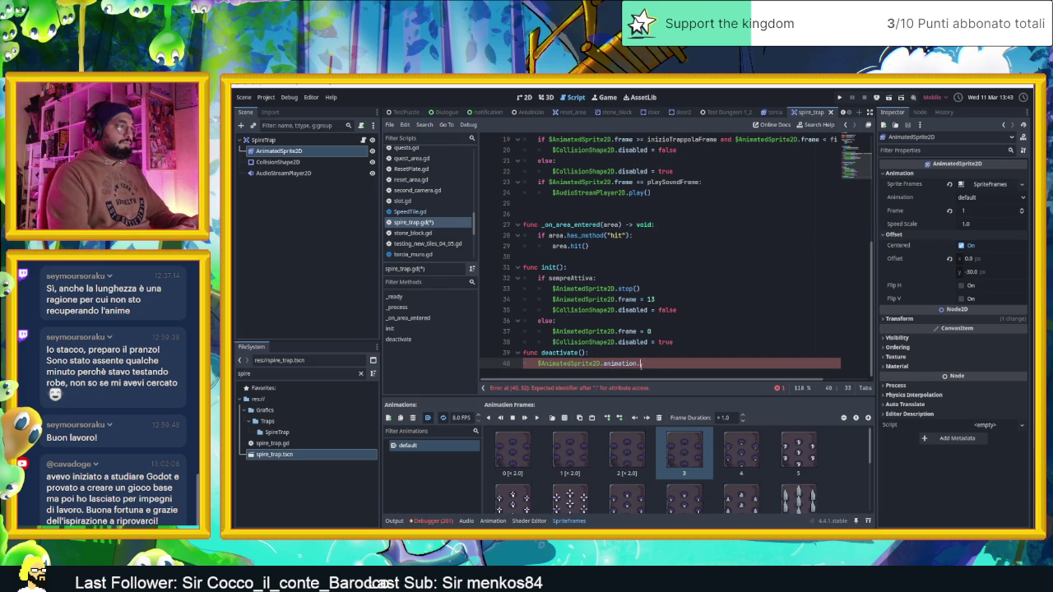
{"action": "key", "text": "BackSpace"}
{"action": "key", "text": "BackSpace"}
{"action": "key", "text": "BackSpace"}
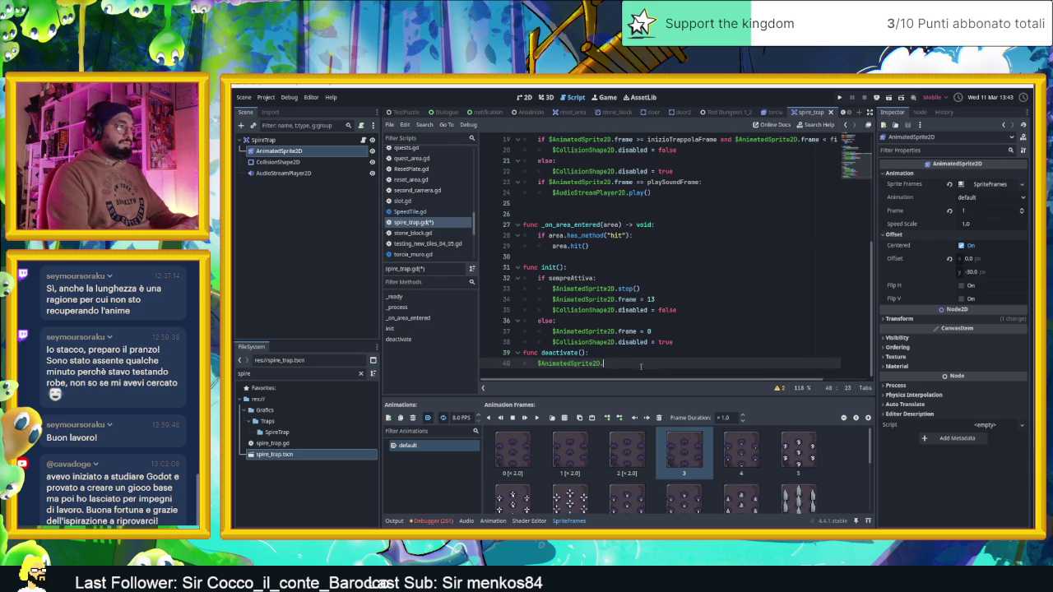
{"action": "type", "text": "stop("}
{"action": "key", "text": "Return"}
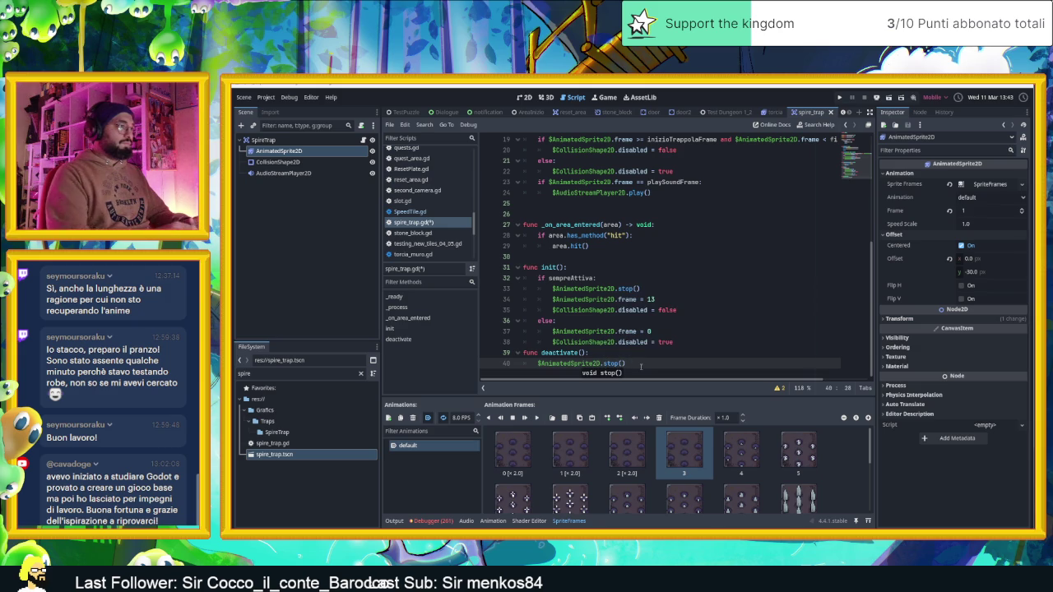
{"action": "key", "text": "Return"}
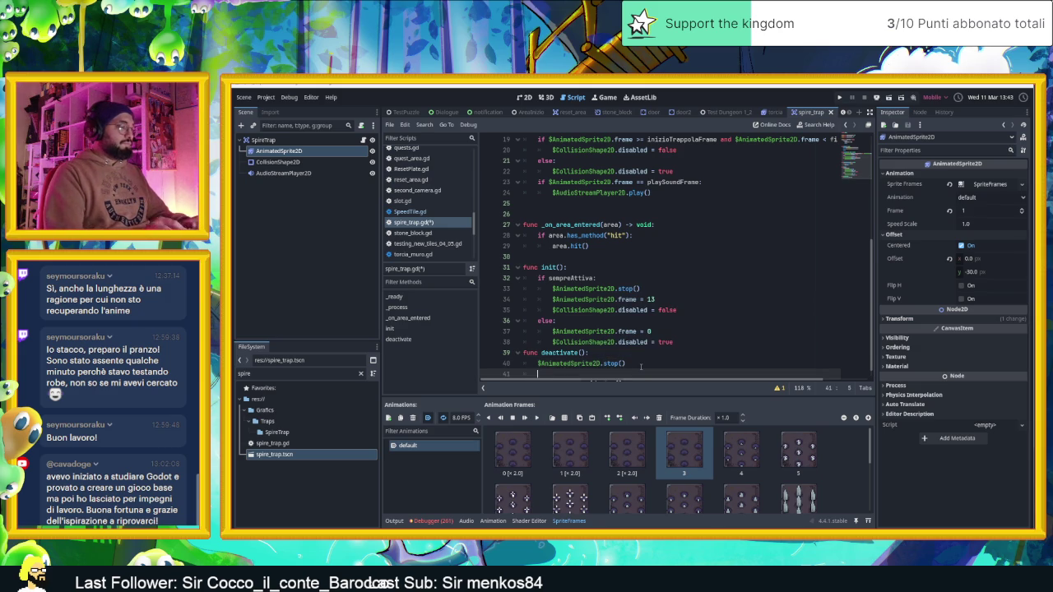
{"action": "scroll", "coordinate": [650, 357], "scroll_direction": "down", "scroll_amount": 1}
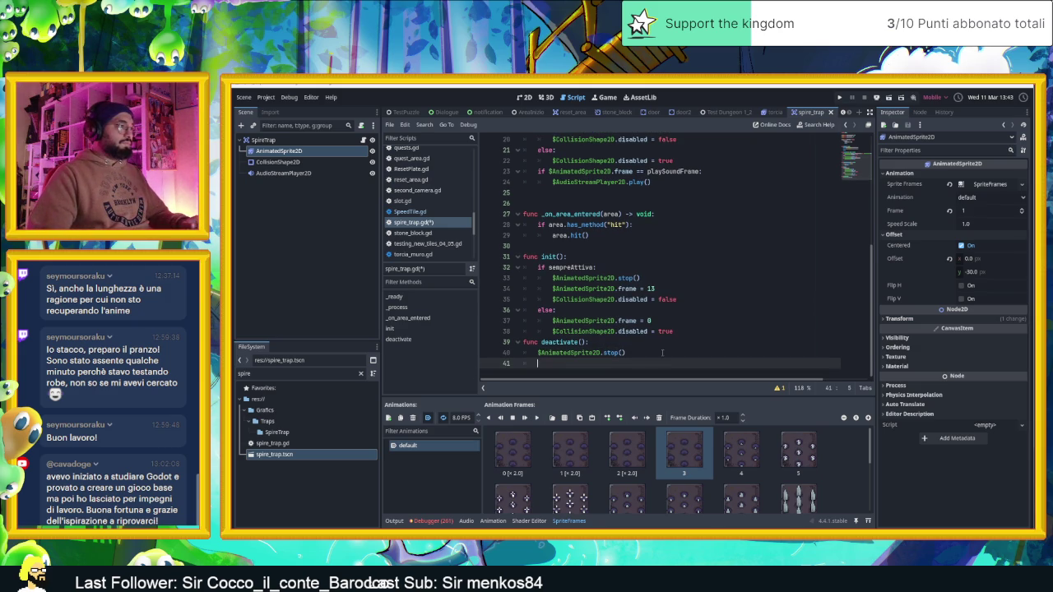
{"action": "type", "text": "$ani"}
{"action": "key", "text": "Return"}
{"action": "type", "text": "."}
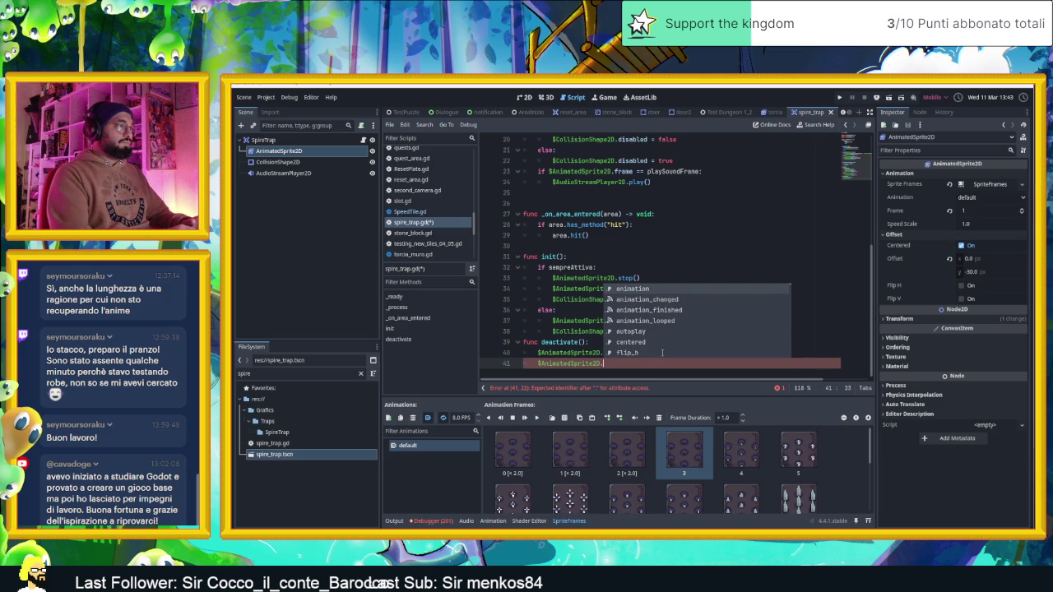
{"action": "type", "text": "frame = "}
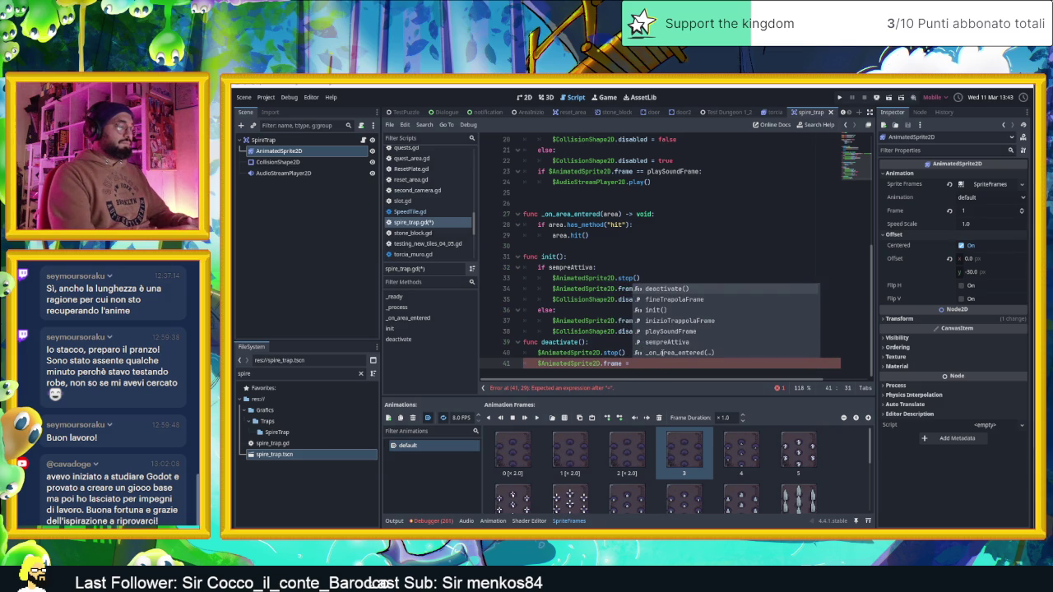
{"action": "type", "text": "0"}
{"action": "key", "text": "Return"}
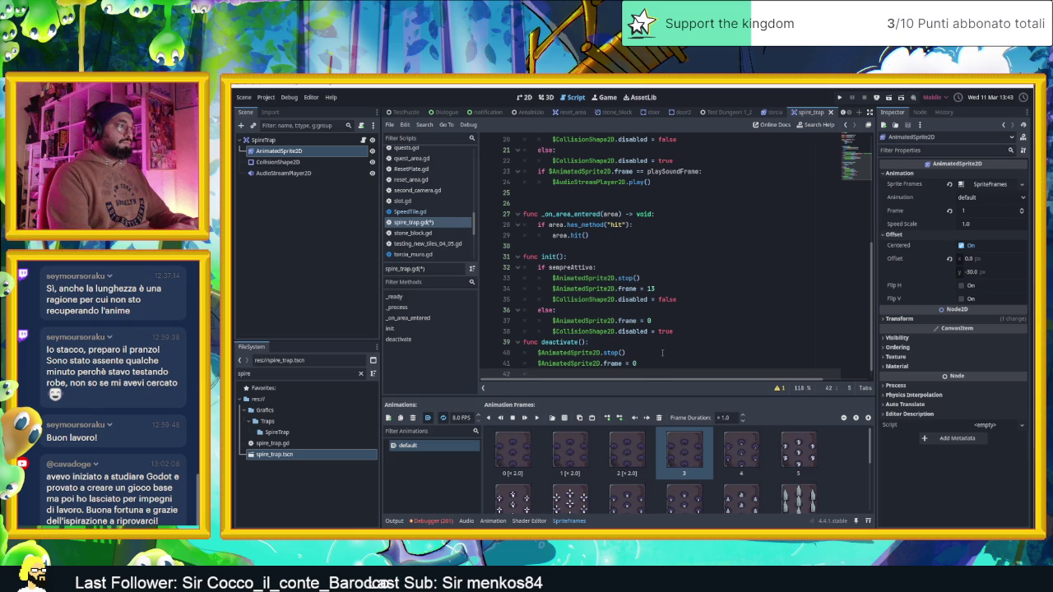
Add $CollisionShape2D.disabled = true and save spire_trap.gd
{"action": "scroll", "coordinate": [670, 347], "scroll_direction": "down", "scroll_amount": 1}
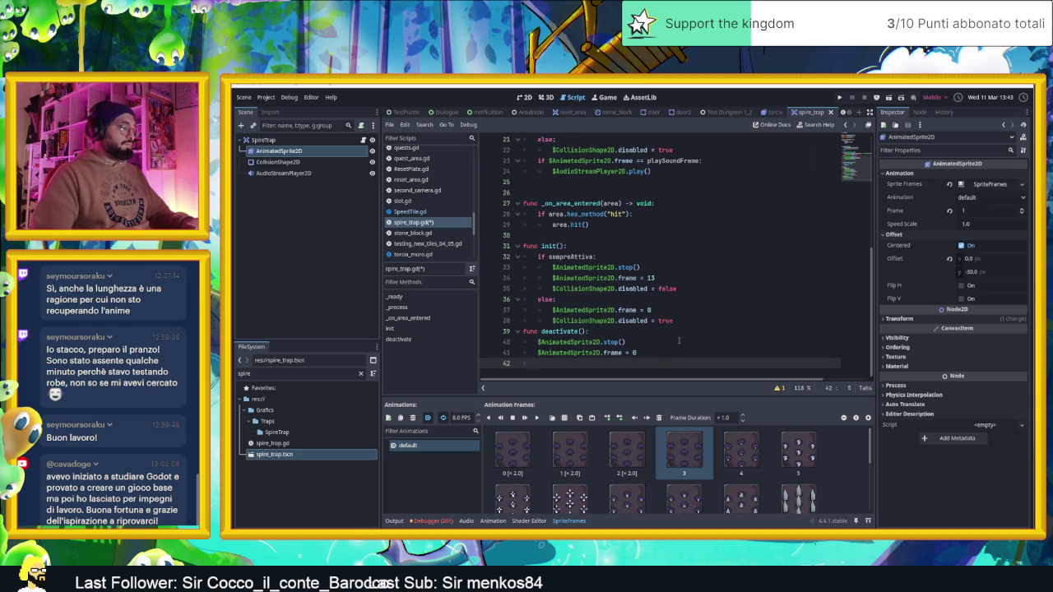
{"action": "type", "text": "$ani"}
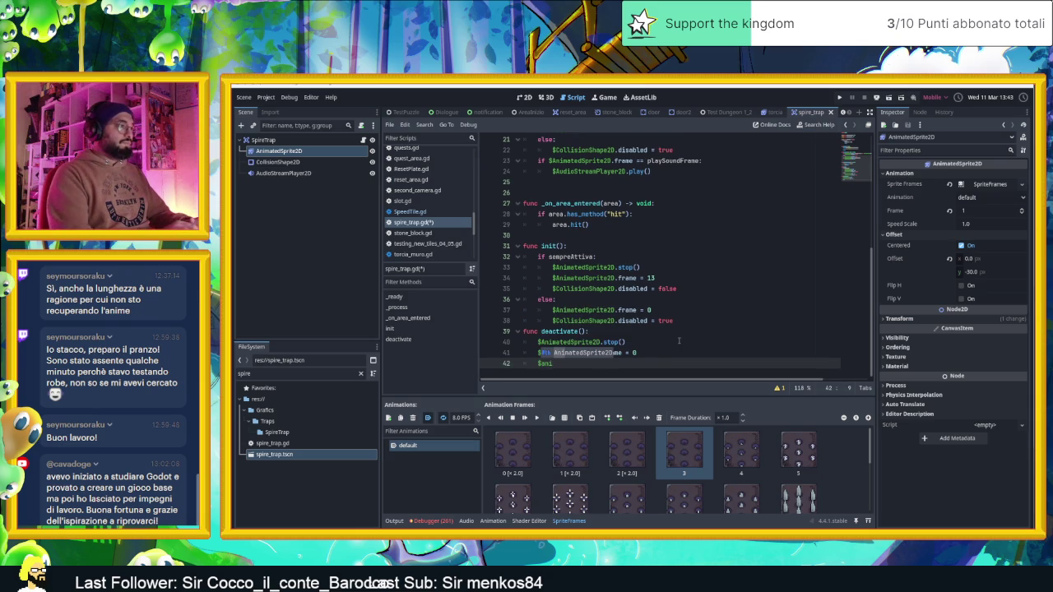
{"action": "key", "text": "BackSpace"}
{"action": "key", "text": "BackSpace"}
{"action": "key", "text": "BackSpace"}
{"action": "scroll", "coordinate": [678, 341], "scroll_direction": "up", "scroll_amount": 3}
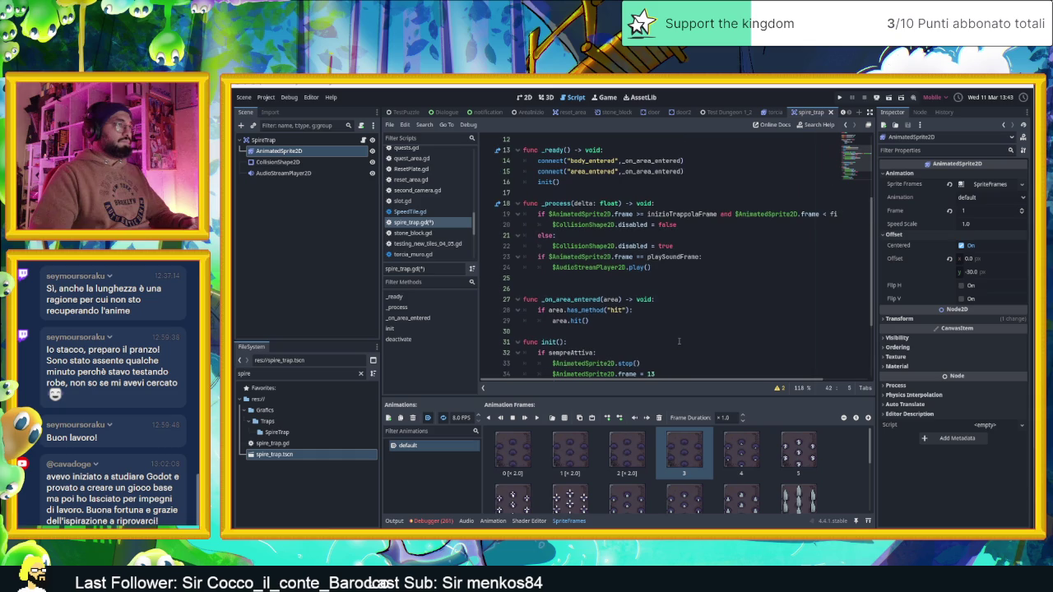
{"action": "scroll", "coordinate": [678, 340], "scroll_direction": "down", "scroll_amount": 2}
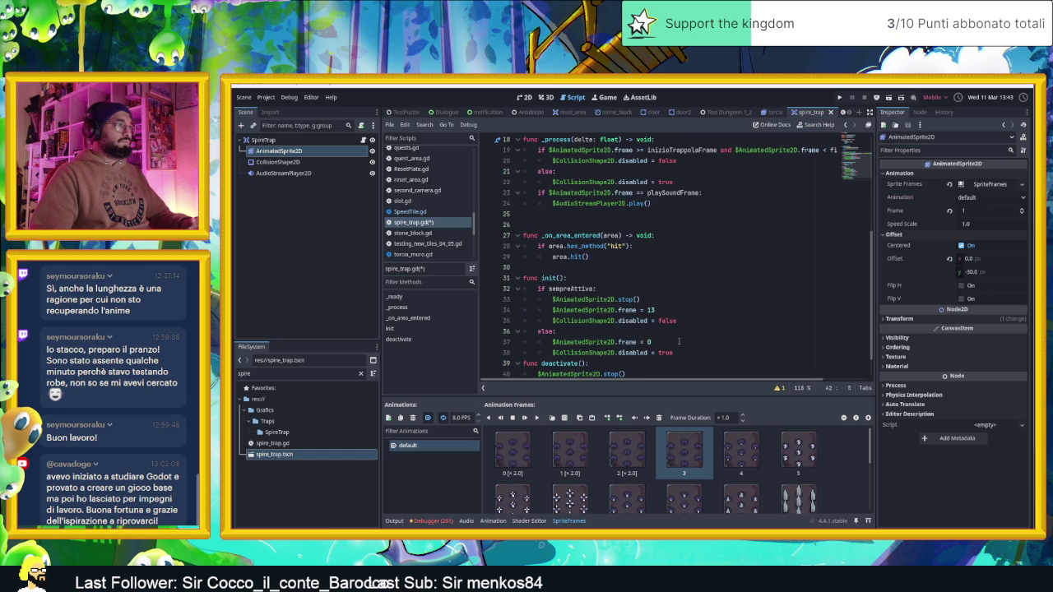
{"action": "scroll", "coordinate": [678, 340], "scroll_direction": "down", "scroll_amount": 1}
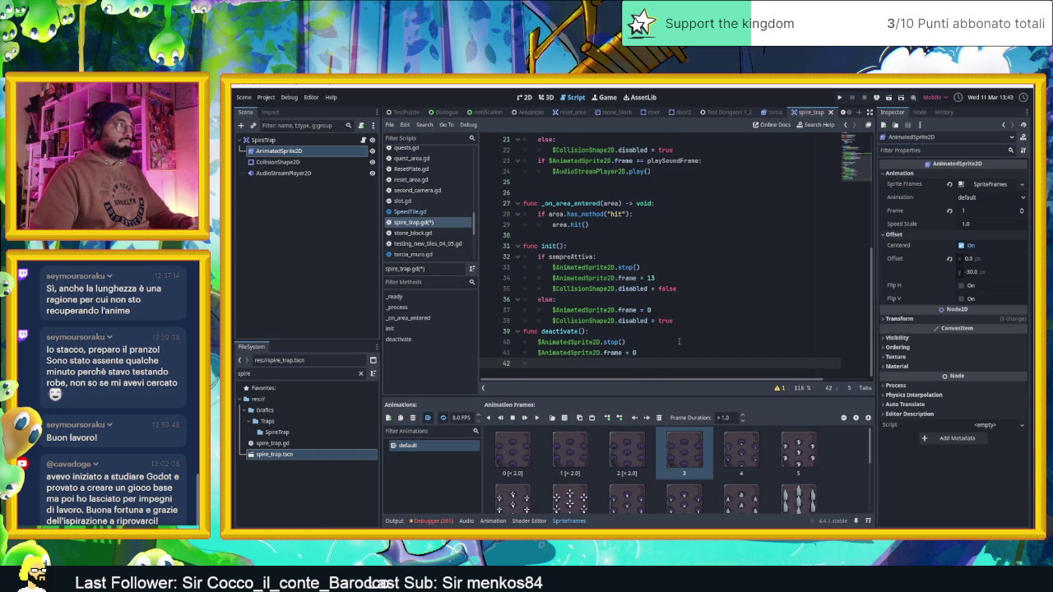
{"action": "scroll", "coordinate": [679, 341], "scroll_direction": "up", "scroll_amount": 3}
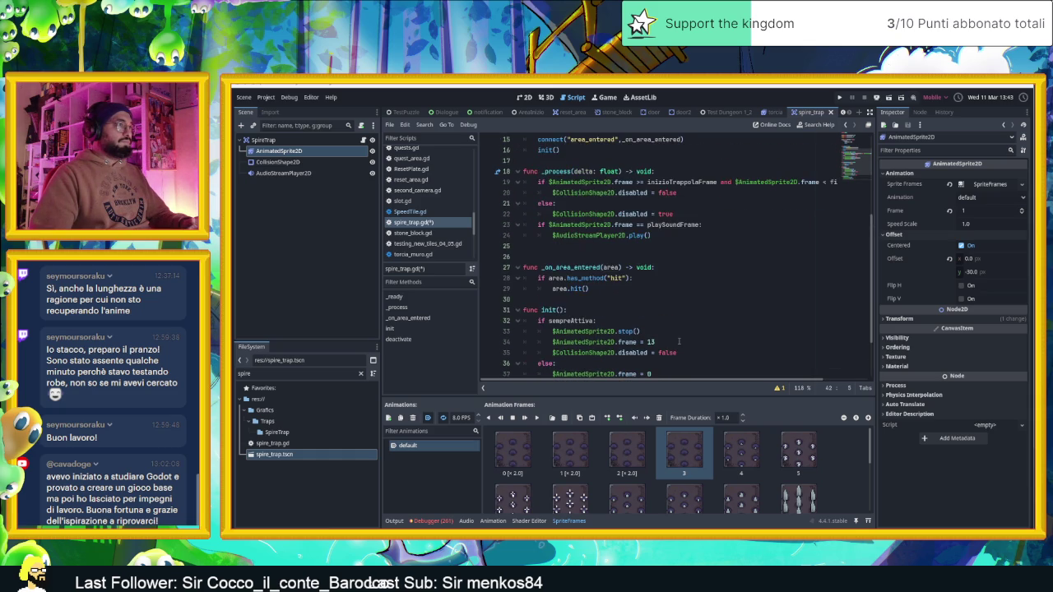
{"action": "scroll", "coordinate": [679, 341], "scroll_direction": "down", "scroll_amount": 3}
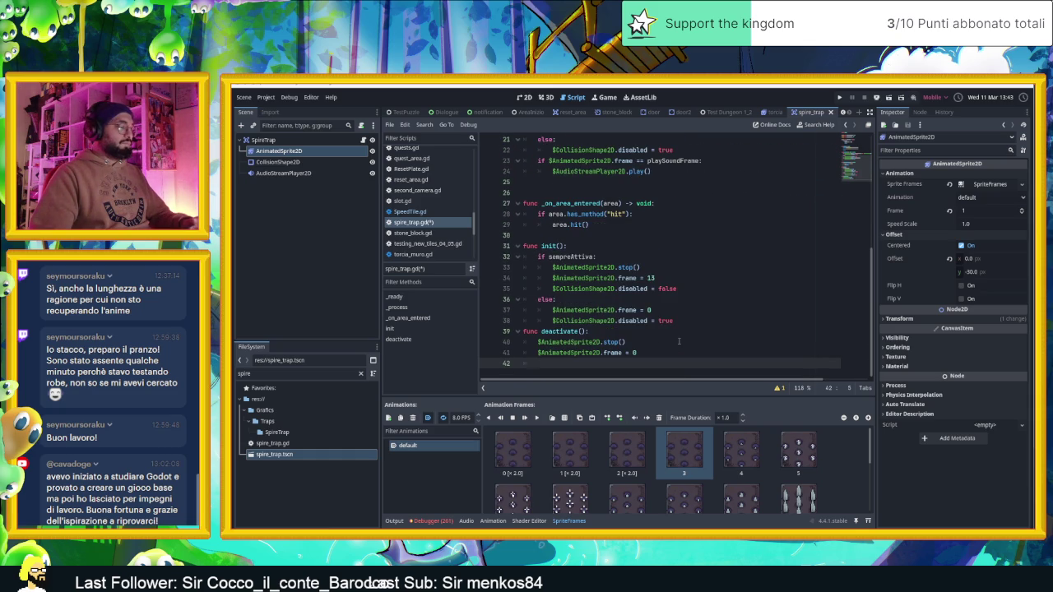
{"action": "type", "text": "$CollisionShape2D."}
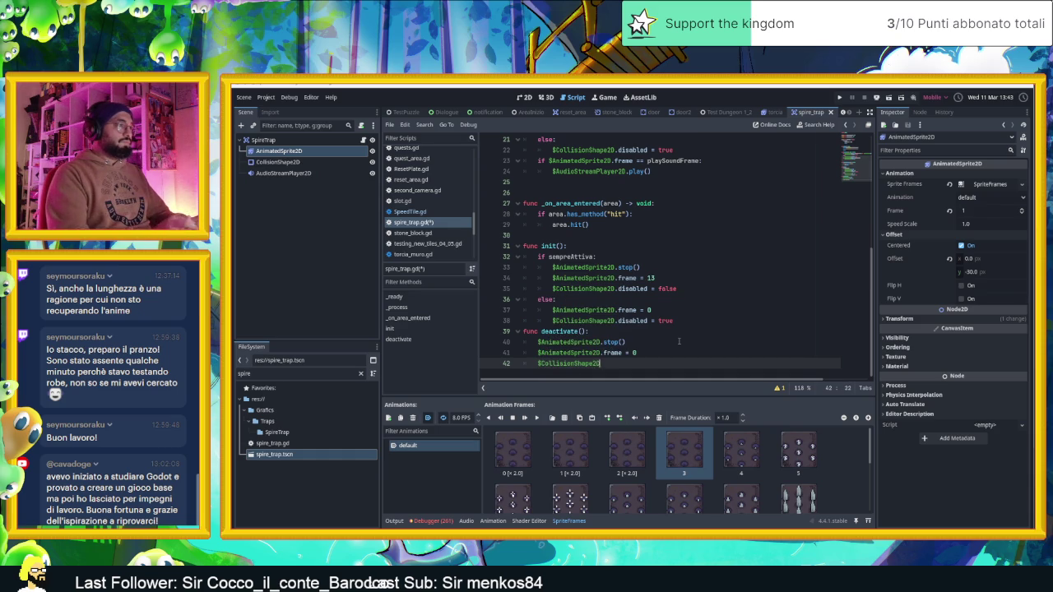
{"action": "type", "text": "disabled"}
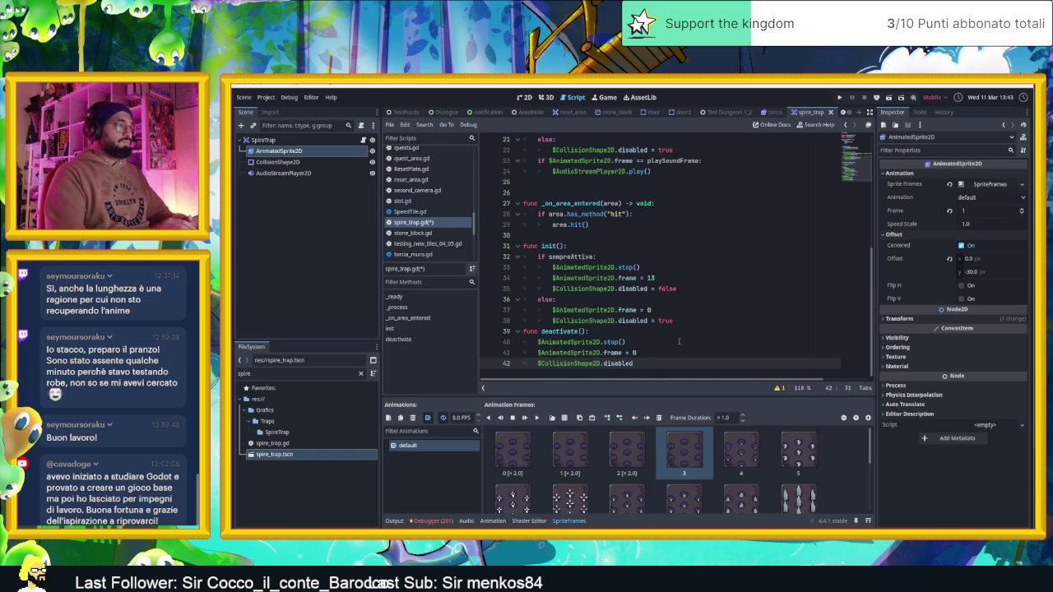
{"action": "type", "text": " = "}
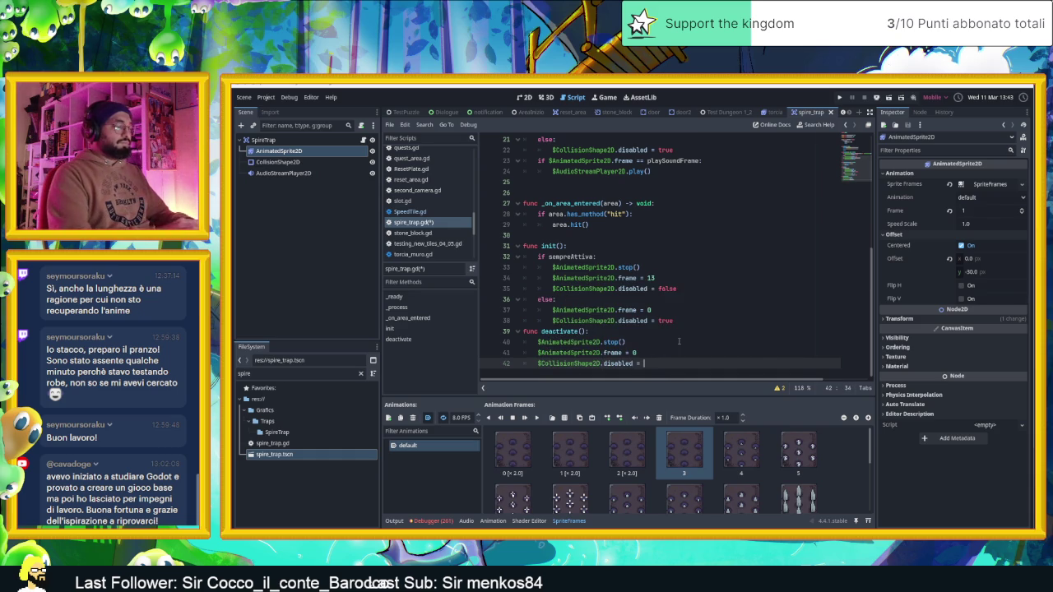
{"action": "type", "text": "true"}
{"action": "key", "text": "ctrl+s"}
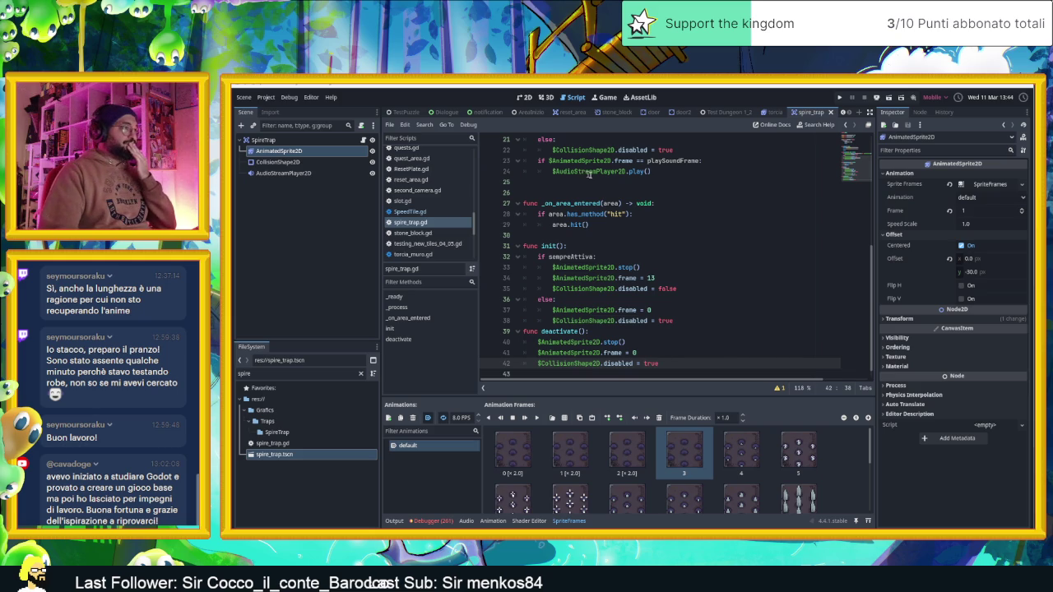
Insert a blank line between the init() and deactivate() functions
{"action": "left_click", "coordinate": [705, 324]}
{"action": "key", "text": "Return"}
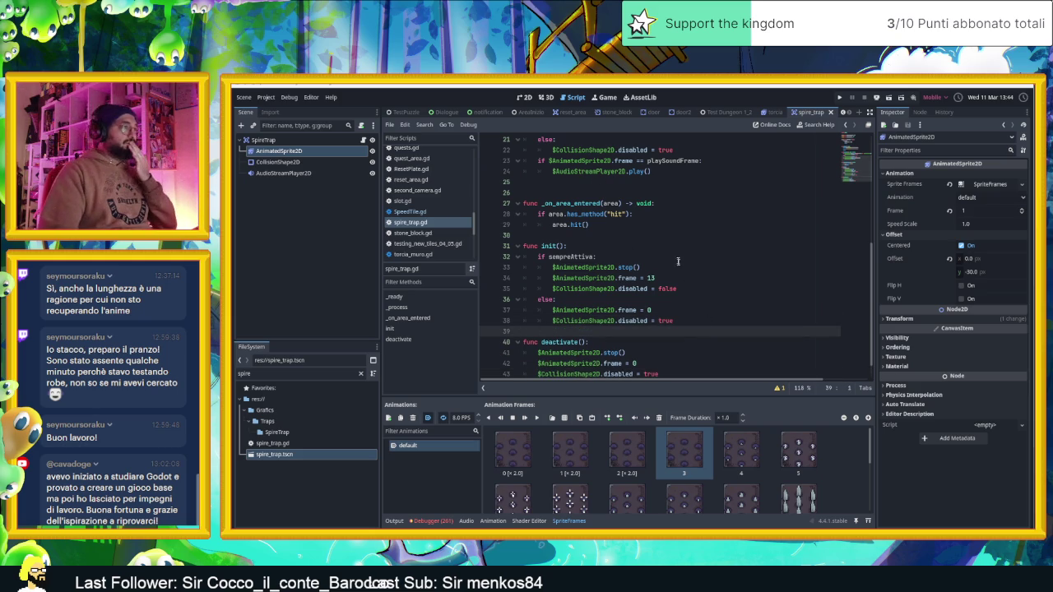
{"action": "left_click", "coordinate": [524, 97]}
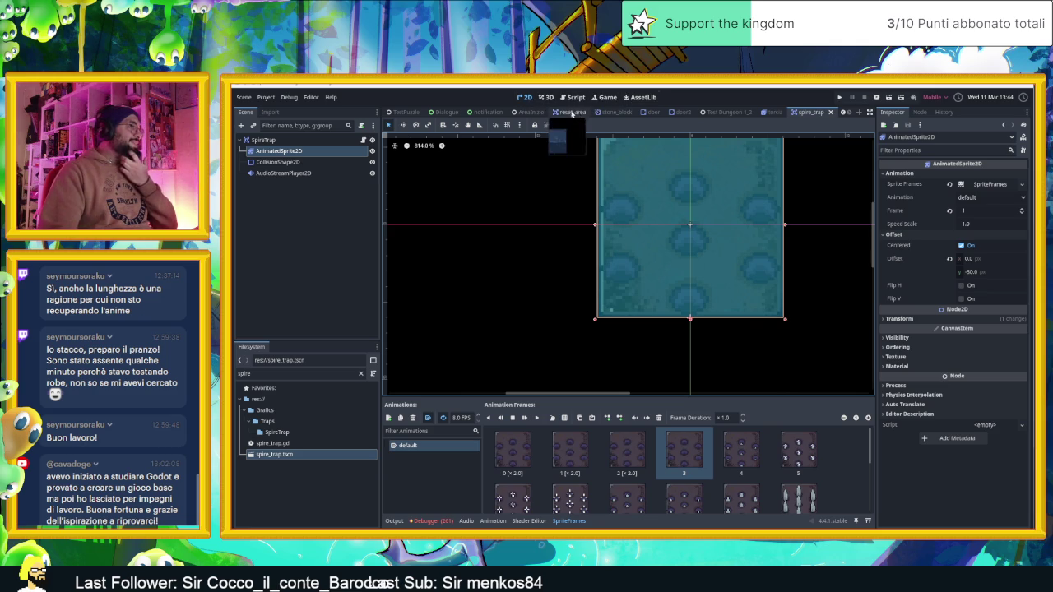
Open AreaInizio, launch the game, and slide the slime across the arrow tiles
{"action": "left_click", "coordinate": [534, 112]}
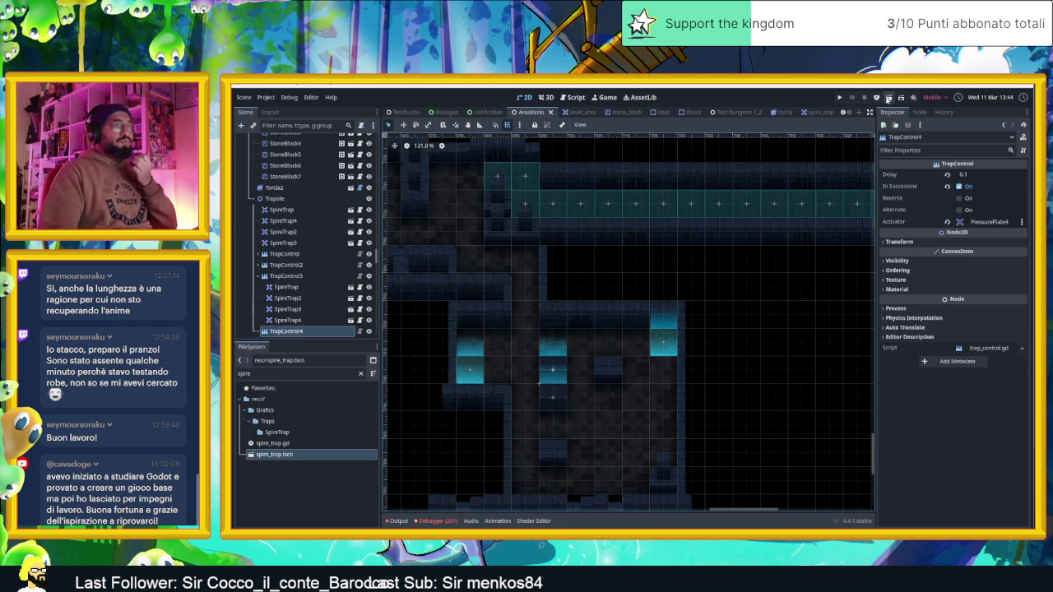
{"action": "key", "text": "ctrl+s"}
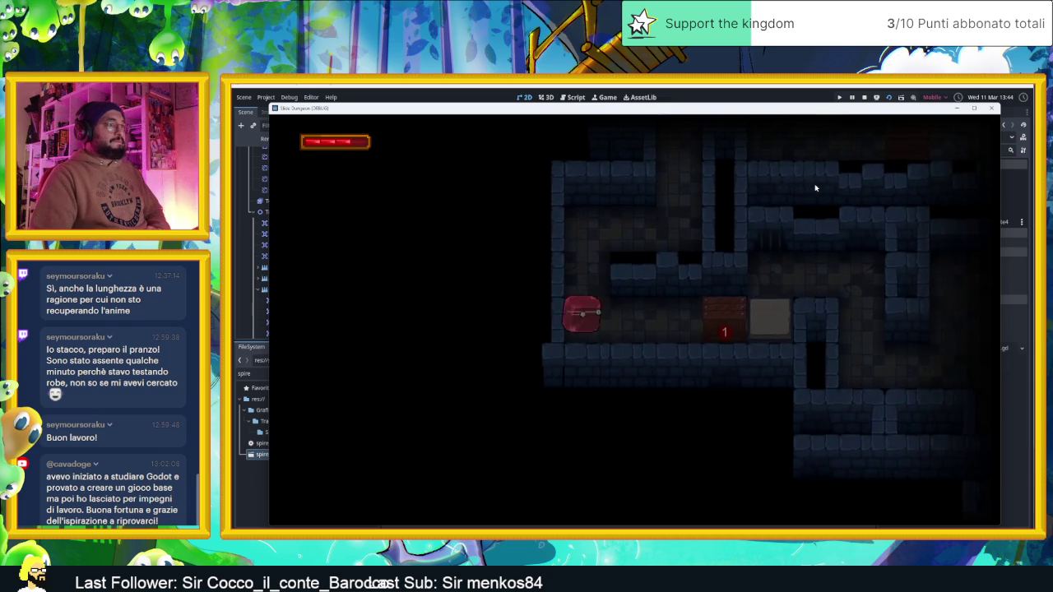
{"action": "key", "text": "Down"}
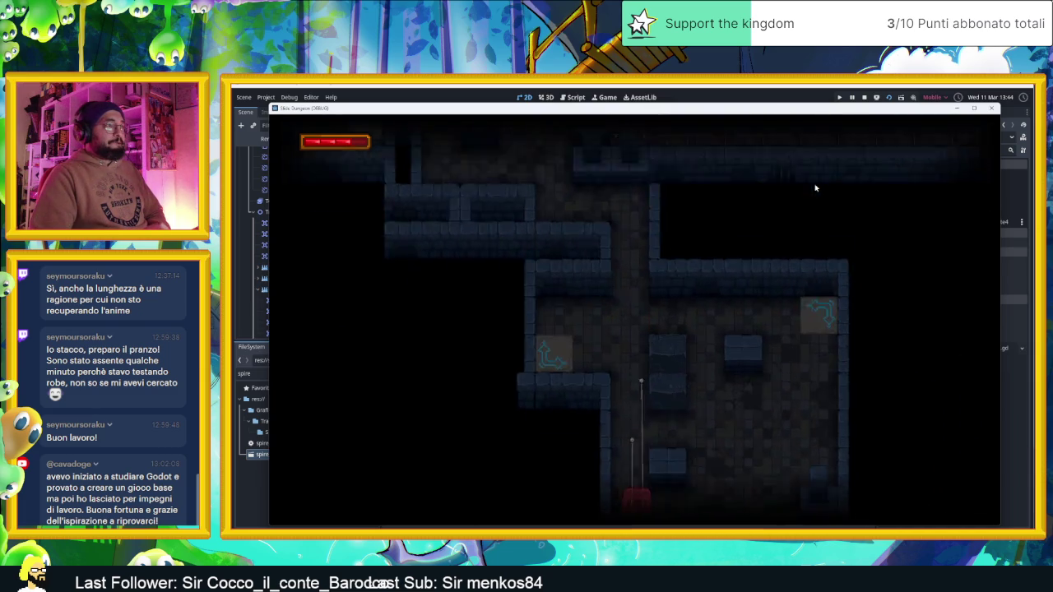
{"action": "key", "text": "Up"}
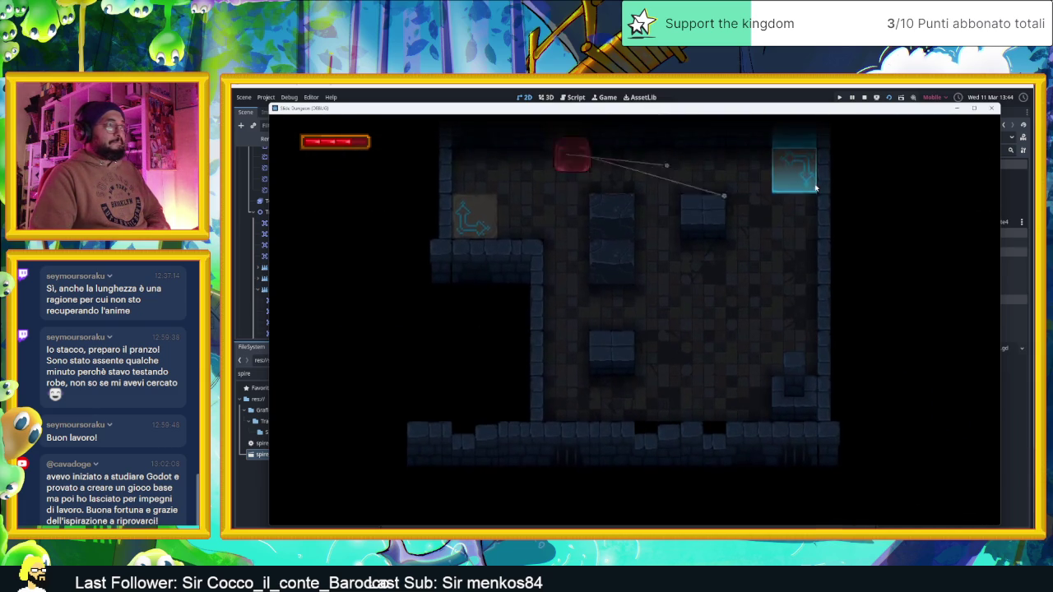
{"action": "key", "text": "Down"}
{"action": "key", "text": "Down"}
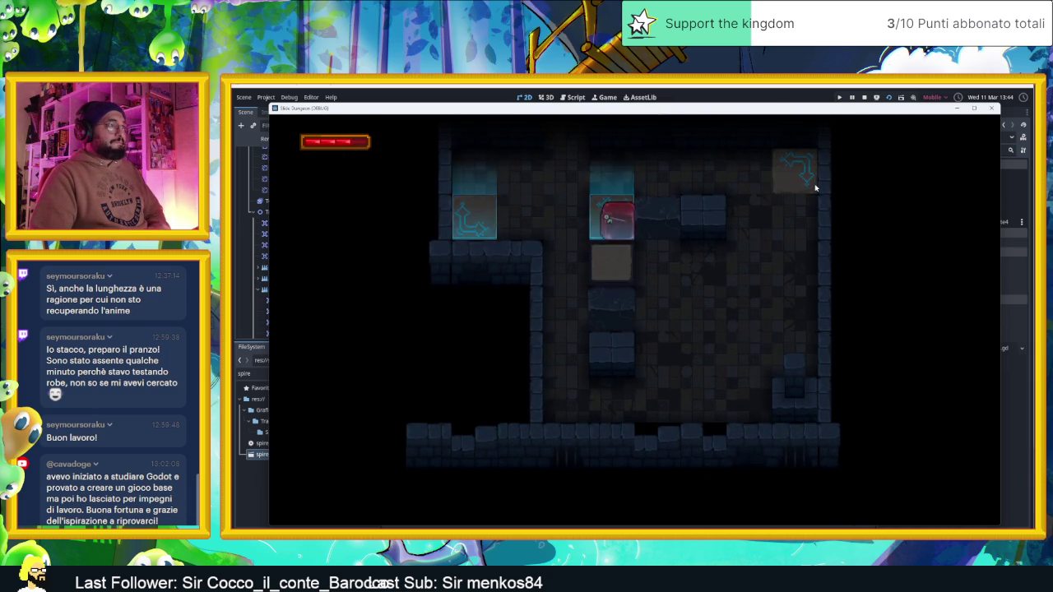
{"action": "key", "text": "Left"}
{"action": "key", "text": "Up"}
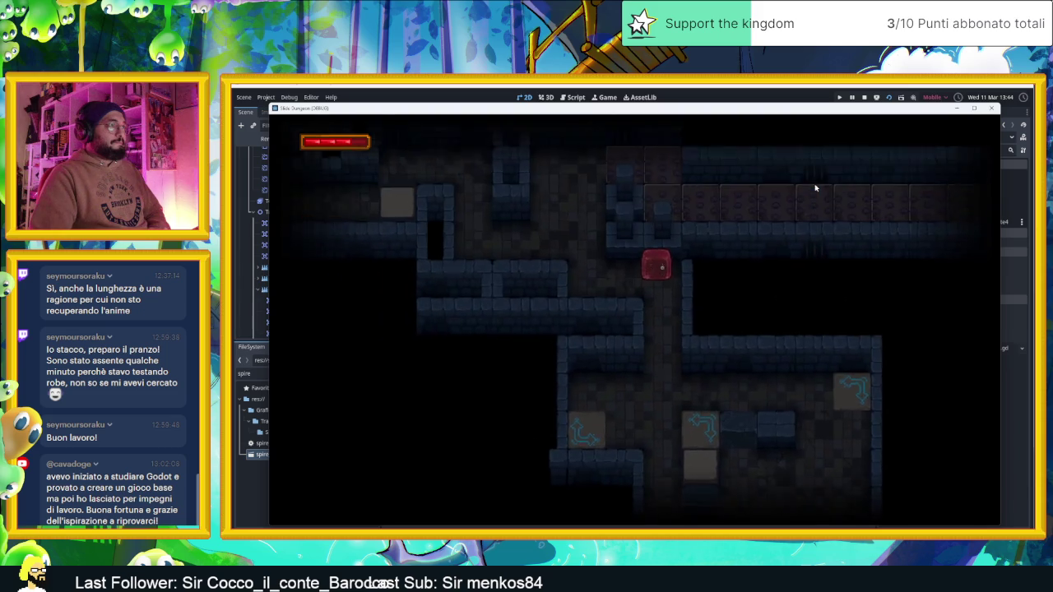
Run the slime along the long corridor and back, then stop the game with F8
{"action": "key", "text": "Left"}
{"action": "key", "text": "Up"}
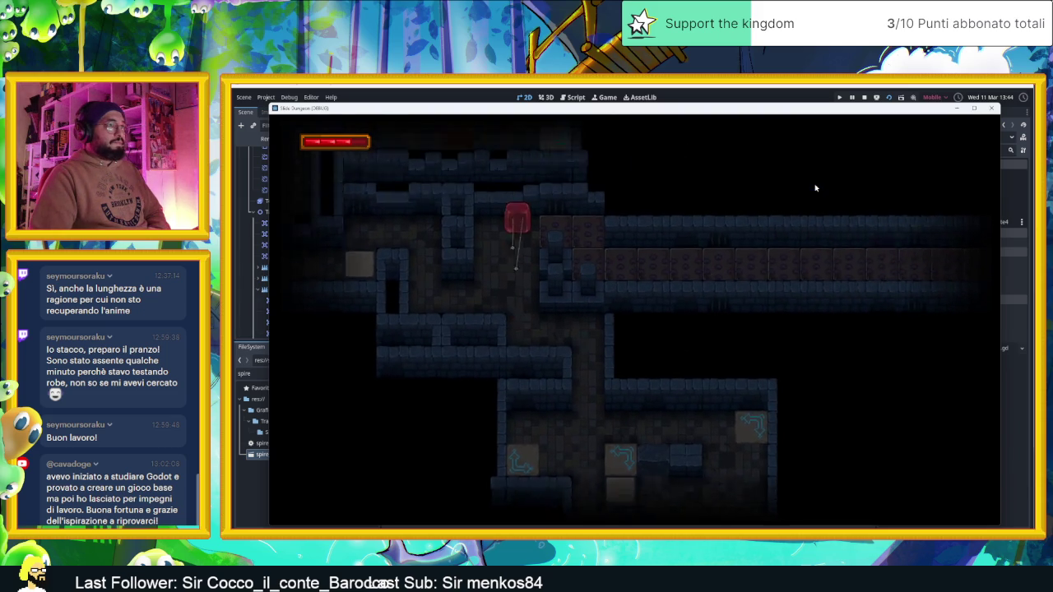
{"action": "key", "text": "Right"}
{"action": "key", "text": "Left"}
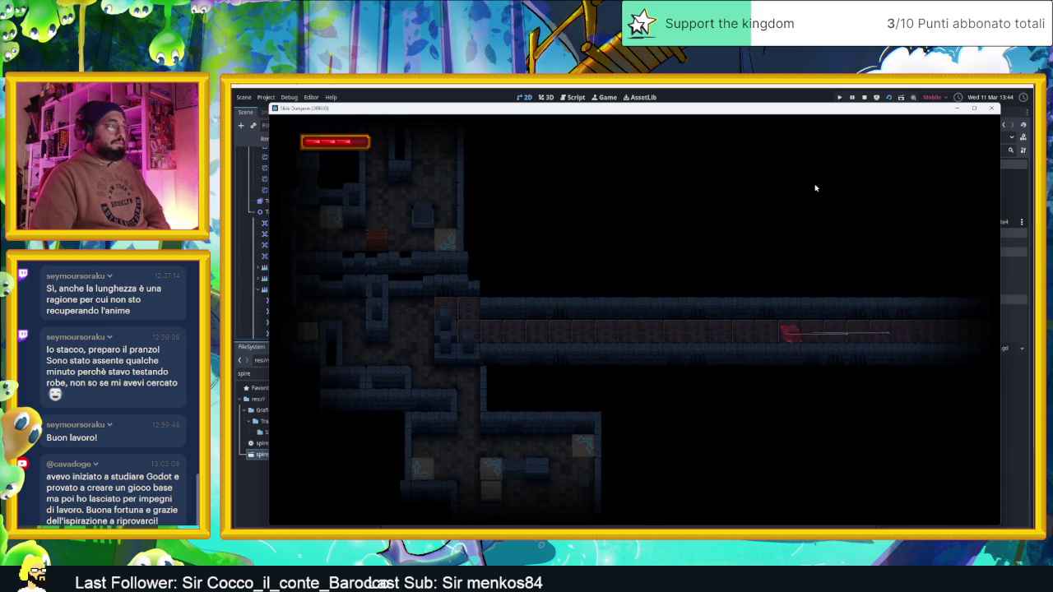
{"action": "key", "text": "Left"}
{"action": "key", "text": "Down"}
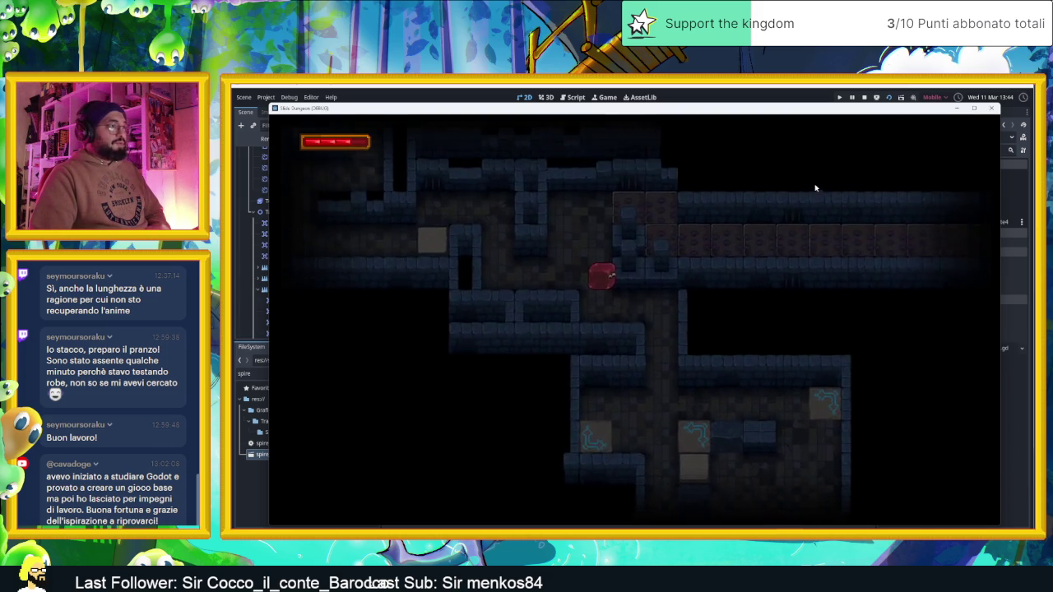
{"action": "key", "text": "Right"}
{"action": "key", "text": "Down"}
{"action": "key", "text": "Up"}
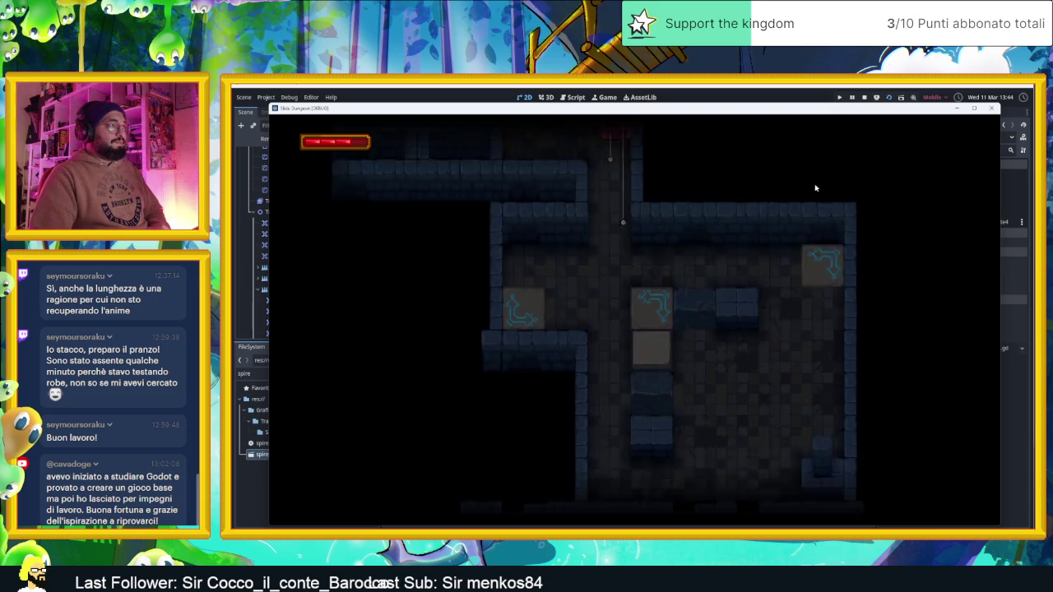
{"action": "key", "text": "F8"}
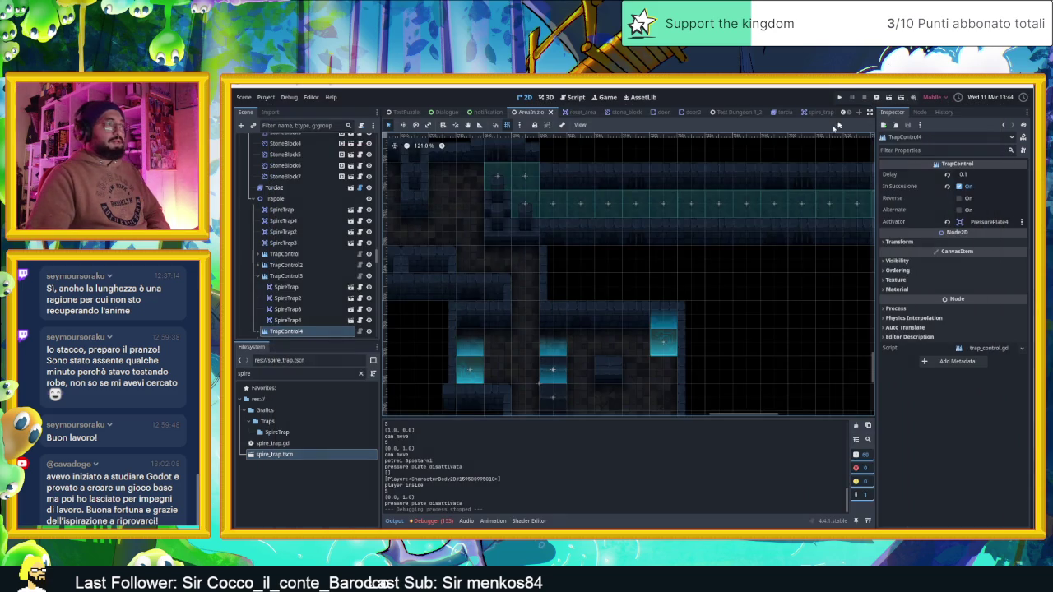
Filter the Scene dock by 'cam' and inspect cameraNode and CameraNodeContainer
{"action": "left_click", "coordinate": [292, 125]}
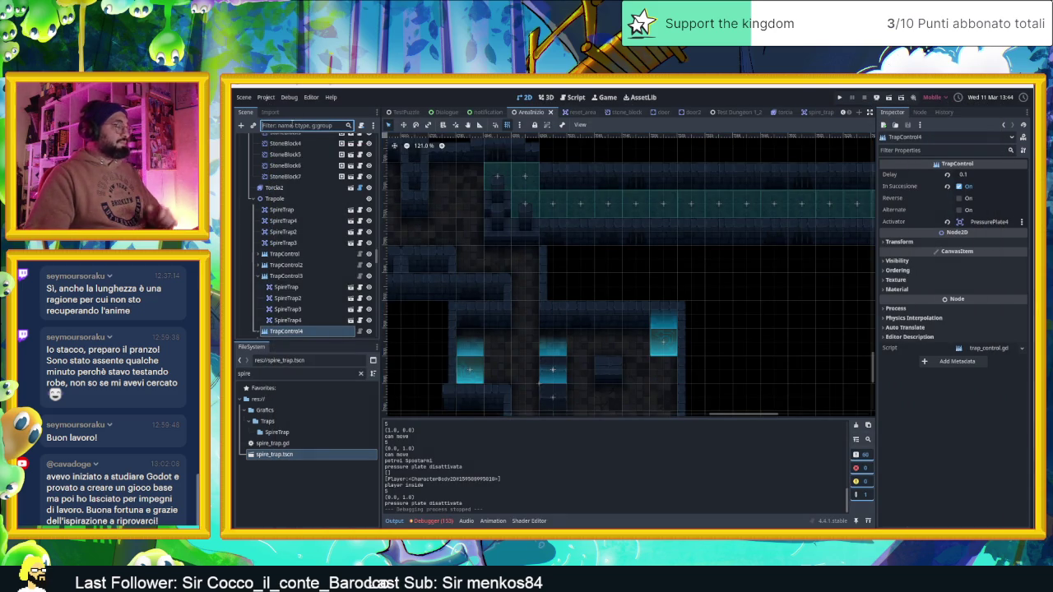
{"action": "type", "text": "cam"}
{"action": "left_click", "coordinate": [271, 173]}
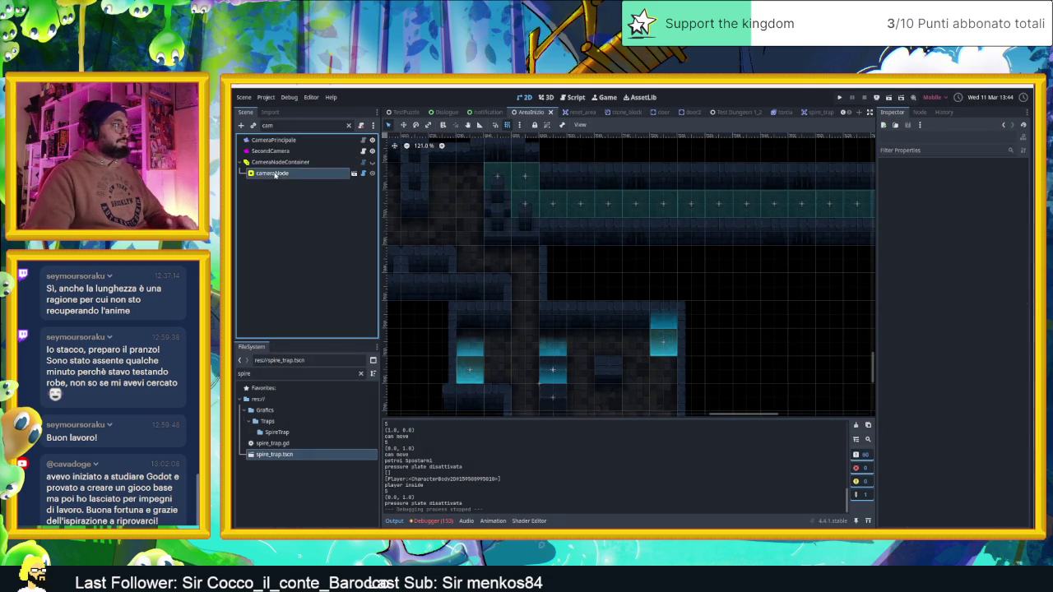
{"action": "left_click", "coordinate": [280, 163]}
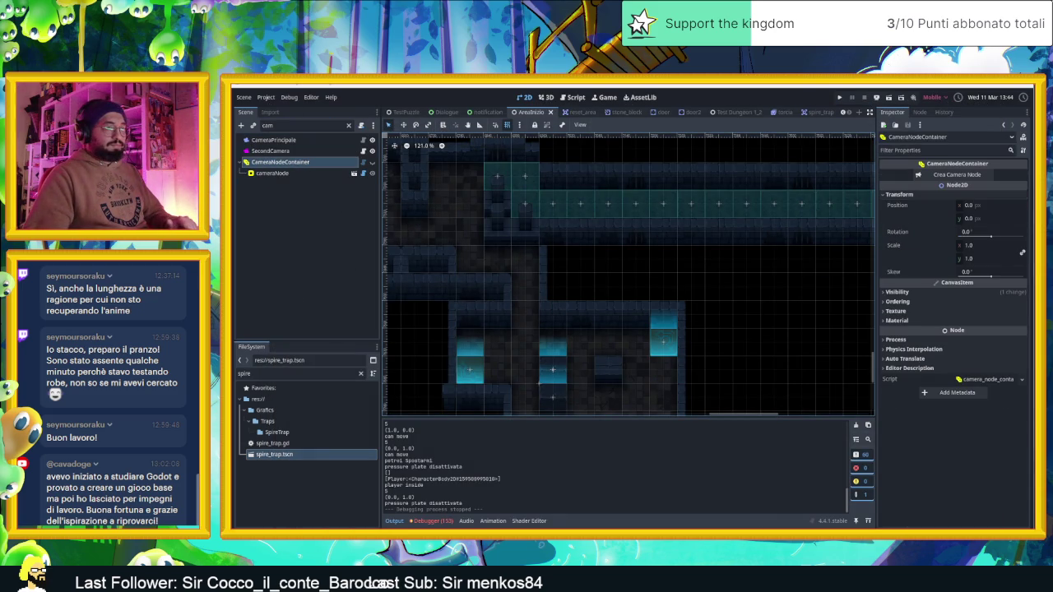
{"action": "key", "text": "alt+Tab"}
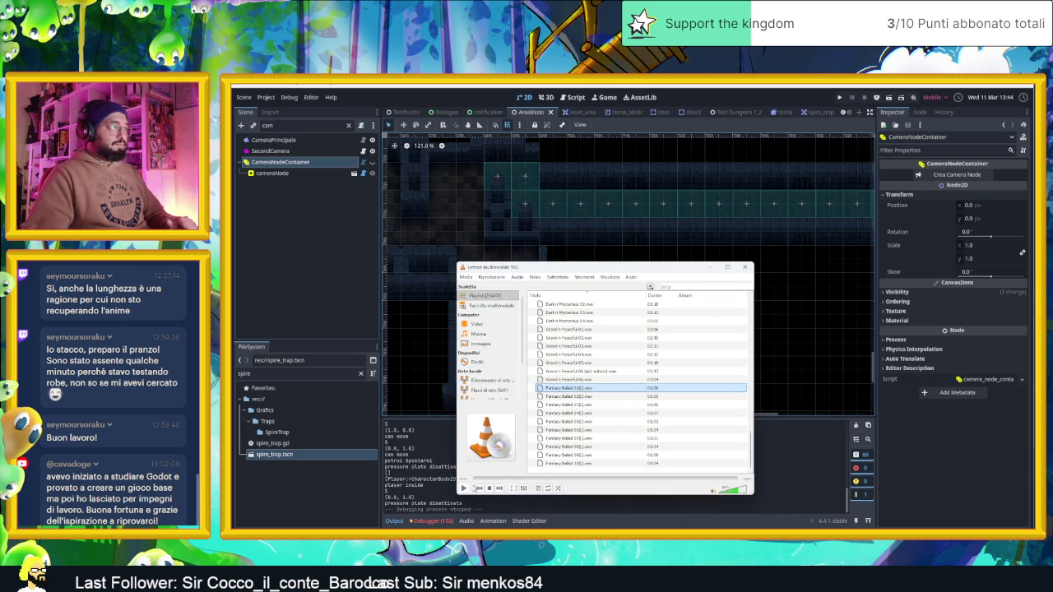
Play Medieval Tavern 01 from VLC's playlist and minimize the player
{"action": "left_click", "coordinate": [463, 488]}
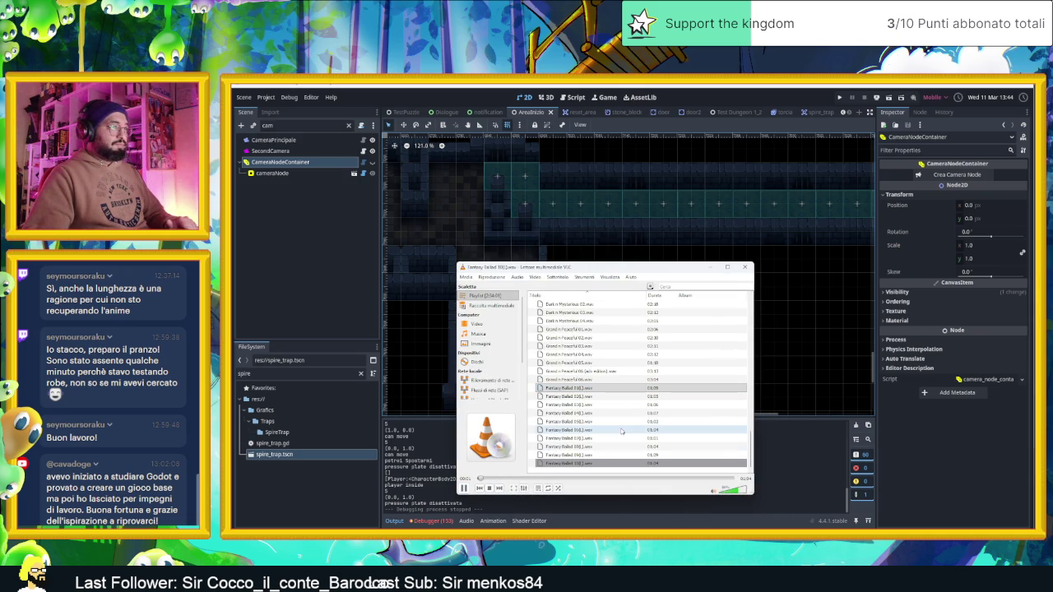
{"action": "scroll", "coordinate": [622, 428], "scroll_direction": "down", "scroll_amount": 5}
{"action": "scroll", "coordinate": [621, 428], "scroll_direction": "up", "scroll_amount": 5}
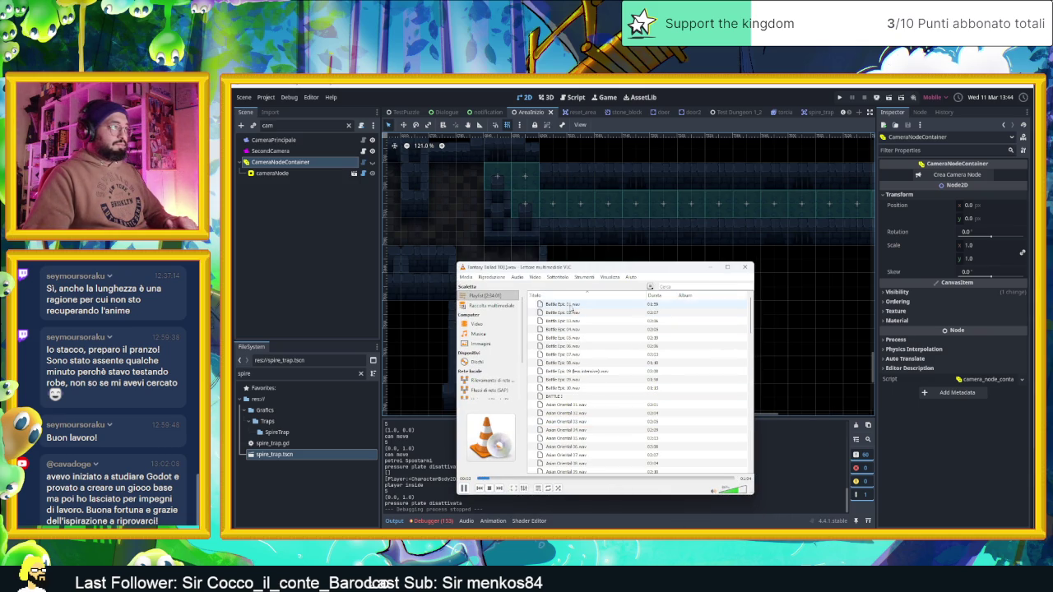
{"action": "scroll", "coordinate": [597, 412], "scroll_direction": "down", "scroll_amount": 5}
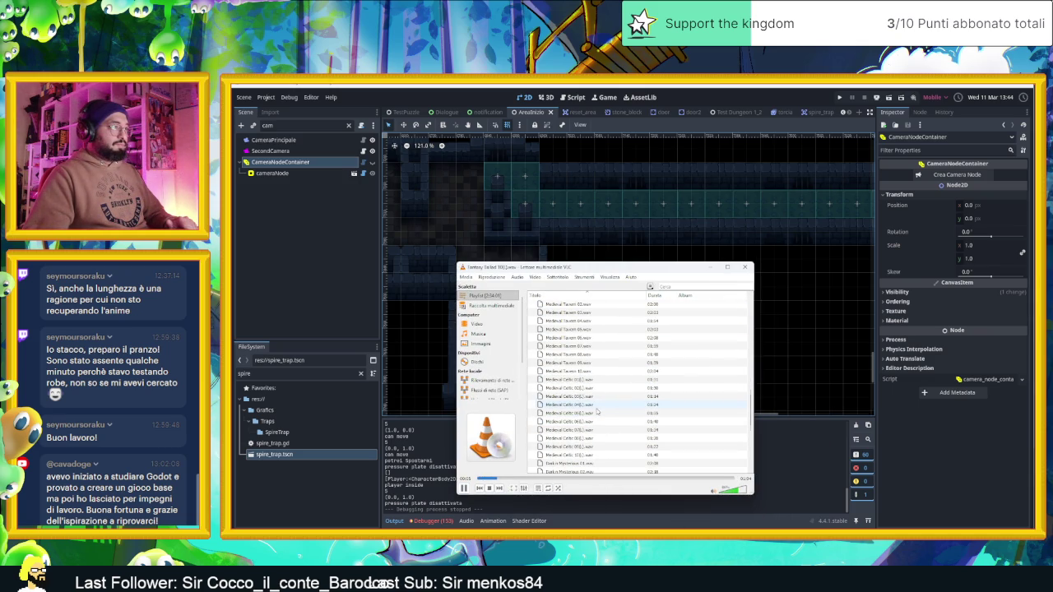
{"action": "double_click", "coordinate": [580, 354]}
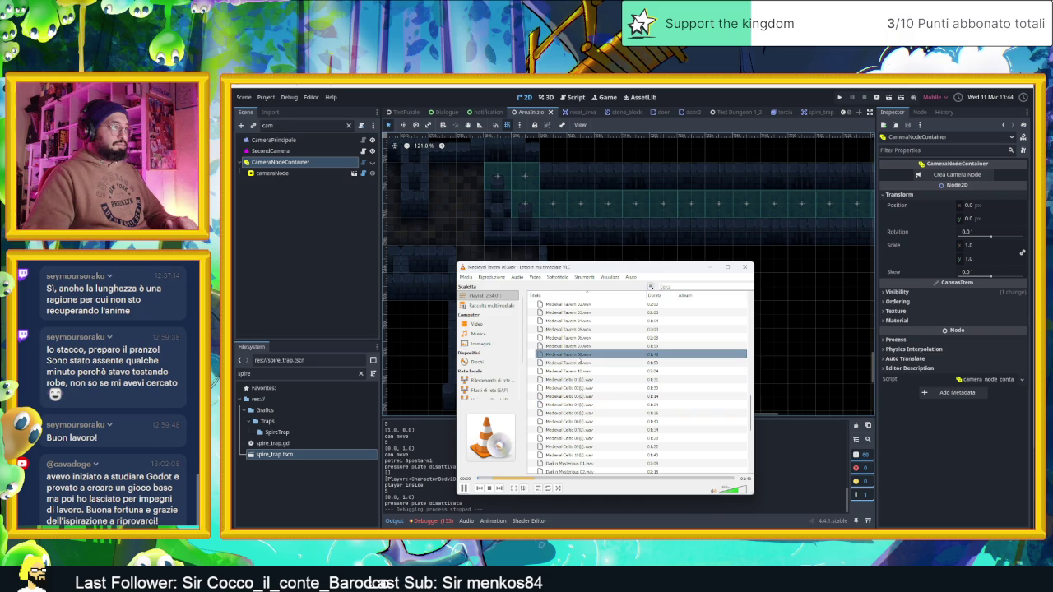
{"action": "scroll", "coordinate": [591, 329], "scroll_direction": "up", "scroll_amount": 1}
{"action": "double_click", "coordinate": [592, 324]}
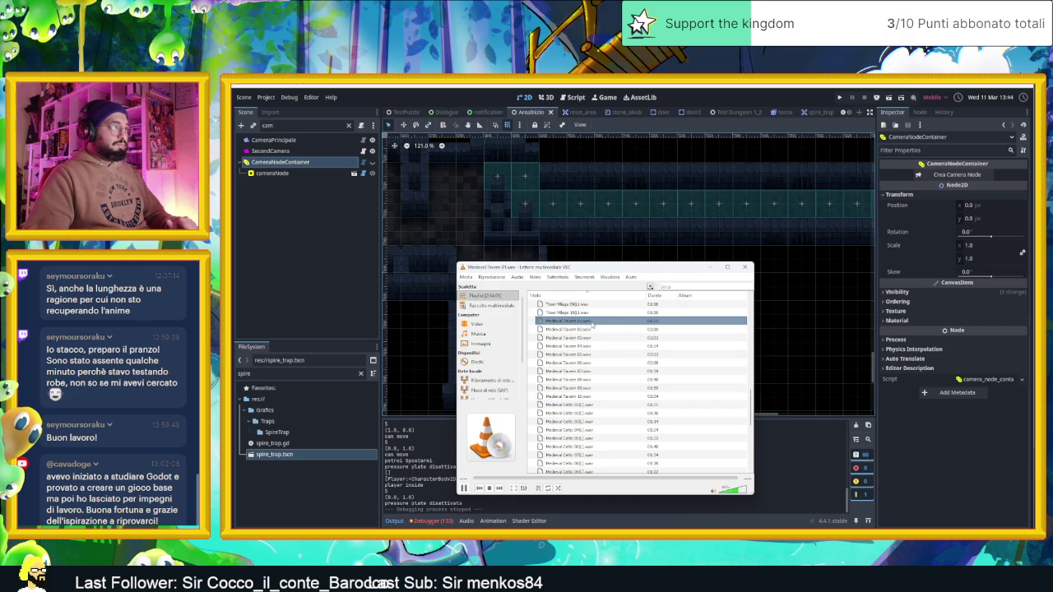
{"action": "left_click", "coordinate": [713, 268]}
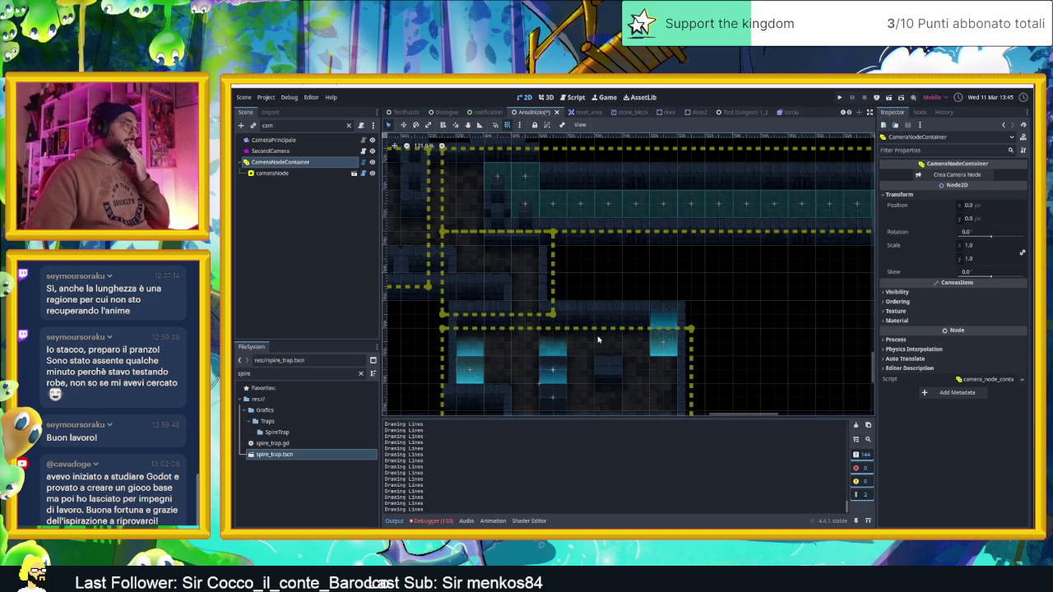
Set the cameraNode's Camera Zoom to 1.0, then save the scene and rerun the game
{"action": "left_click", "coordinate": [598, 338]}
{"action": "left_click", "coordinate": [973, 185]}
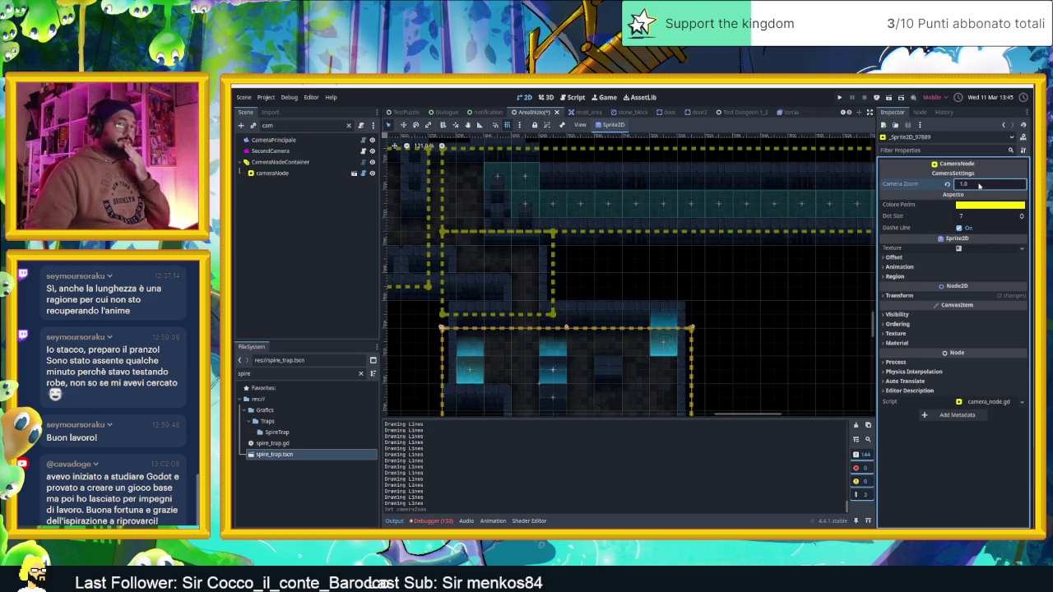
{"action": "key", "text": "ctrl+s"}
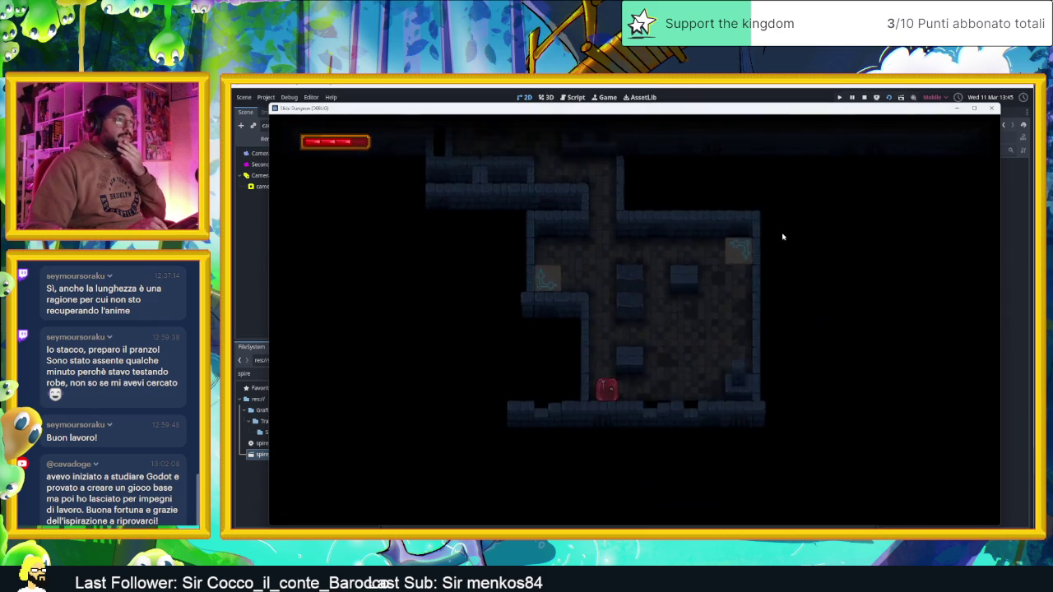
Slide the slime right, up through the glowing tiles, then below the middle glowing tile
{"action": "key", "text": "Right"}
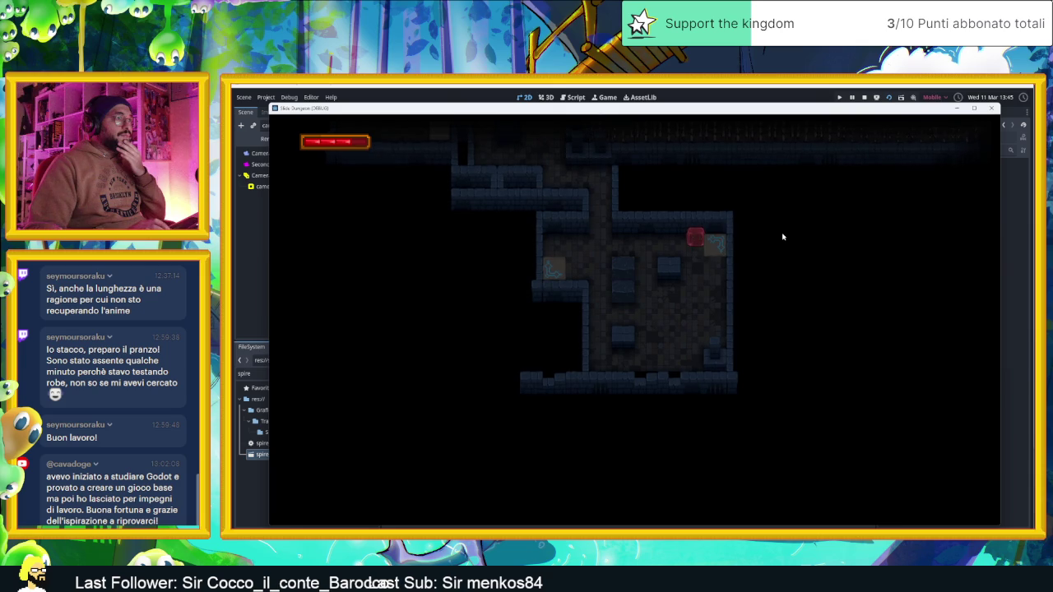
{"action": "key", "text": "Up"}
{"action": "key", "text": "Right"}
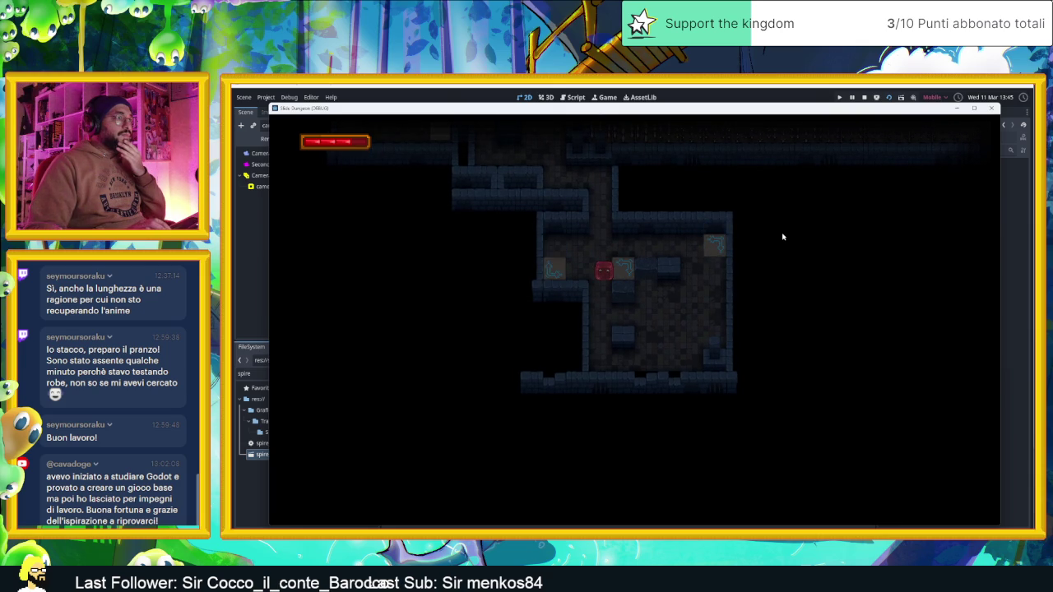
{"action": "key", "text": "Right"}
{"action": "key", "text": "Down"}
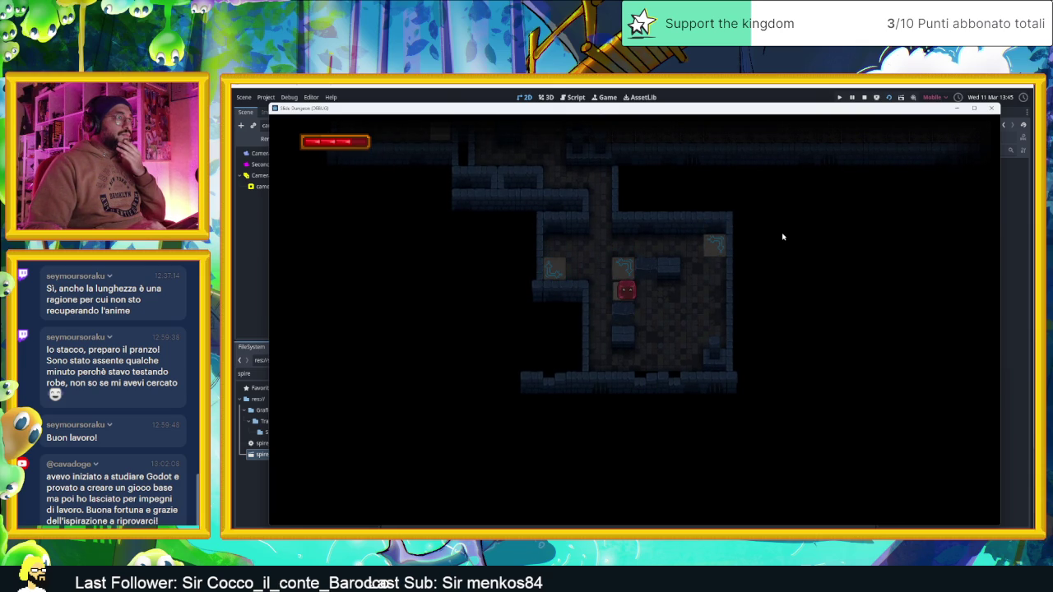
{"action": "key", "text": "Left"}
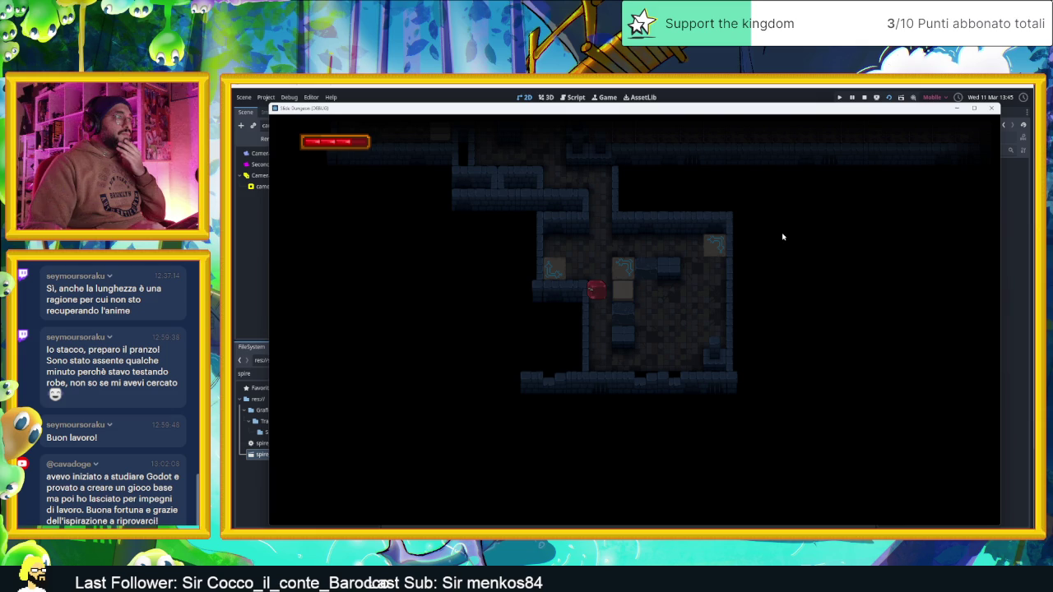
Steer the slime to the right, left and middle glowing tiles, then lower the game window
{"action": "key", "text": "Down"}
{"action": "key", "text": "Right"}
{"action": "key", "text": "Up"}
{"action": "key", "text": "Left"}
{"action": "key", "text": "Down"}
{"action": "key", "text": "Right"}
{"action": "key", "text": "Down"}
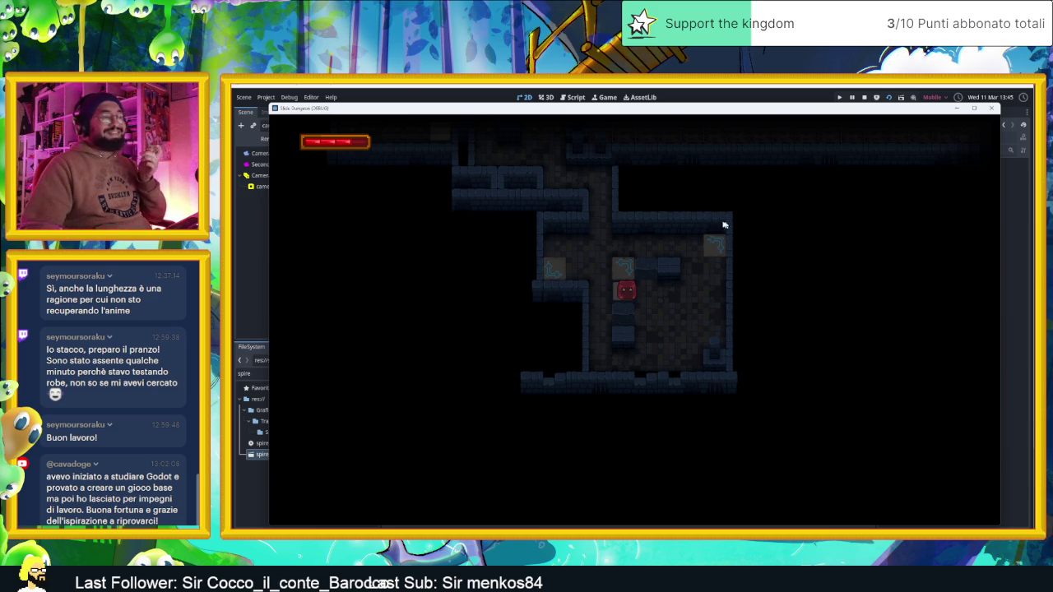
{"action": "left_click_drag", "start_coordinate": [666, 108], "coordinate": [677, 202]}
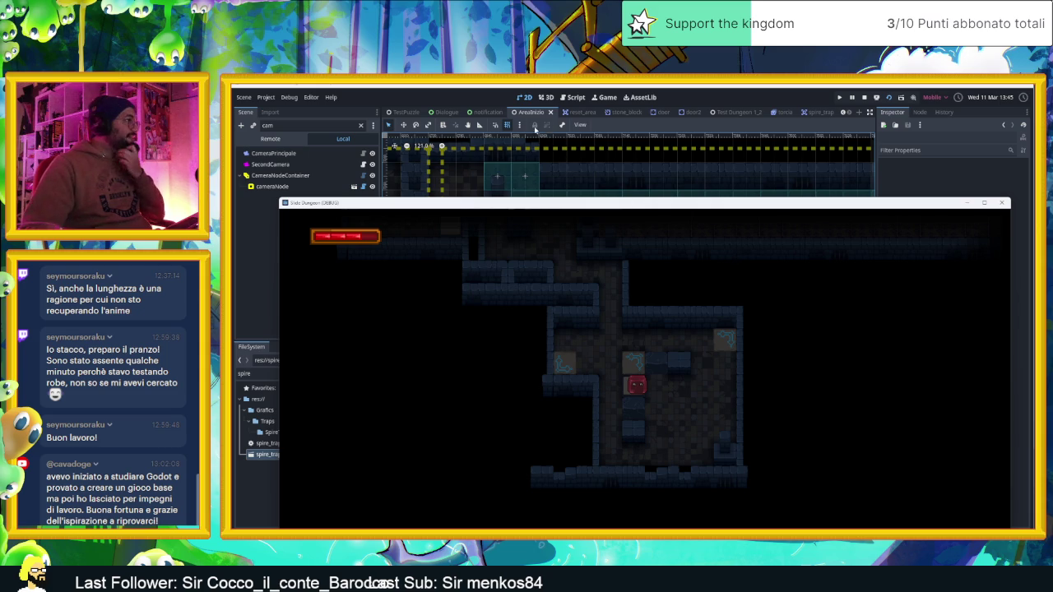
Switch the game view to 2D selection, show the remote scene tree and clear its camera filter
{"action": "left_click", "coordinate": [608, 97]}
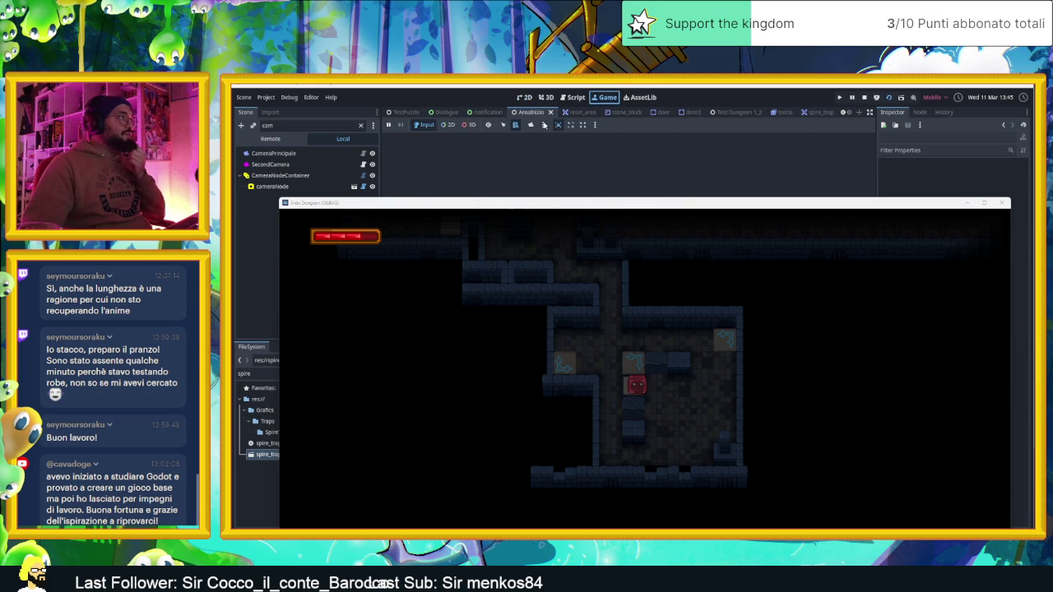
{"action": "left_click", "coordinate": [447, 125]}
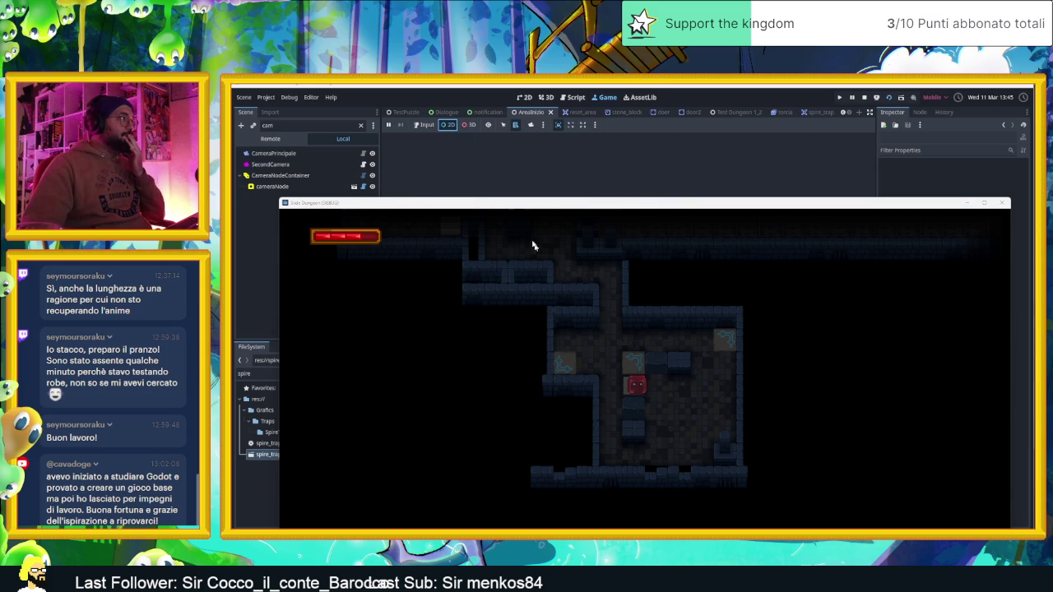
{"action": "left_click", "coordinate": [271, 139]}
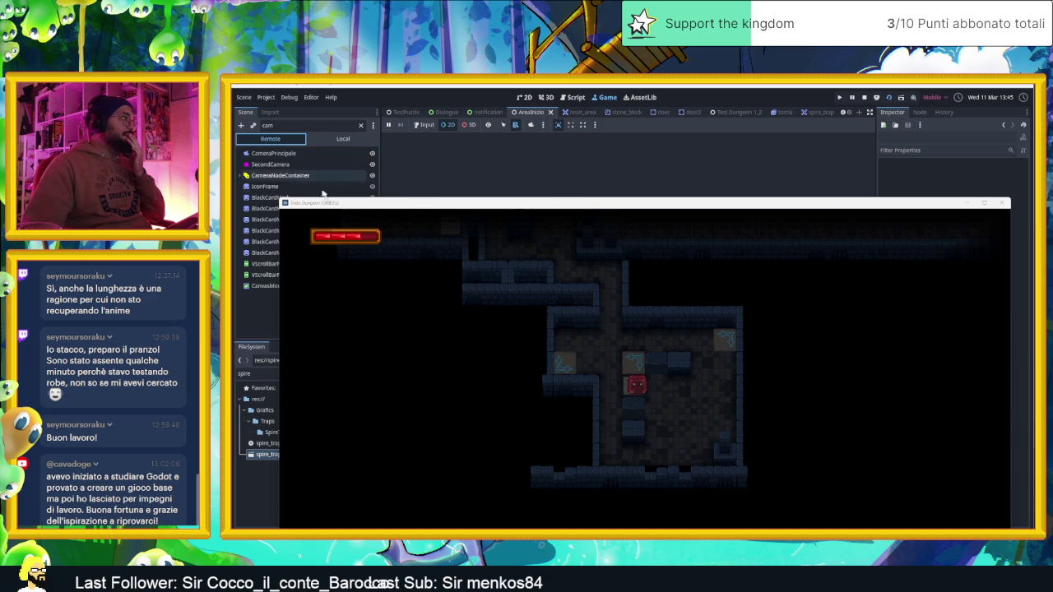
{"action": "left_click_drag", "start_coordinate": [333, 205], "coordinate": [404, 182]}
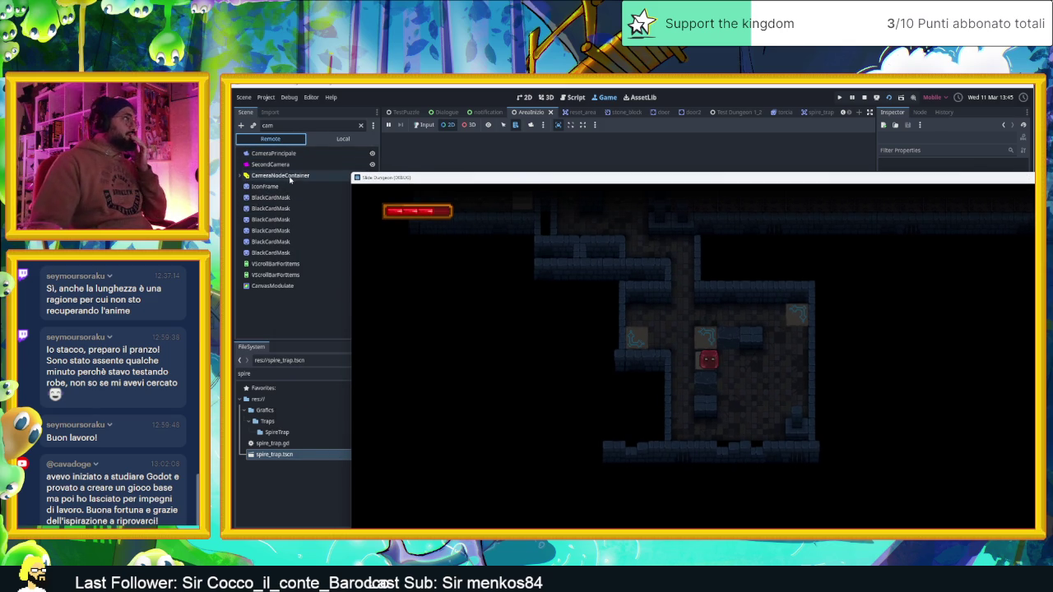
{"action": "left_click", "coordinate": [280, 125]}
{"action": "left_click", "coordinate": [360, 126]}
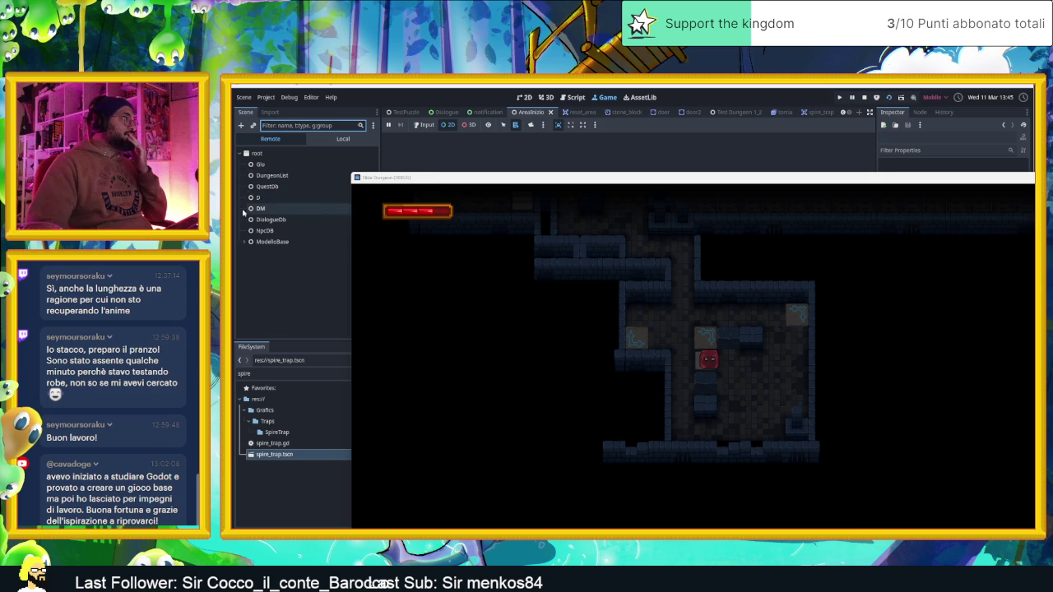
Expand ModelloBase down to Trapole and inspect TrapControl4's live values (Init on, Index 27)
{"action": "left_click", "coordinate": [246, 241]}
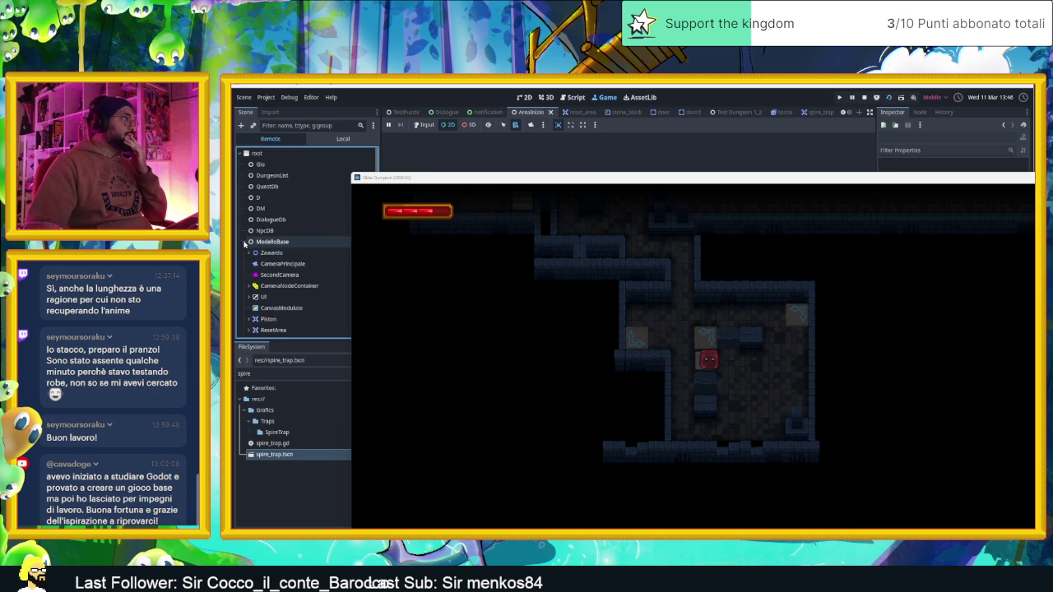
{"action": "scroll", "coordinate": [296, 271], "scroll_direction": "down", "scroll_amount": 2}
{"action": "scroll", "coordinate": [296, 275], "scroll_direction": "up", "scroll_amount": 1}
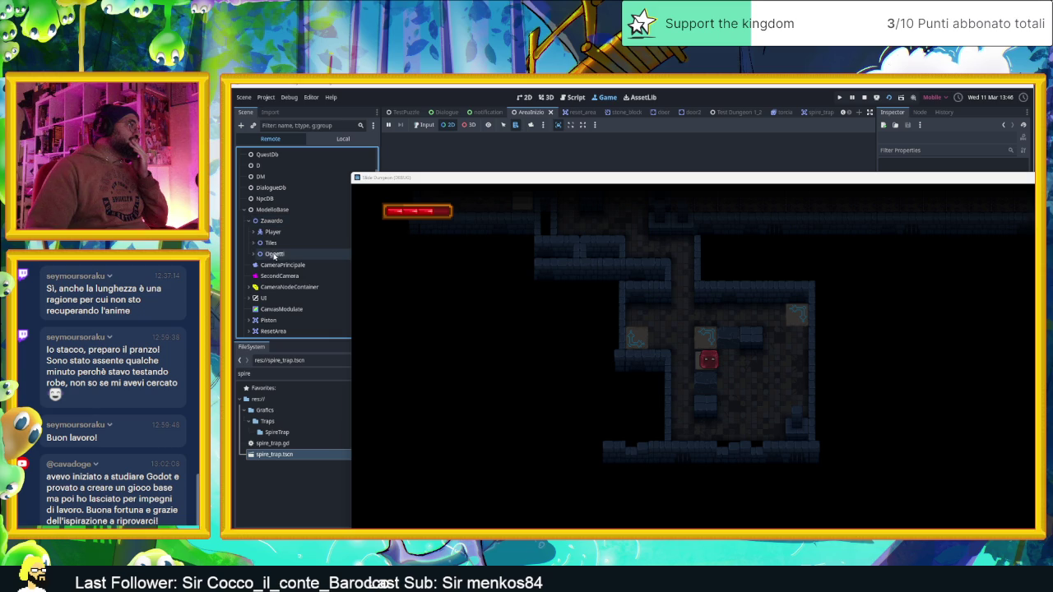
{"action": "left_click", "coordinate": [252, 256]}
{"action": "scroll", "coordinate": [294, 290], "scroll_direction": "down", "scroll_amount": 10}
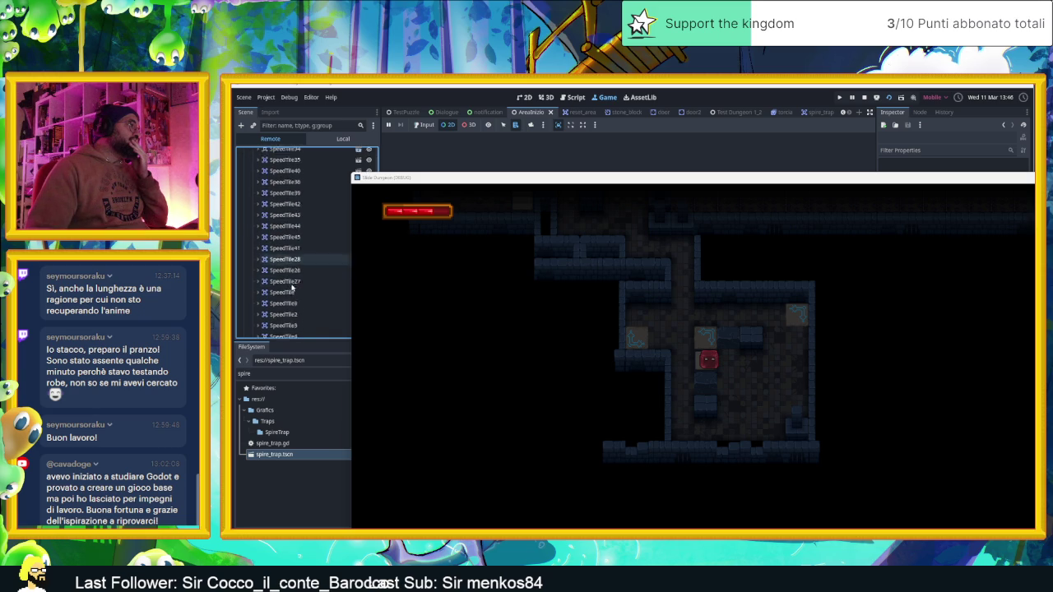
{"action": "scroll", "coordinate": [296, 291], "scroll_direction": "down", "scroll_amount": 10}
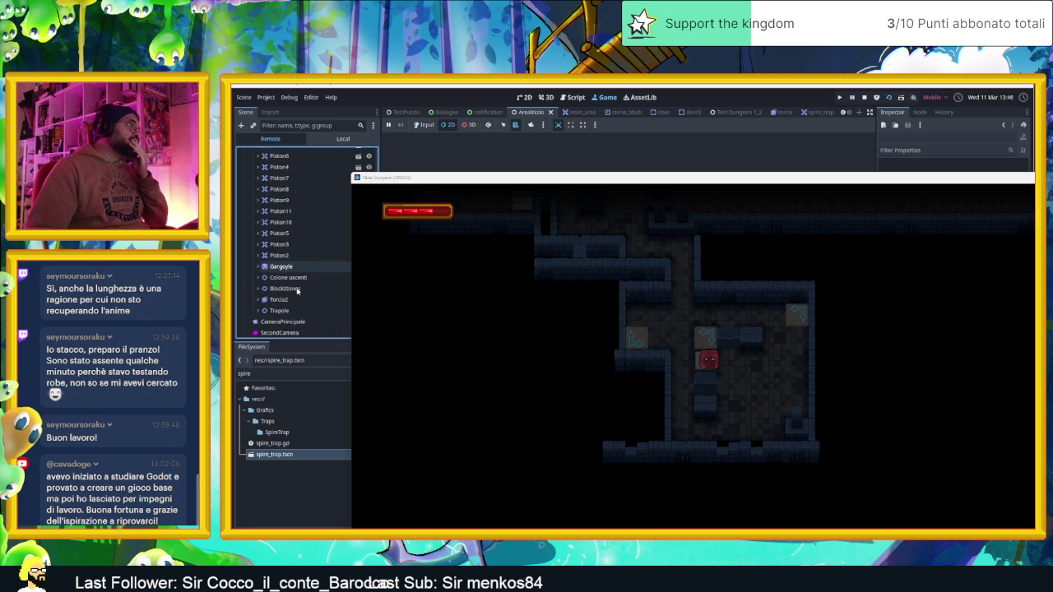
{"action": "double_click", "coordinate": [288, 290]}
{"action": "scroll", "coordinate": [288, 288], "scroll_direction": "down", "scroll_amount": 3}
{"action": "left_click", "coordinate": [287, 282]}
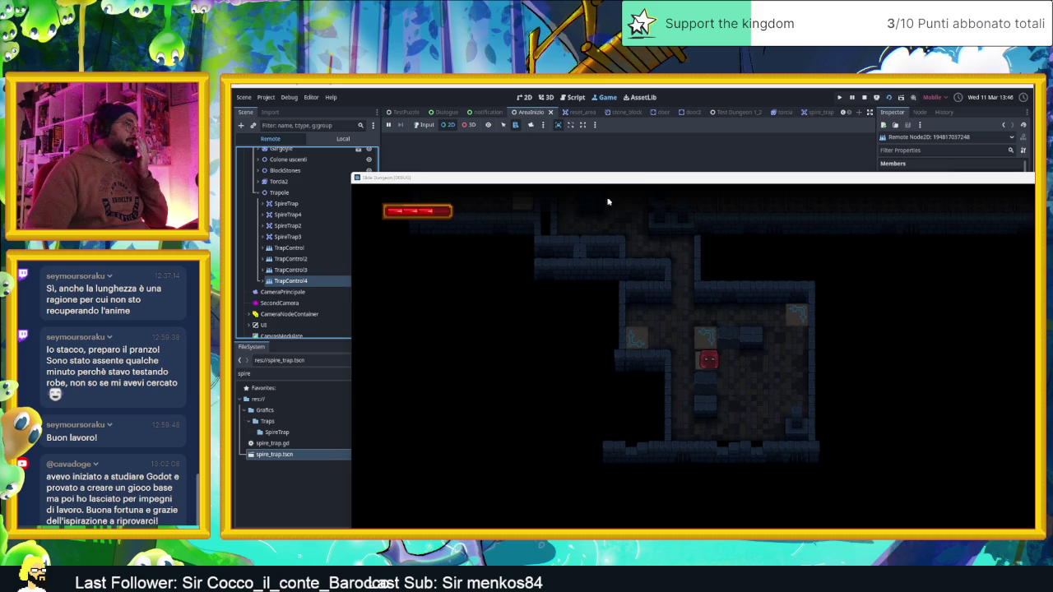
Move the game window aside and stop the running playtest
{"action": "mouse_move", "coordinate": [609, 181]}
{"action": "left_mouse_down"}
{"action": "mouse_move", "coordinate": [489, 215]}
{"action": "mouse_move", "coordinate": [401, 271]}
{"action": "mouse_move", "coordinate": [411, 195]}
{"action": "mouse_move", "coordinate": [390, 189]}
{"action": "left_mouse_up"}
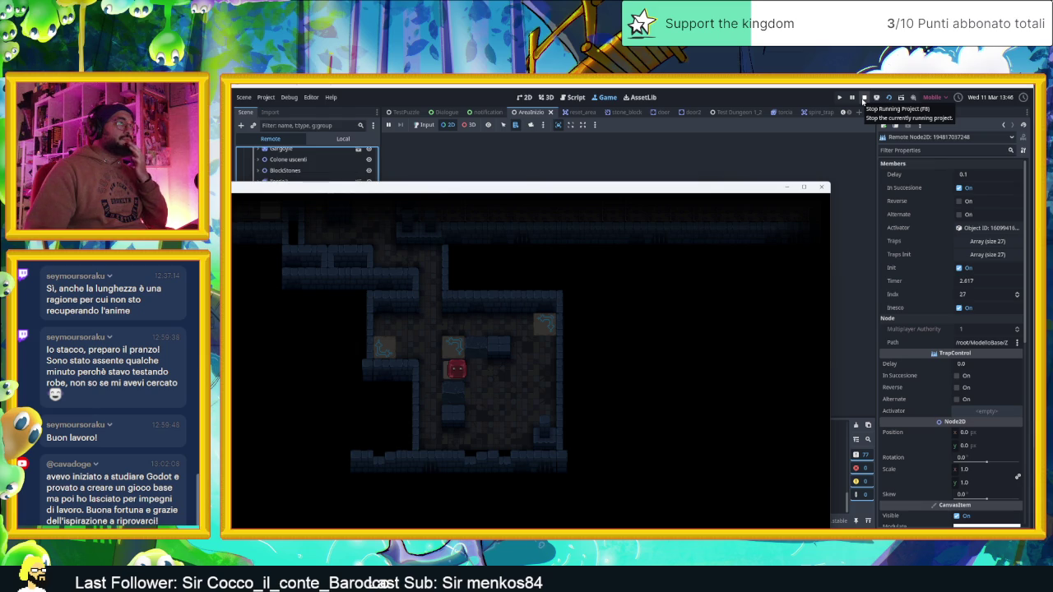
{"action": "mouse_move", "coordinate": [611, 189]}
{"action": "left_mouse_down"}
{"action": "mouse_move", "coordinate": [665, 212]}
{"action": "mouse_move", "coordinate": [864, 244]}
{"action": "mouse_move", "coordinate": [646, 220]}
{"action": "left_mouse_up"}
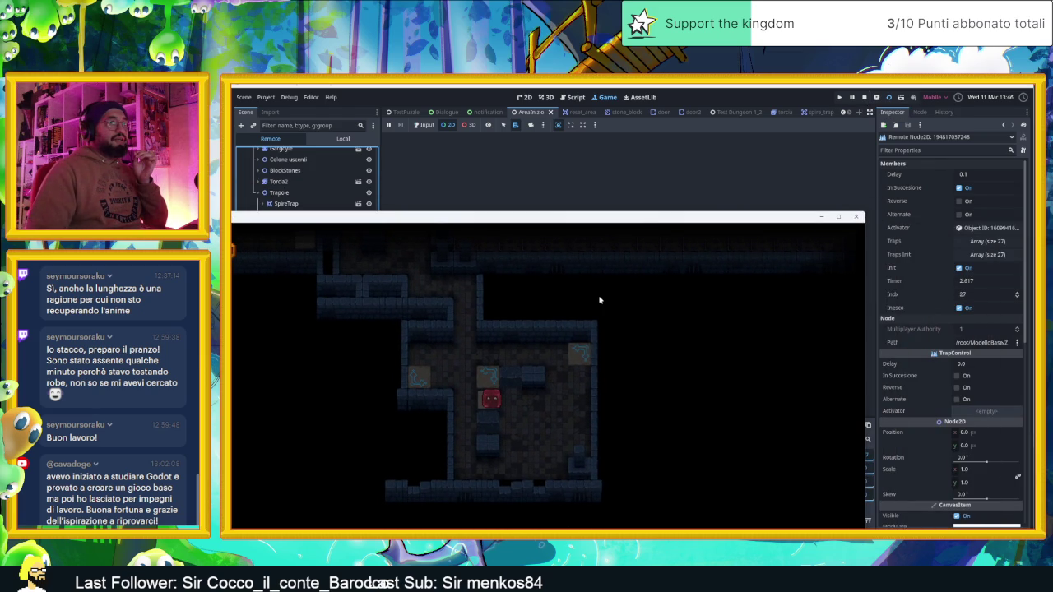
{"action": "left_click", "coordinate": [424, 125]}
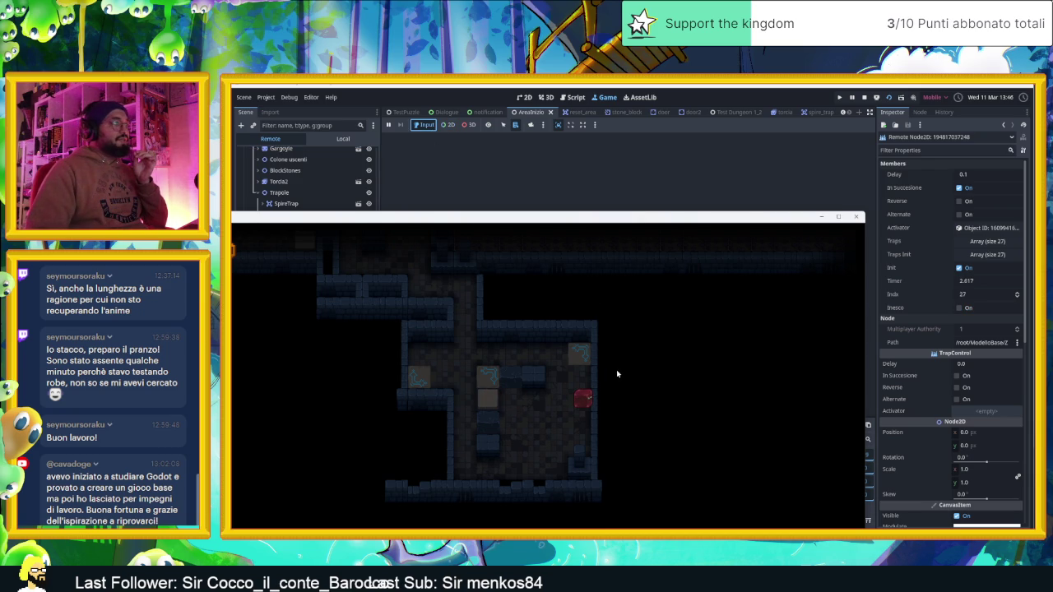
{"action": "left_click", "coordinate": [855, 218]}
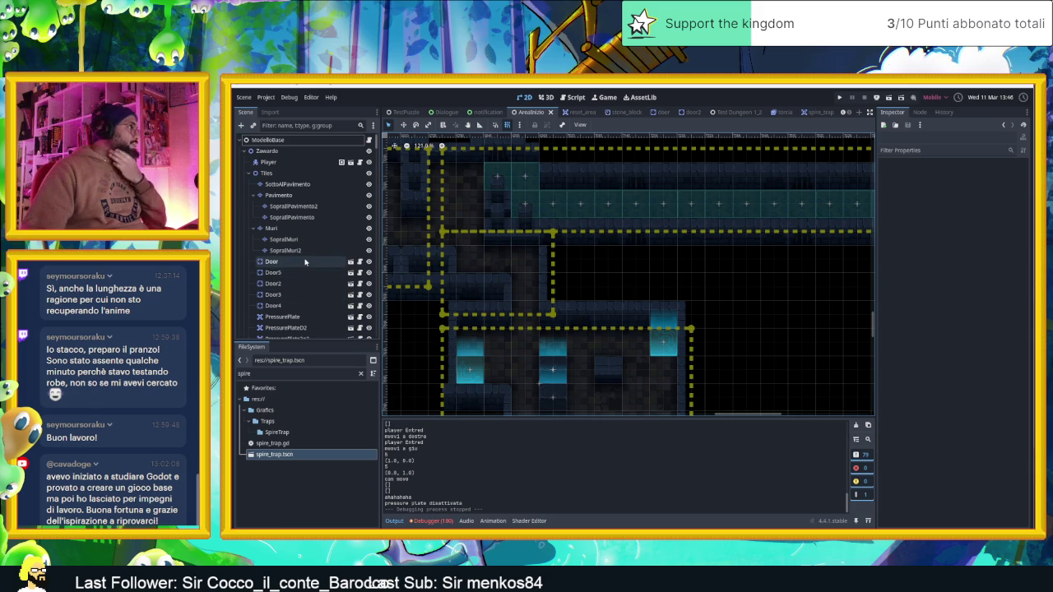
Select TrapControl3 (Delay 0.2) under Trapole and open its trap_control.gd script
{"action": "scroll", "coordinate": [298, 304], "scroll_direction": "down", "scroll_amount": 5}
{"action": "scroll", "coordinate": [298, 304], "scroll_direction": "down", "scroll_amount": 10}
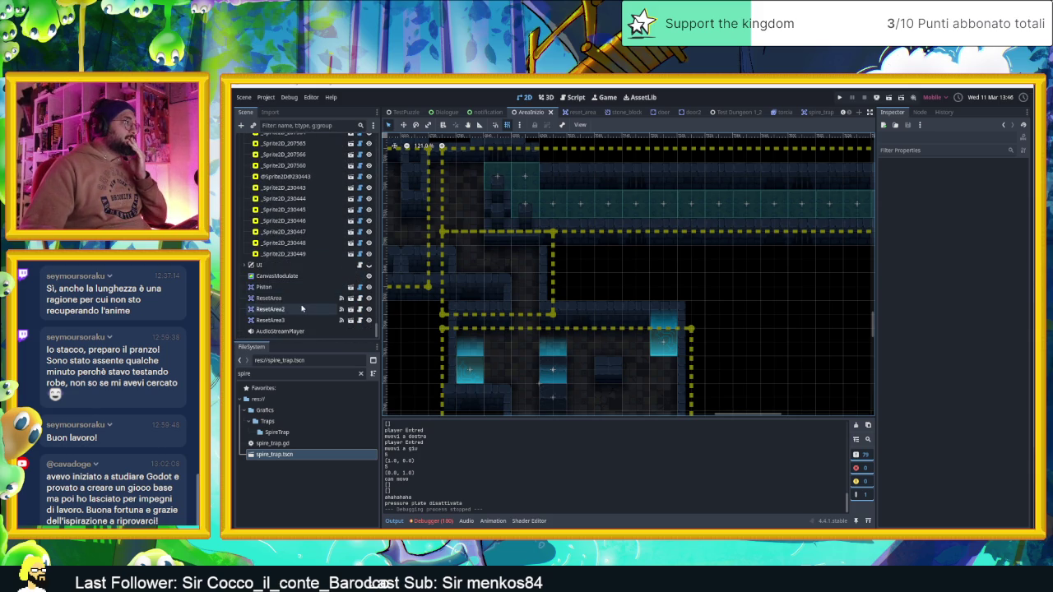
{"action": "scroll", "coordinate": [292, 310], "scroll_direction": "up", "scroll_amount": 5}
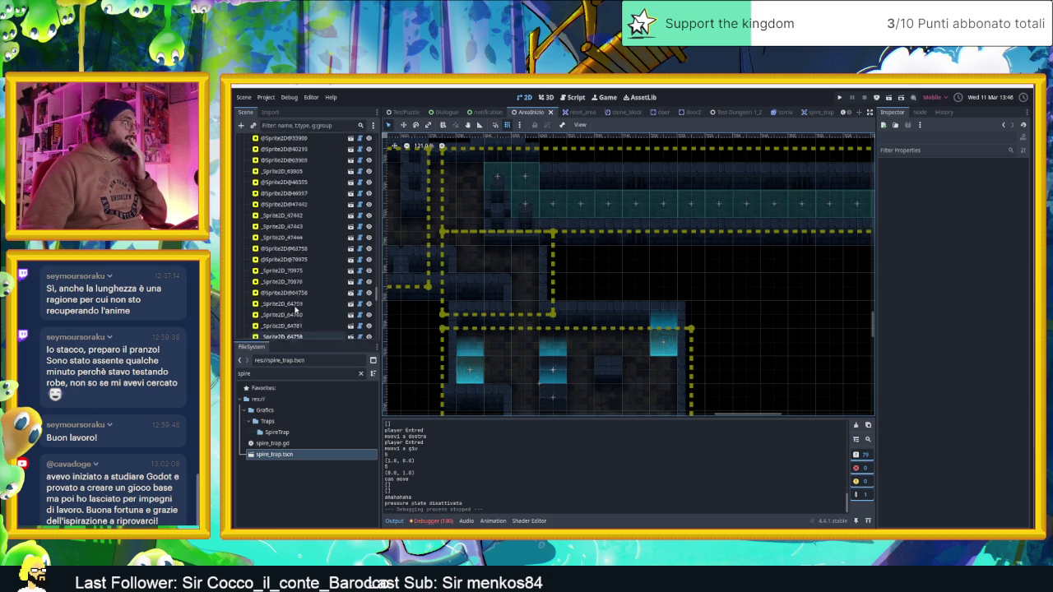
{"action": "scroll", "coordinate": [296, 304], "scroll_direction": "up", "scroll_amount": 8}
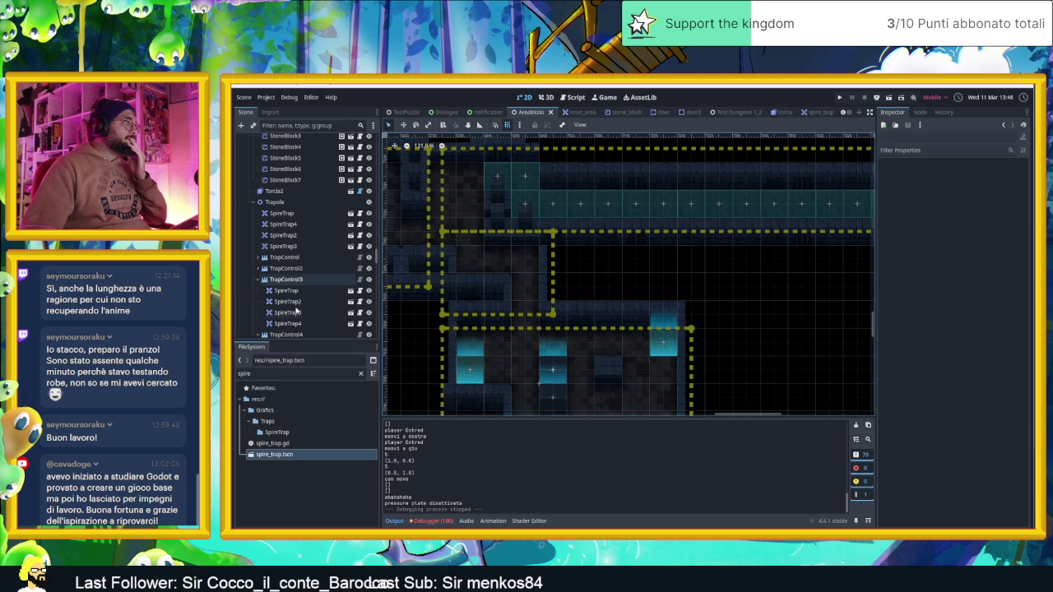
{"action": "left_click", "coordinate": [298, 281]}
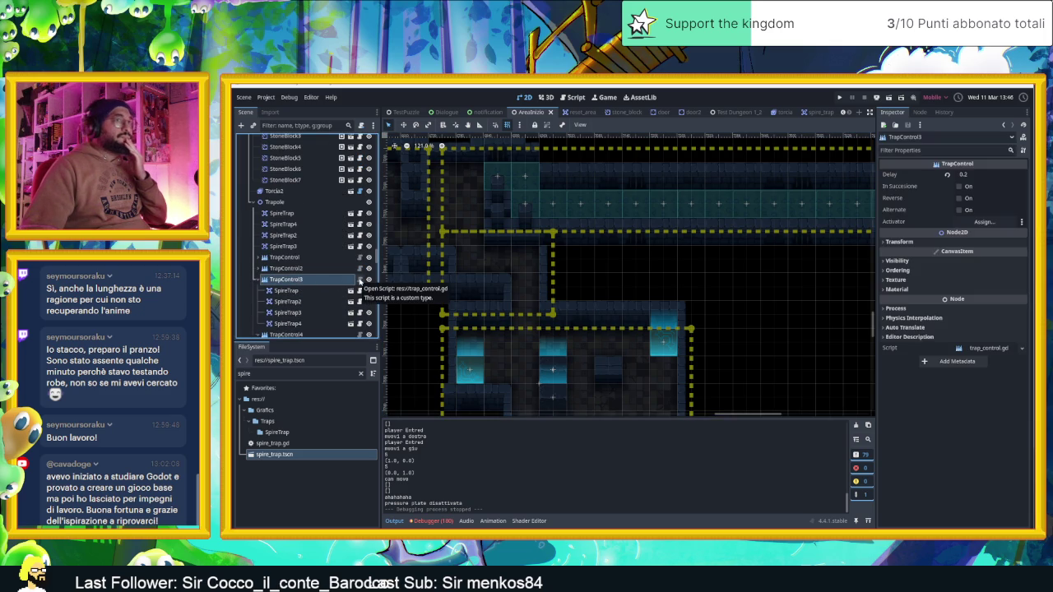
{"action": "left_click", "coordinate": [359, 281]}
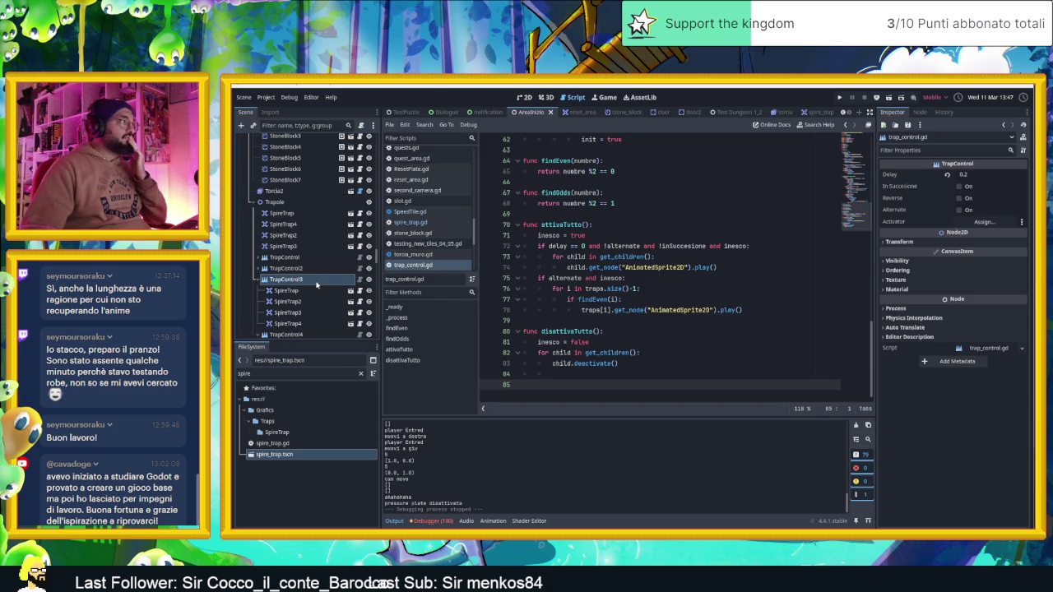
Select TrapControl4 (Delay 0.1, In Succesione on, PressurePlate4) and scroll trap_control.gd up to _process
{"action": "scroll", "coordinate": [318, 288], "scroll_direction": "down", "scroll_amount": 2}
{"action": "left_click", "coordinate": [315, 285]}
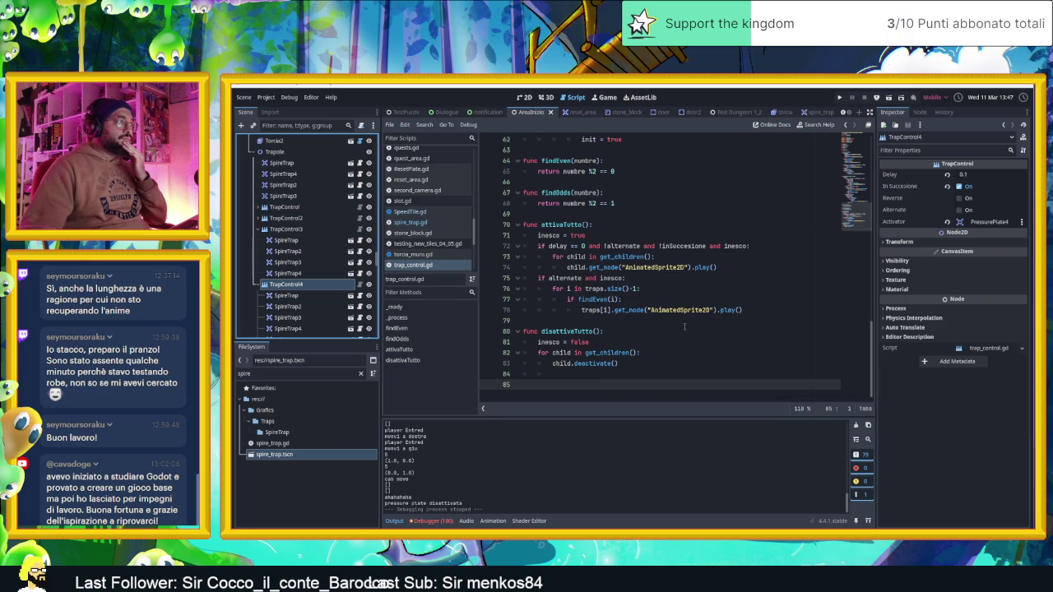
{"action": "scroll", "coordinate": [698, 339], "scroll_direction": "up", "scroll_amount": 1}
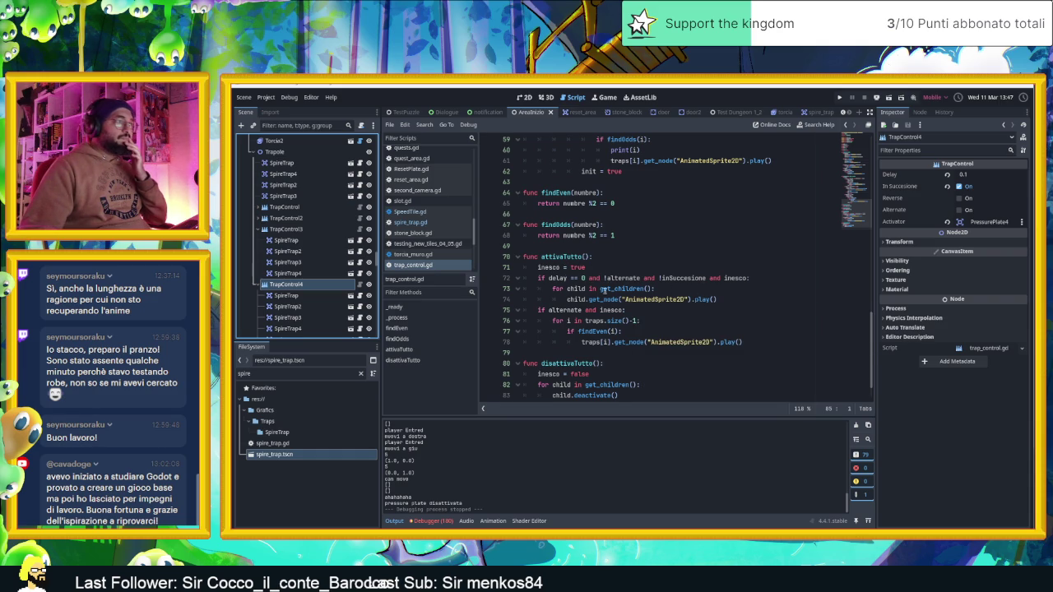
{"action": "mouse_move", "coordinate": [574, 311]}
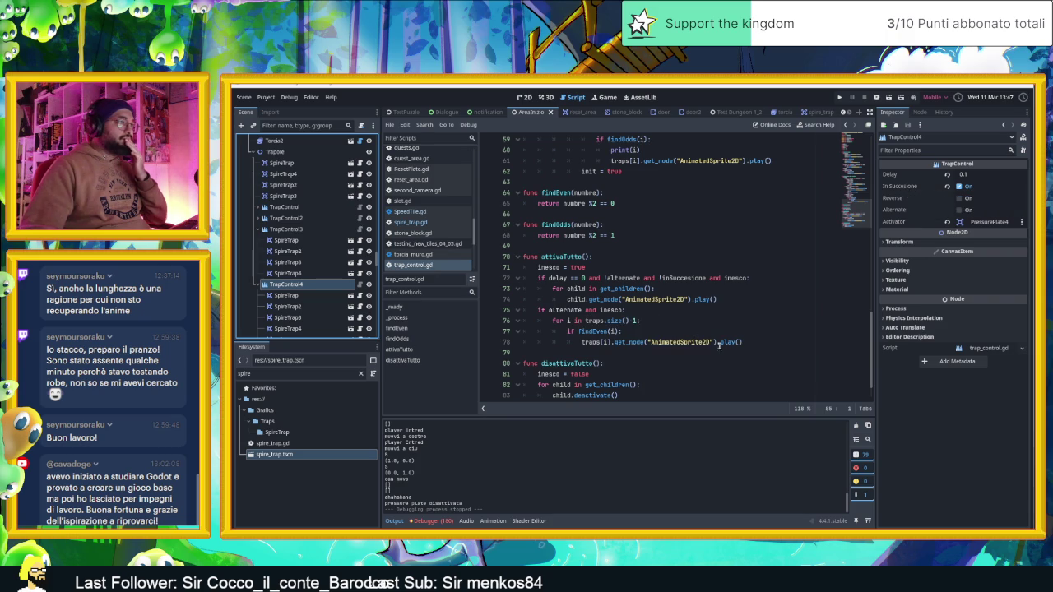
{"action": "scroll", "coordinate": [717, 346], "scroll_direction": "up", "scroll_amount": 6}
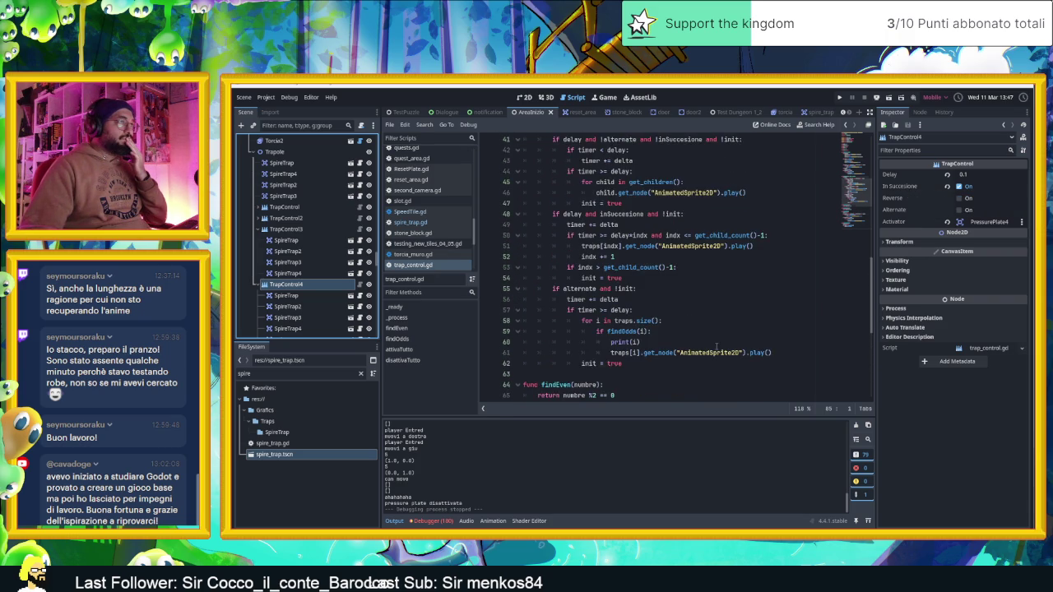
{"action": "scroll", "coordinate": [717, 346], "scroll_direction": "up", "scroll_amount": 2}
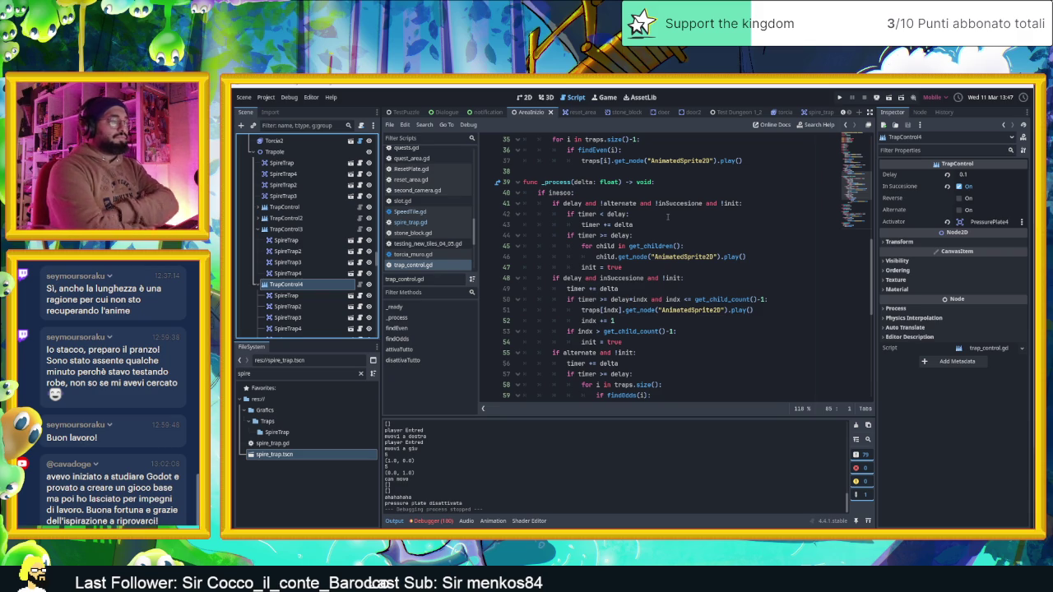
Scroll through trap_control.gd to review its trap activation code
{"action": "scroll", "coordinate": [667, 217], "scroll_direction": "down", "scroll_amount": 8}
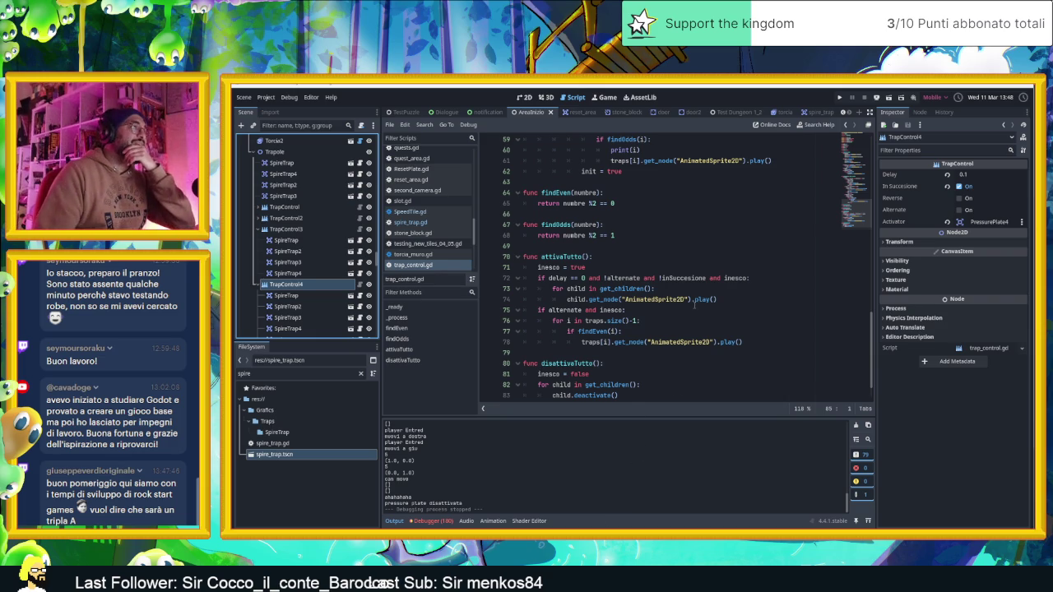
{"action": "scroll", "coordinate": [683, 311], "scroll_direction": "down", "scroll_amount": 1}
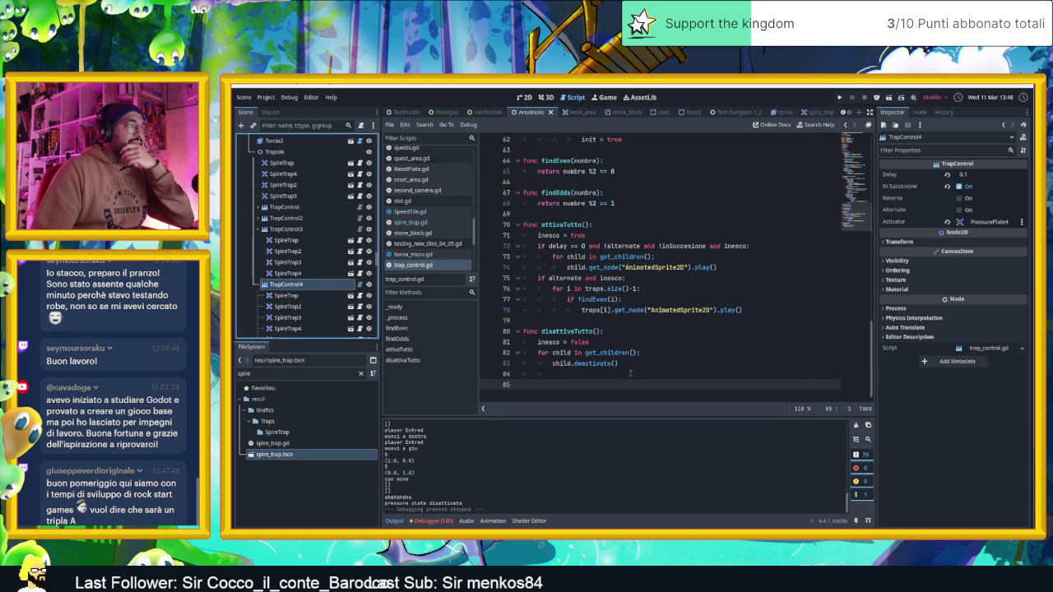
{"action": "scroll", "coordinate": [630, 374], "scroll_direction": "up", "scroll_amount": 1}
{"action": "scroll", "coordinate": [630, 373], "scroll_direction": "down", "scroll_amount": 1}
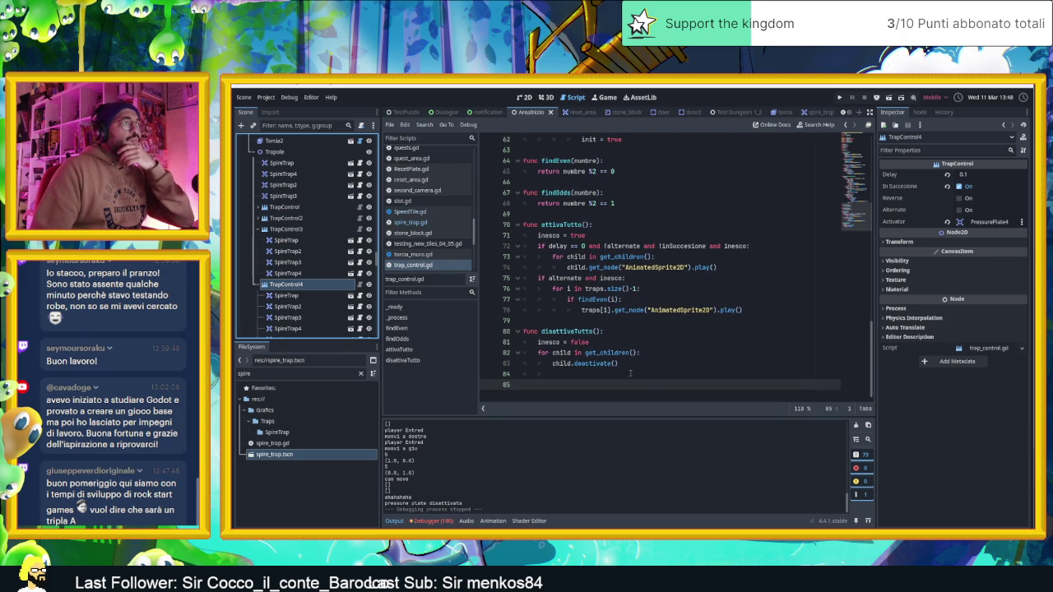
{"action": "scroll", "coordinate": [630, 373], "scroll_direction": "up", "scroll_amount": 5}
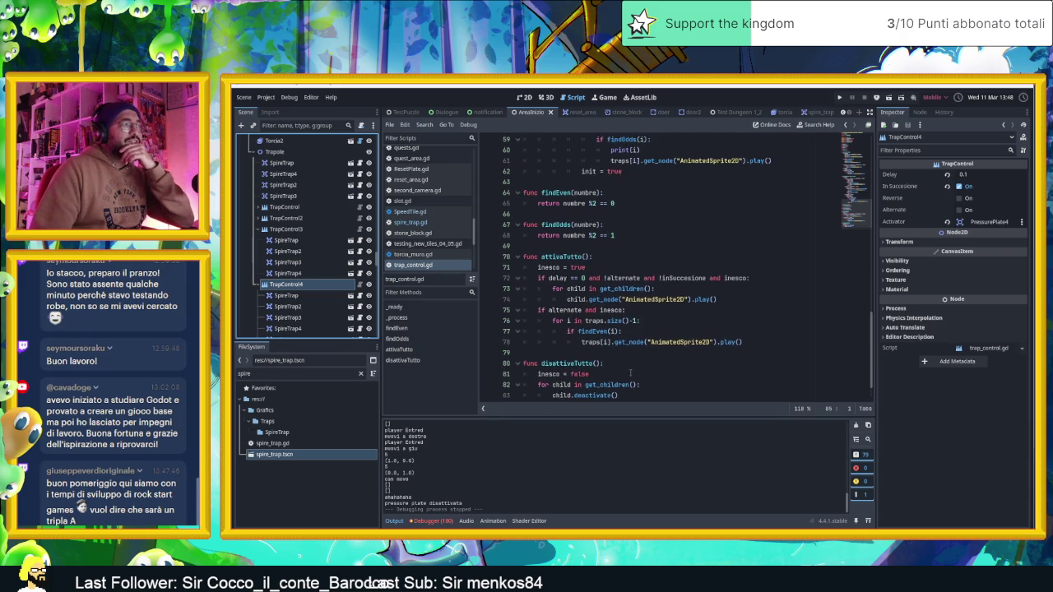
{"action": "scroll", "coordinate": [630, 374], "scroll_direction": "up", "scroll_amount": 13}
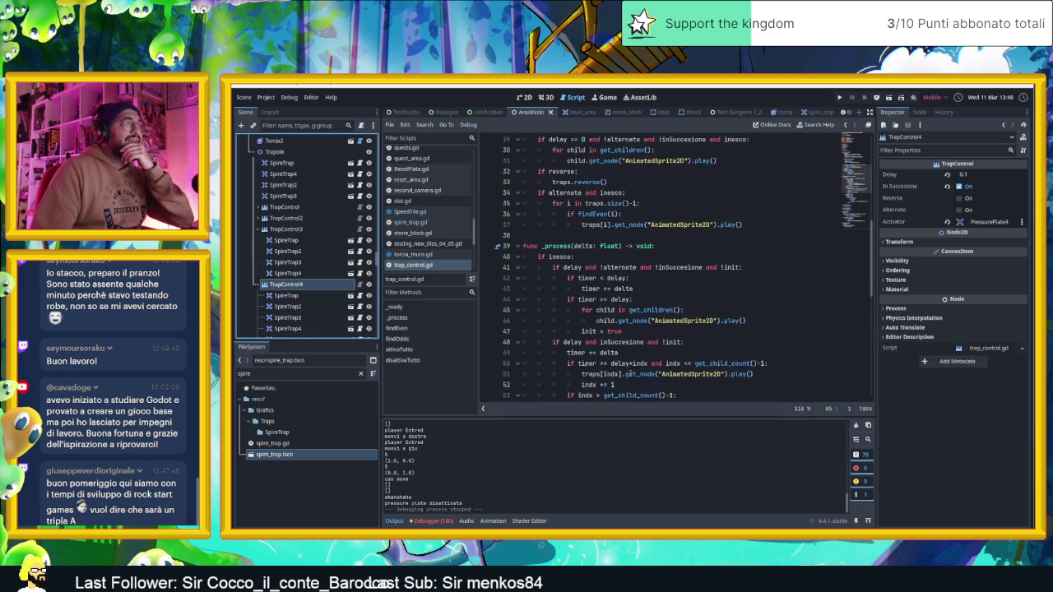
{"action": "scroll", "coordinate": [630, 373], "scroll_direction": "up", "scroll_amount": 2}
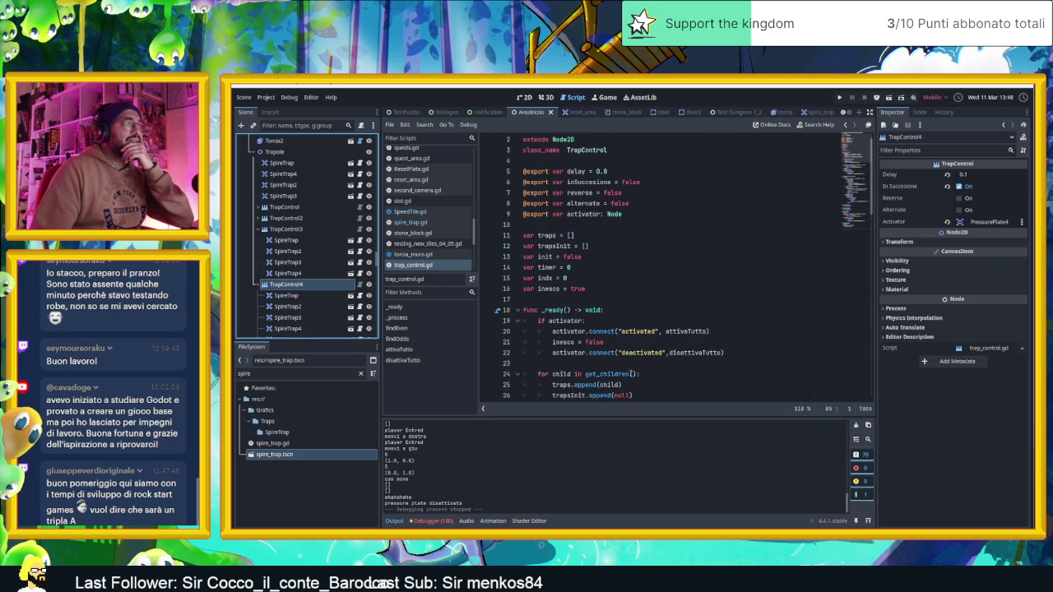
{"action": "scroll", "coordinate": [630, 373], "scroll_direction": "down", "scroll_amount": 4}
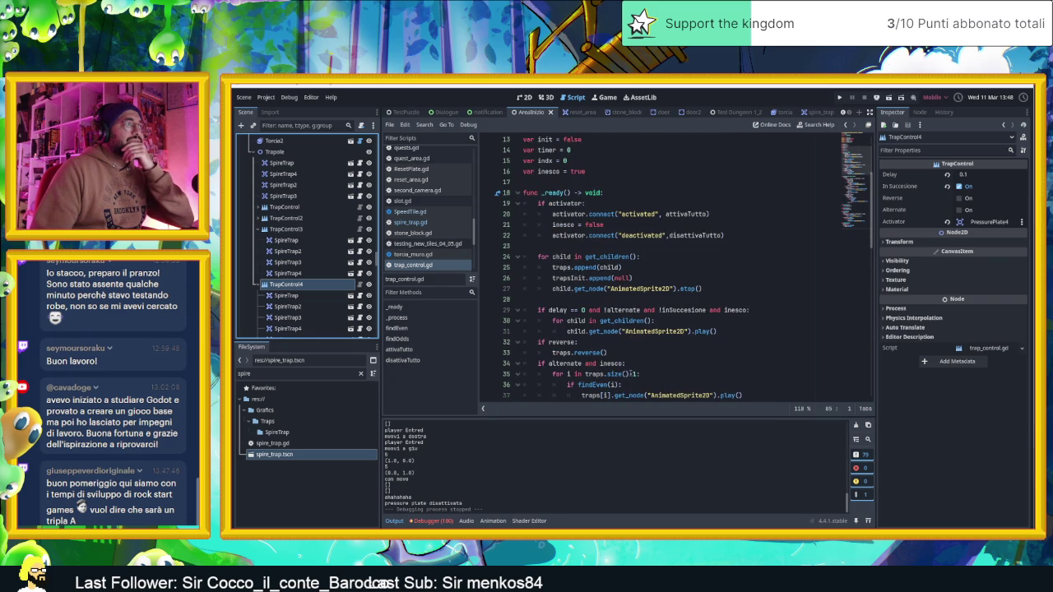
{"action": "scroll", "coordinate": [630, 373], "scroll_direction": "down", "scroll_amount": 1}
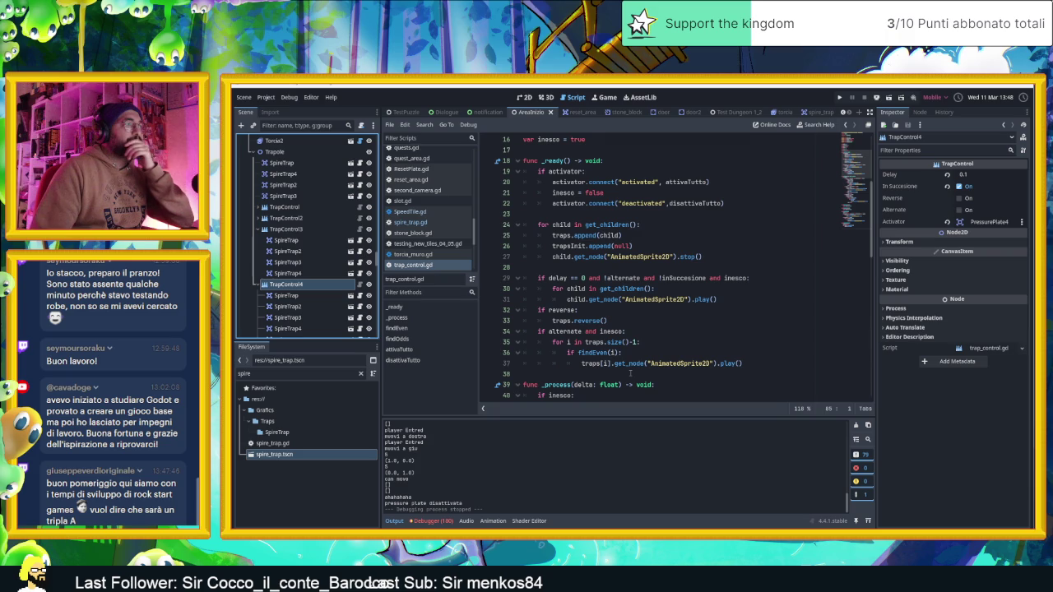
{"action": "scroll", "coordinate": [630, 374], "scroll_direction": "down", "scroll_amount": 1}
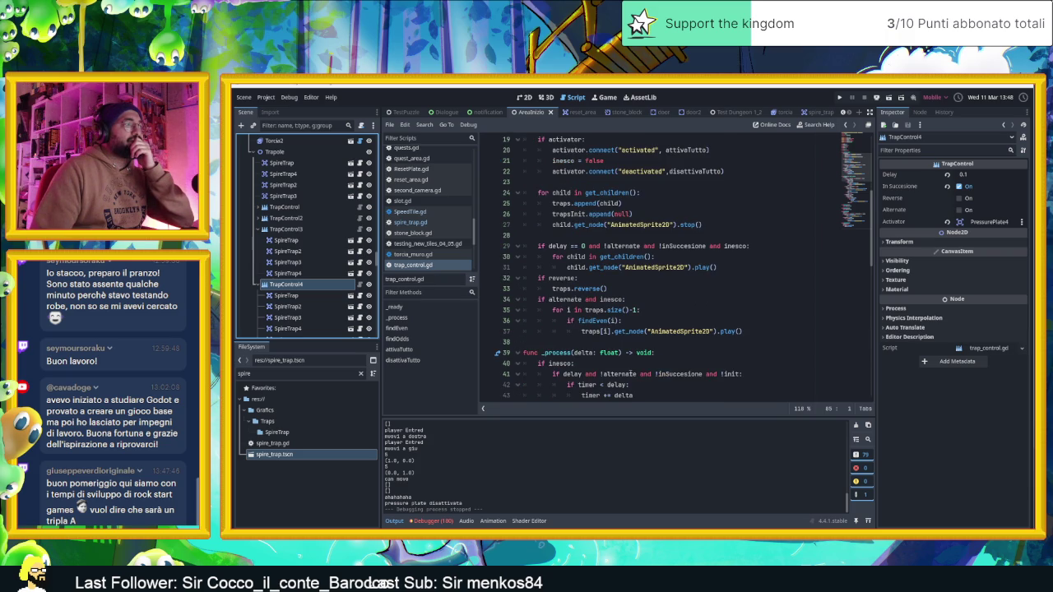
{"action": "scroll", "coordinate": [630, 373], "scroll_direction": "down", "scroll_amount": 1}
{"action": "scroll", "coordinate": [733, 278], "scroll_direction": "up", "scroll_amount": 4}
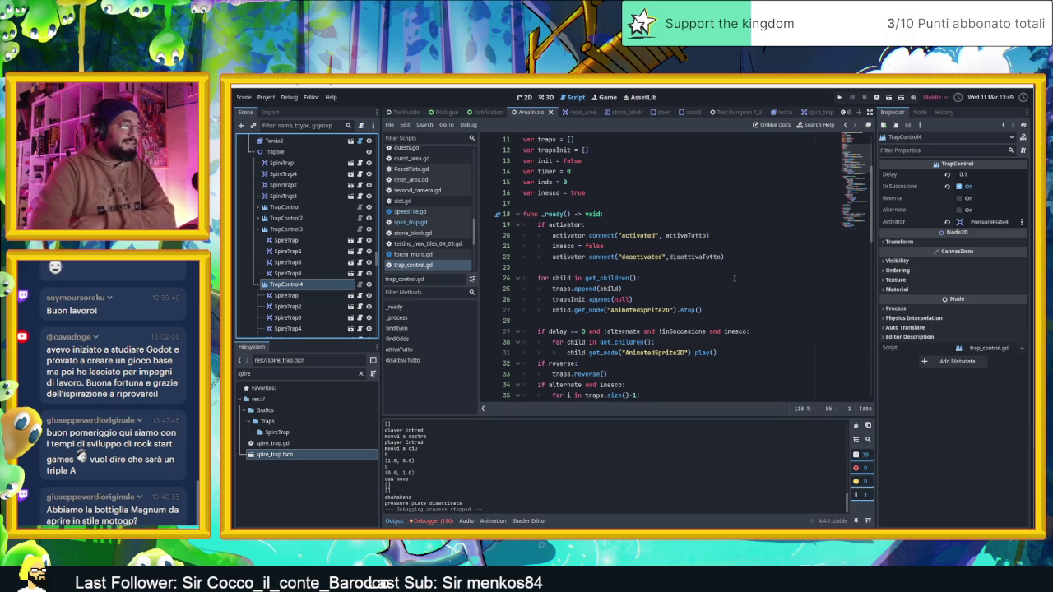
Show the Debugger Errors list with the spire_trap.gd:43 deactivate errors
{"action": "left_click", "coordinate": [431, 523]}
{"action": "scroll", "coordinate": [460, 494], "scroll_direction": "down", "scroll_amount": 5}
{"action": "scroll", "coordinate": [461, 493], "scroll_direction": "down", "scroll_amount": 10}
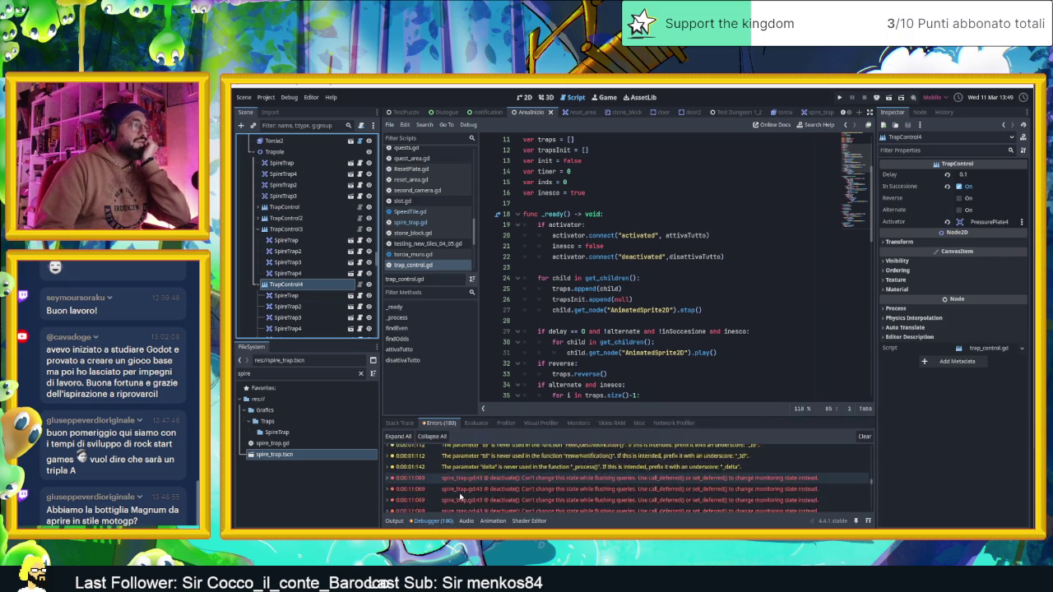
Jump from the flushing-queries error to line 43 of spire_trap.gd's deactivate()
{"action": "left_click", "coordinate": [577, 484]}
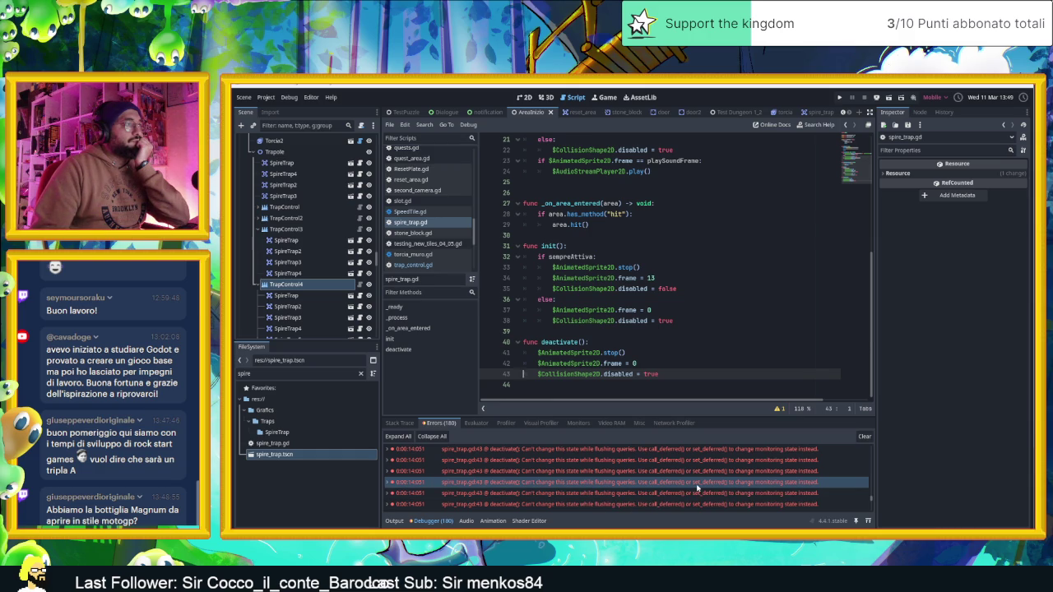
{"action": "scroll", "coordinate": [797, 234], "scroll_direction": "up", "scroll_amount": 5}
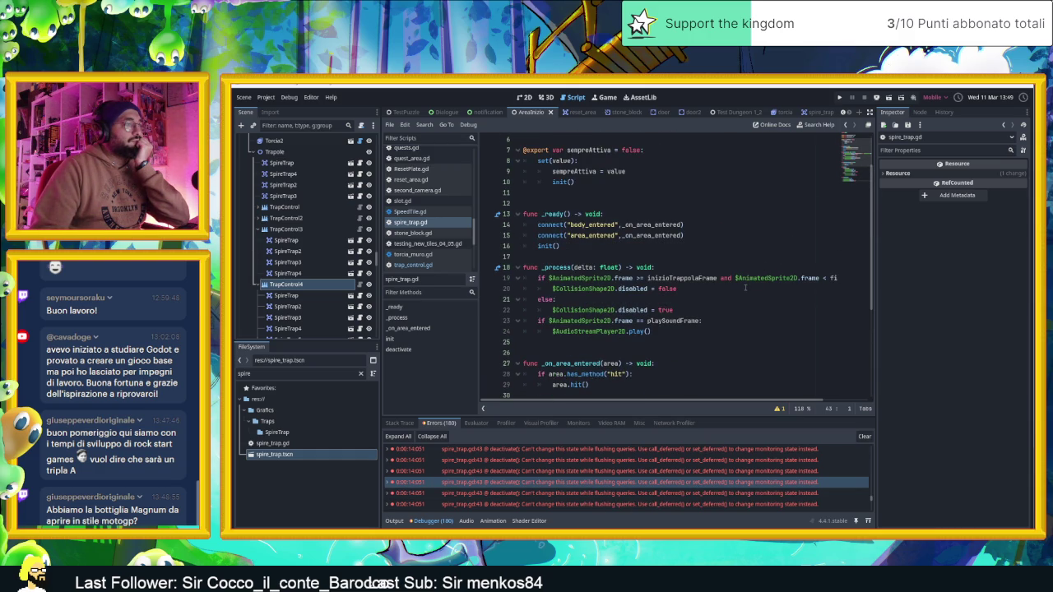
{"action": "scroll", "coordinate": [745, 287], "scroll_direction": "down", "scroll_amount": 5}
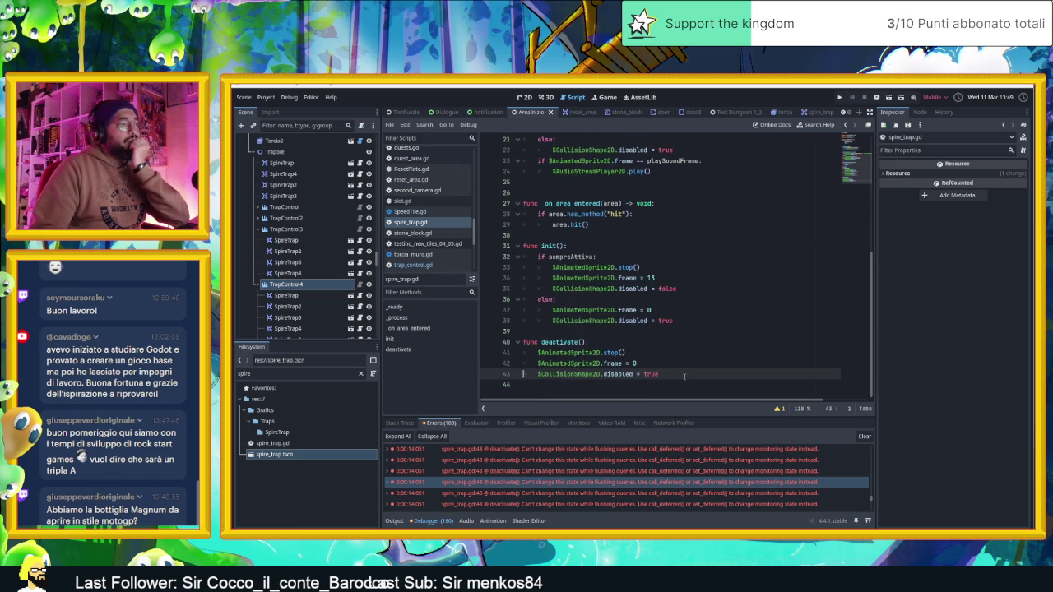
{"action": "scroll", "coordinate": [652, 472], "scroll_direction": "down", "scroll_amount": 10}
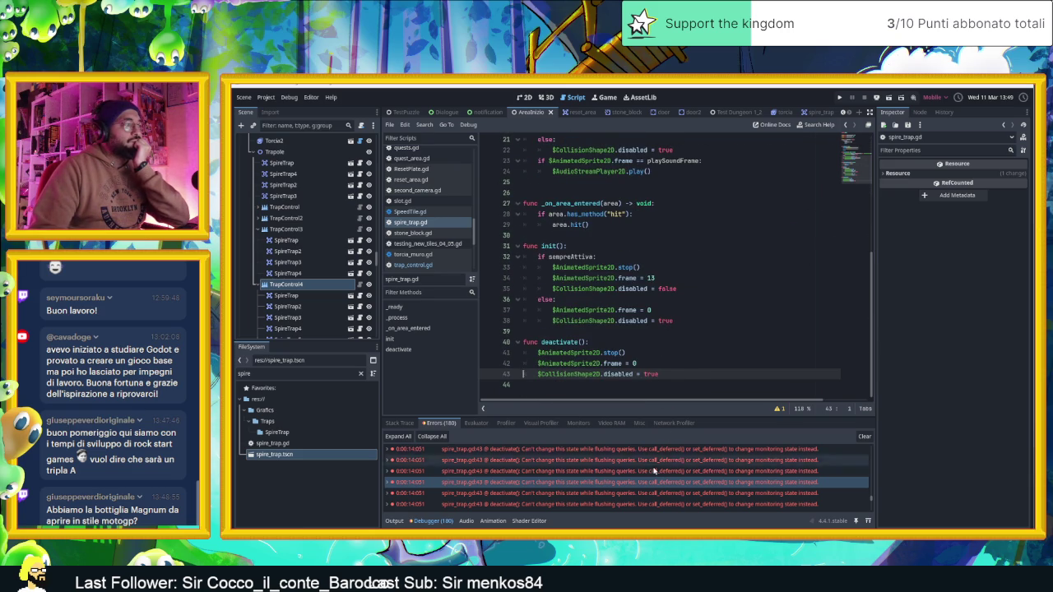
{"action": "scroll", "coordinate": [653, 472], "scroll_direction": "down", "scroll_amount": 5}
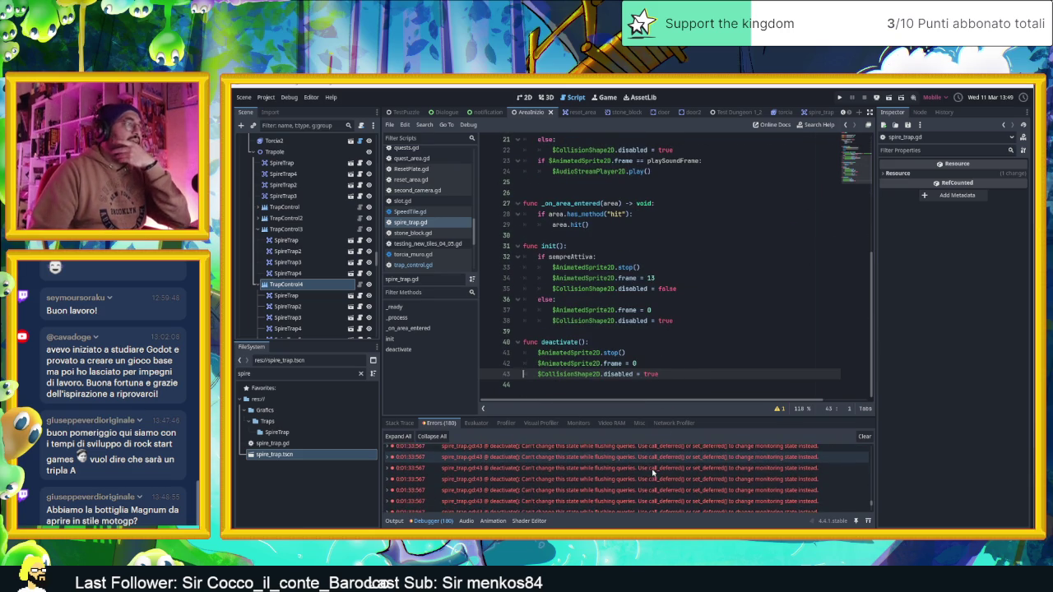
Replace 'disabled' on line 43 with call_deferred() via autocomplete
{"action": "left_click", "coordinate": [669, 374]}
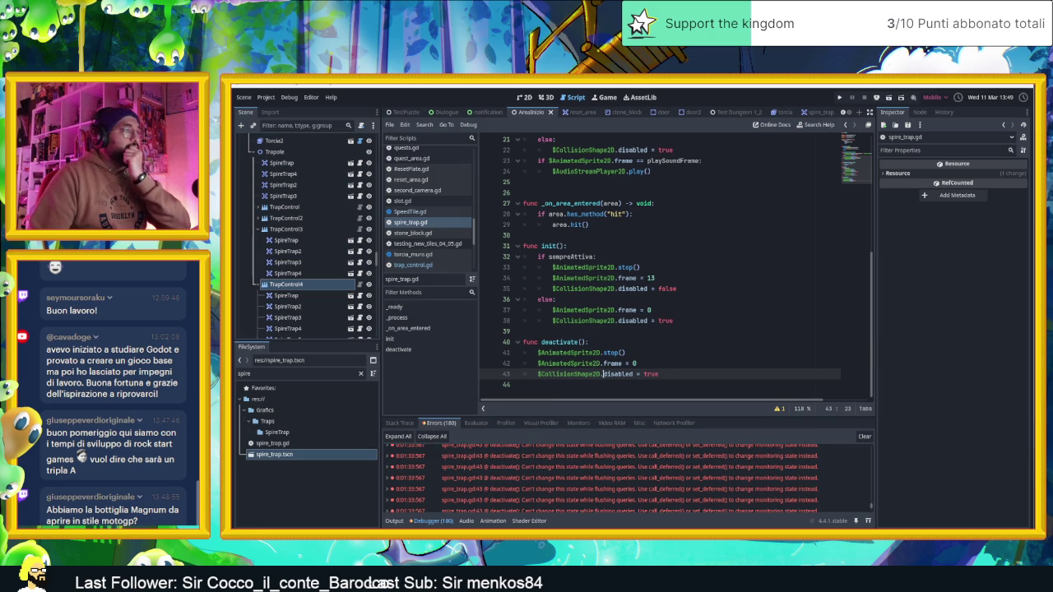
{"action": "type", "text": "called"}
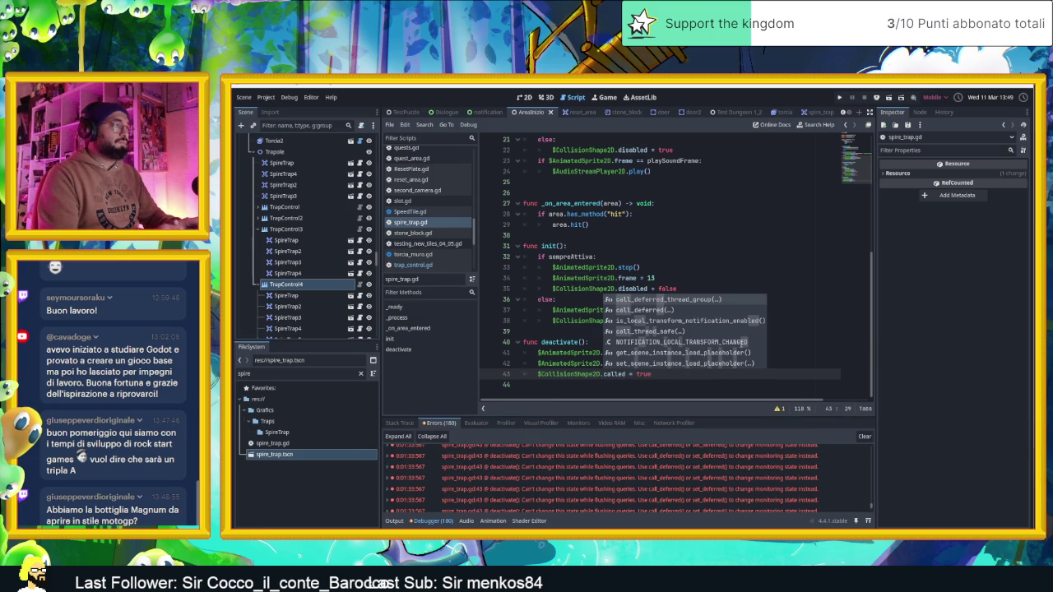
{"action": "key", "text": "Down"}
{"action": "key", "text": "Return"}
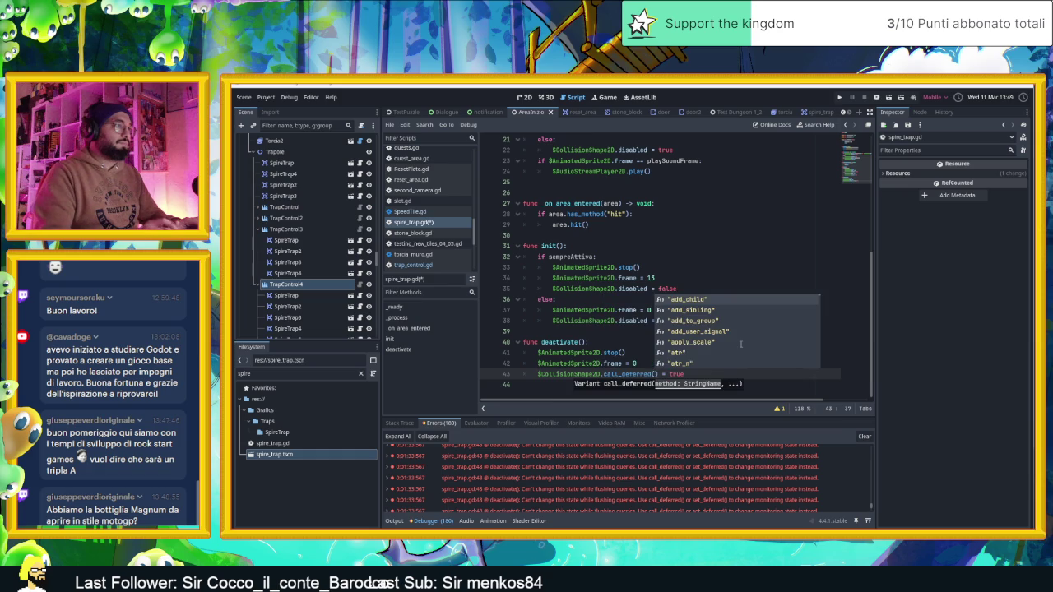
{"action": "key", "text": "Down"}
{"action": "key", "text": "Down"}
{"action": "key", "text": "Down"}
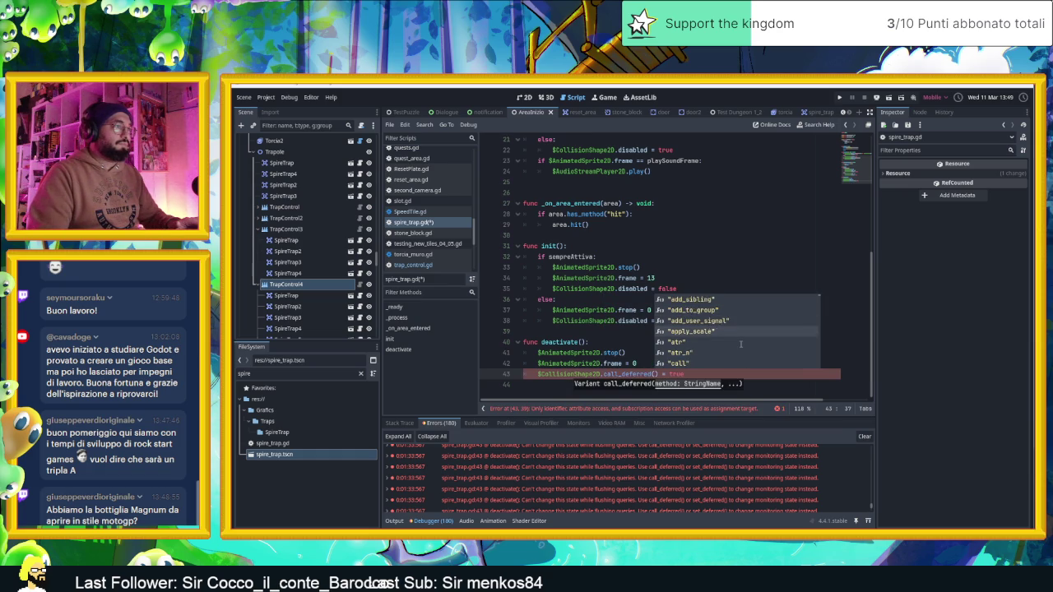
{"action": "key", "text": "Down"}
{"action": "key", "text": "Down"}
{"action": "key", "text": "Down"}
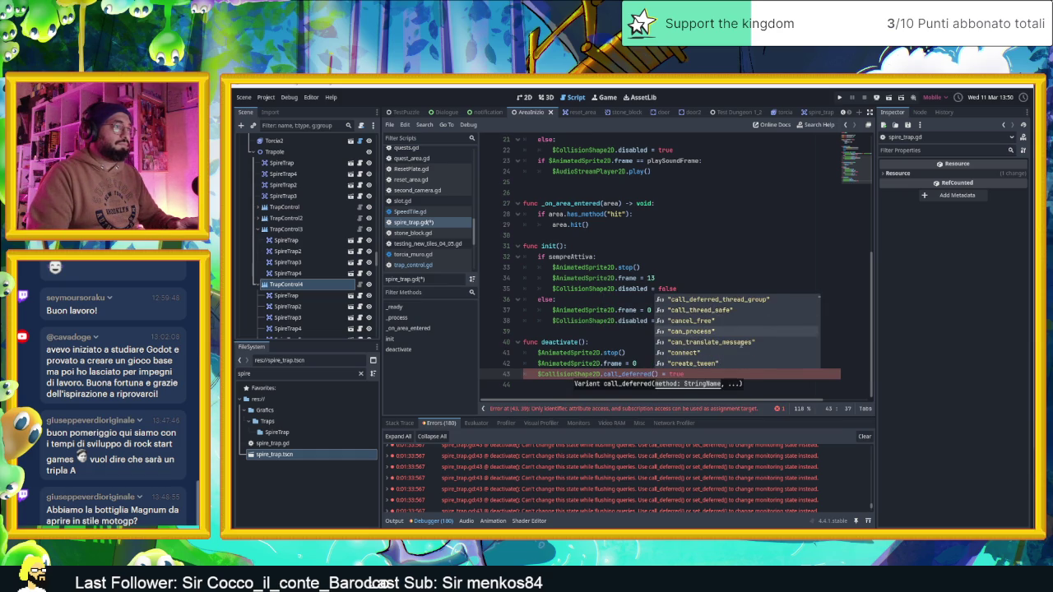
{"action": "key", "text": "Down"}
{"action": "key", "text": "Down"}
{"action": "key", "text": "Down"}
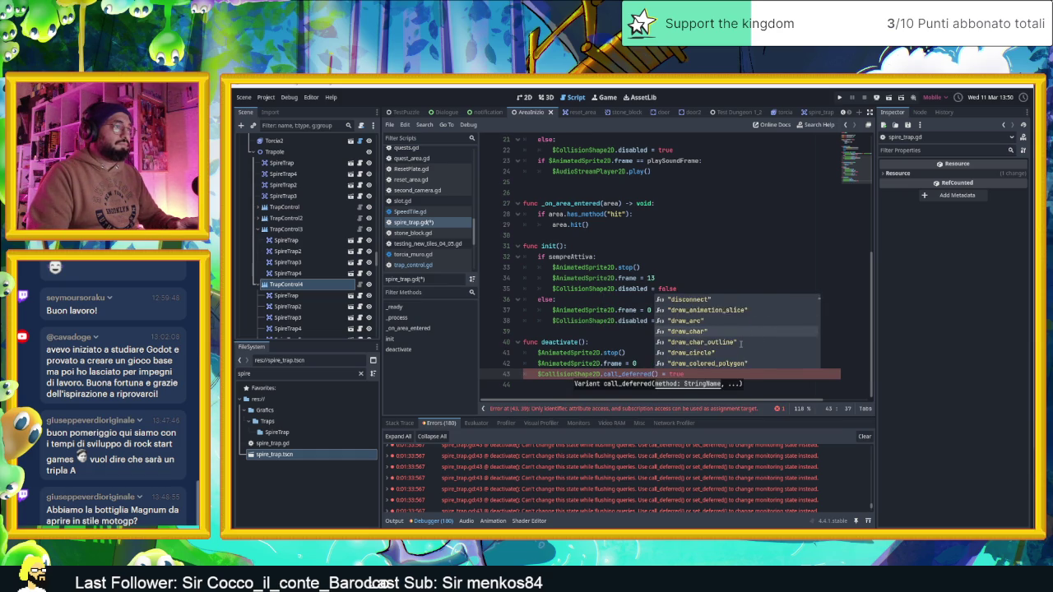
{"action": "key", "text": "Down"}
{"action": "key", "text": "Down"}
{"action": "key", "text": "Down"}
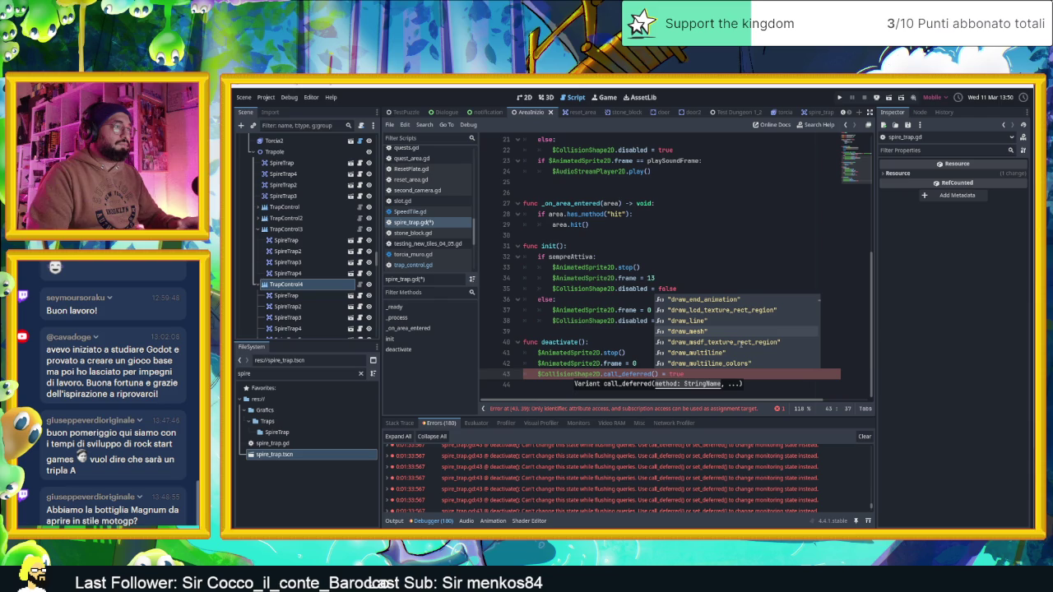
Fill in "set_disabled",true as the deferred call's arguments and delete the leftover = true
{"action": "type", "text": "\"dis"}
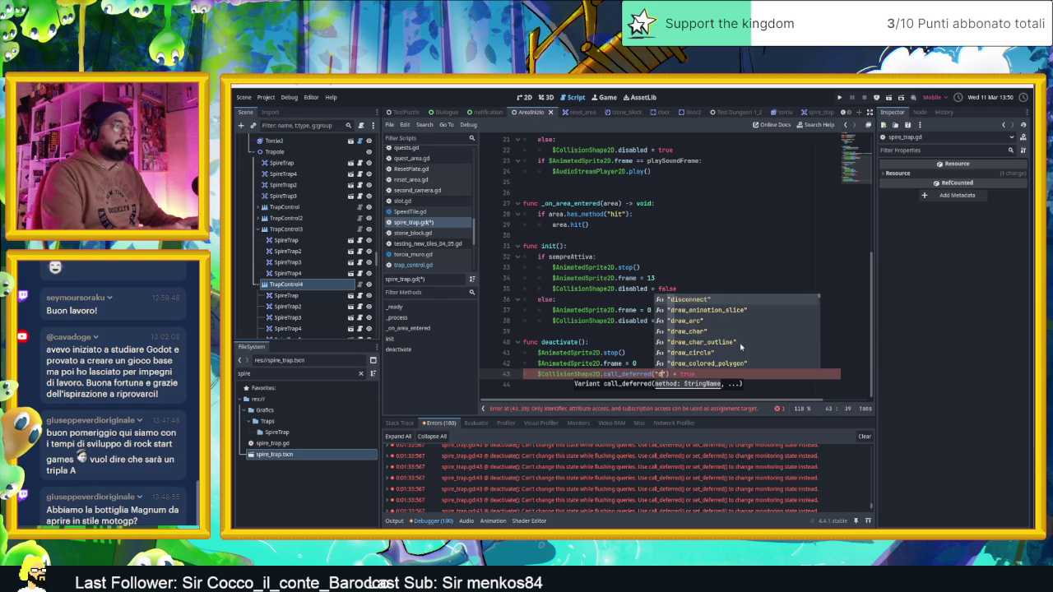
{"action": "type", "text": "a"}
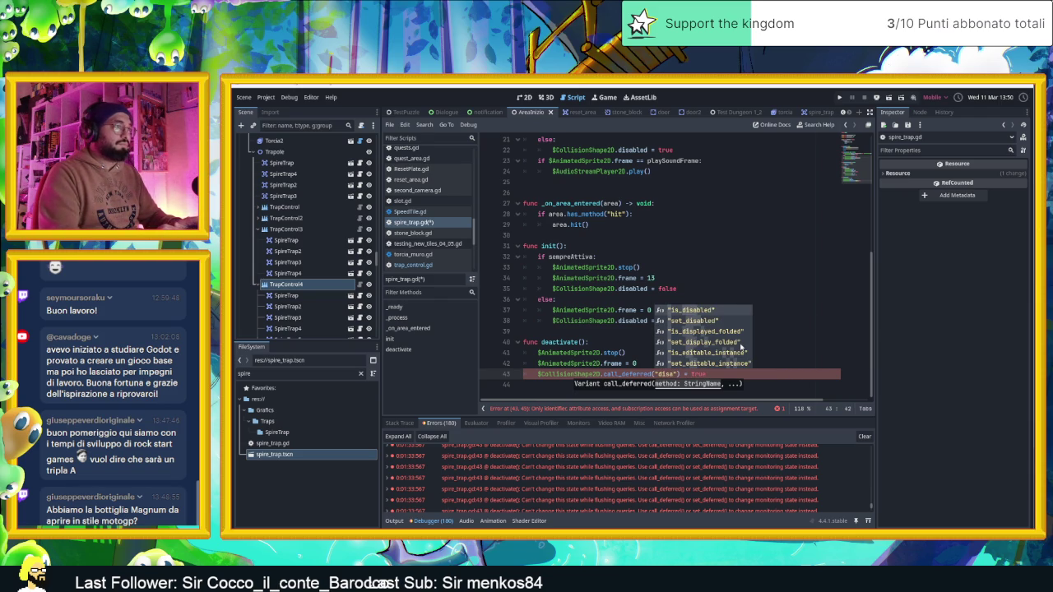
{"action": "key", "text": "Down"}
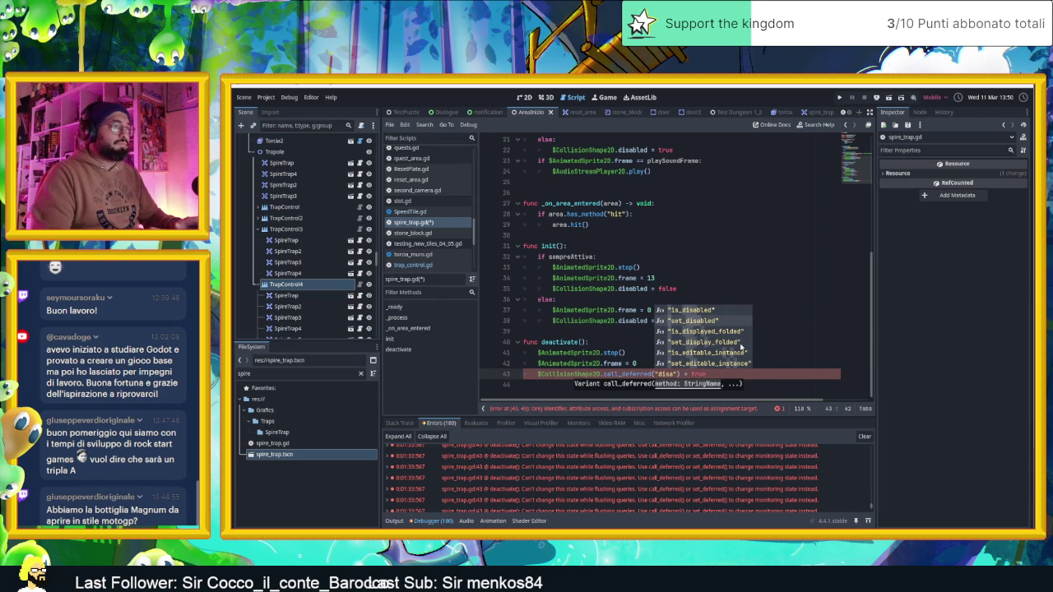
{"action": "key", "text": "Return"}
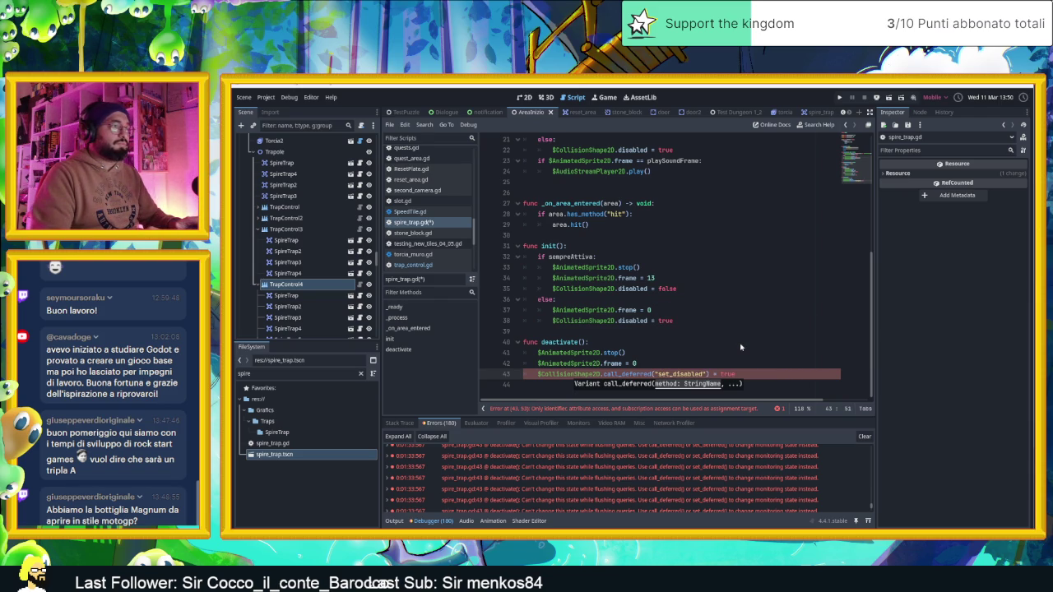
{"action": "type", "text": ",true"}
{"action": "left_click_drag", "start_coordinate": [755, 374], "coordinate": [737, 374]}
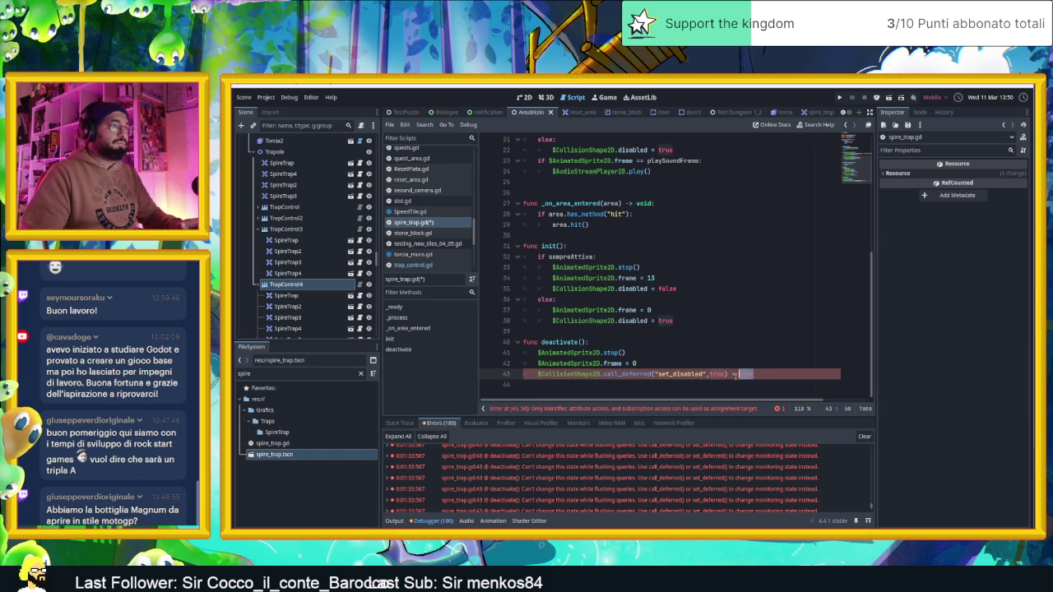
{"action": "key", "text": "BackSpace"}
{"action": "key", "text": "BackSpace"}
{"action": "key", "text": "BackSpace"}
Save spire_trap.gd, clear the debugger error list and show the Output log
{"action": "key", "text": "ctrl+s"}
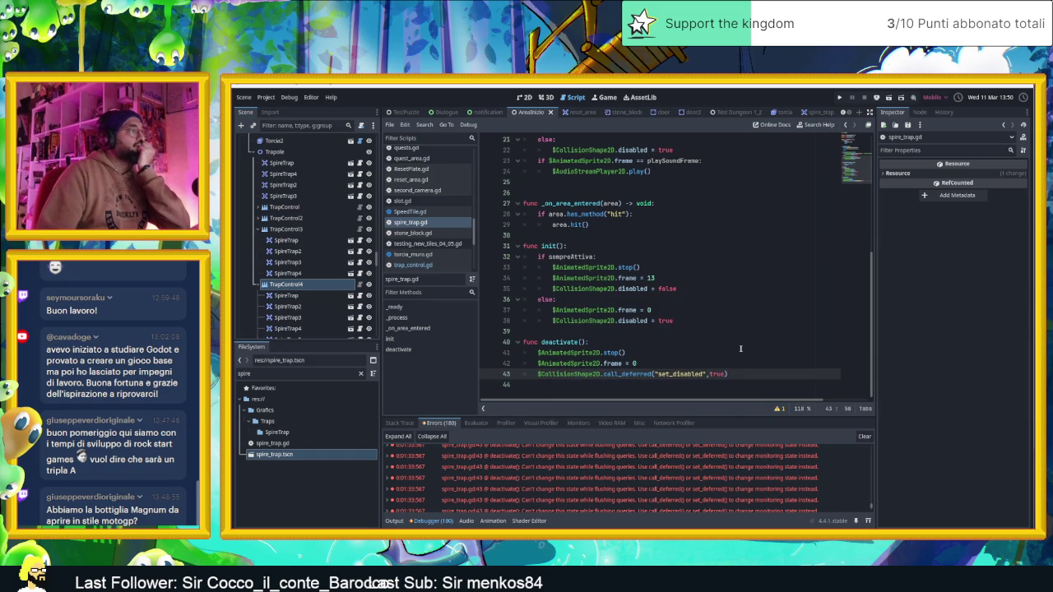
{"action": "scroll", "coordinate": [678, 469], "scroll_direction": "down", "scroll_amount": 1}
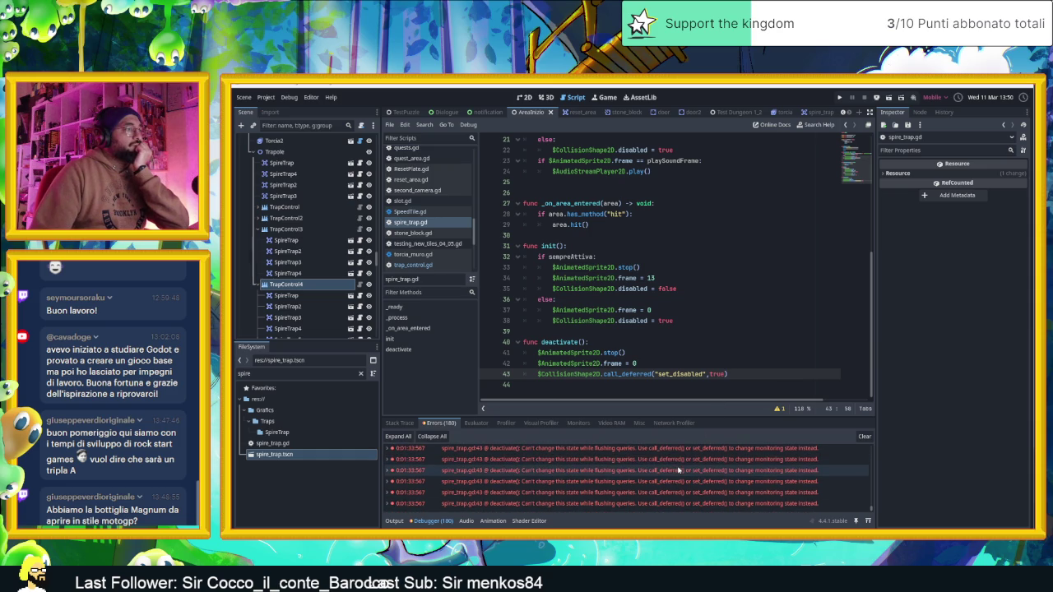
{"action": "left_click", "coordinate": [864, 436]}
{"action": "scroll", "coordinate": [760, 347], "scroll_direction": "up", "scroll_amount": 1}
{"action": "scroll", "coordinate": [760, 347], "scroll_direction": "down", "scroll_amount": 1}
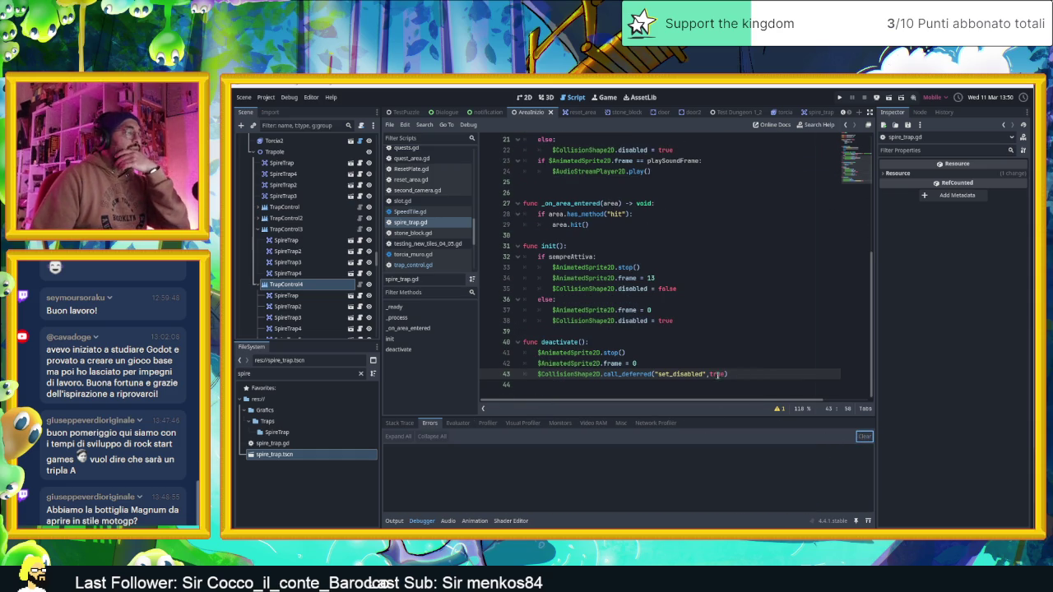
{"action": "left_click", "coordinate": [394, 521]}
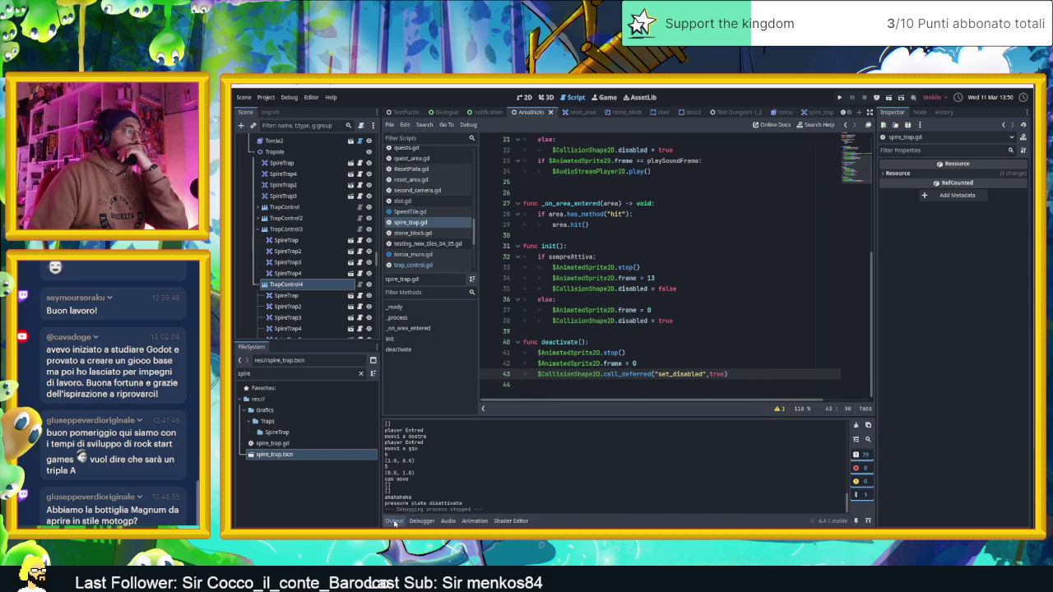
Open trap_control.gd in the script editor
{"action": "scroll", "coordinate": [751, 263], "scroll_direction": "up", "scroll_amount": 2}
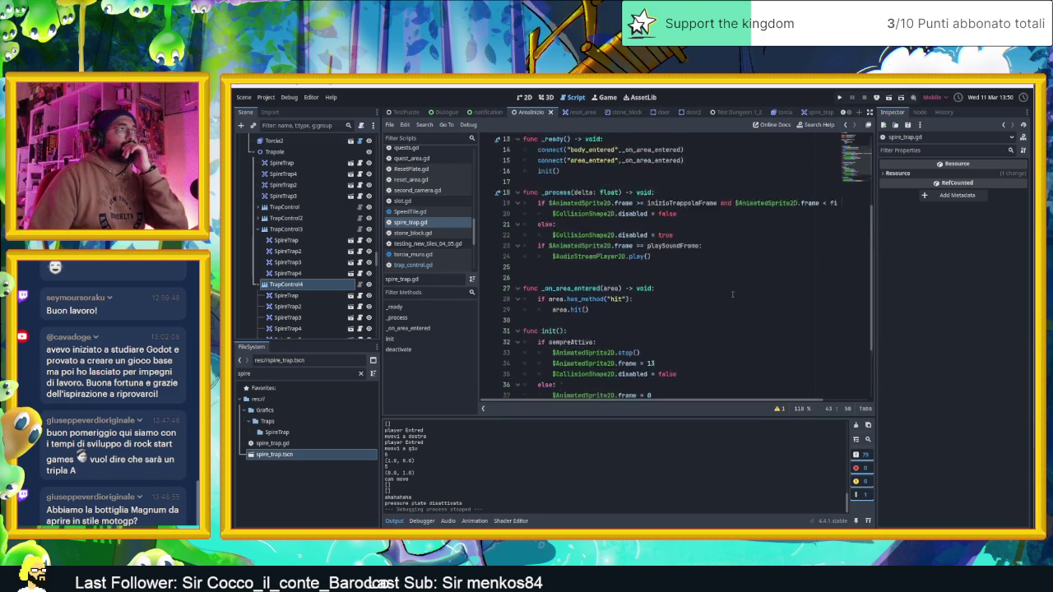
{"action": "scroll", "coordinate": [730, 294], "scroll_direction": "down", "scroll_amount": 1}
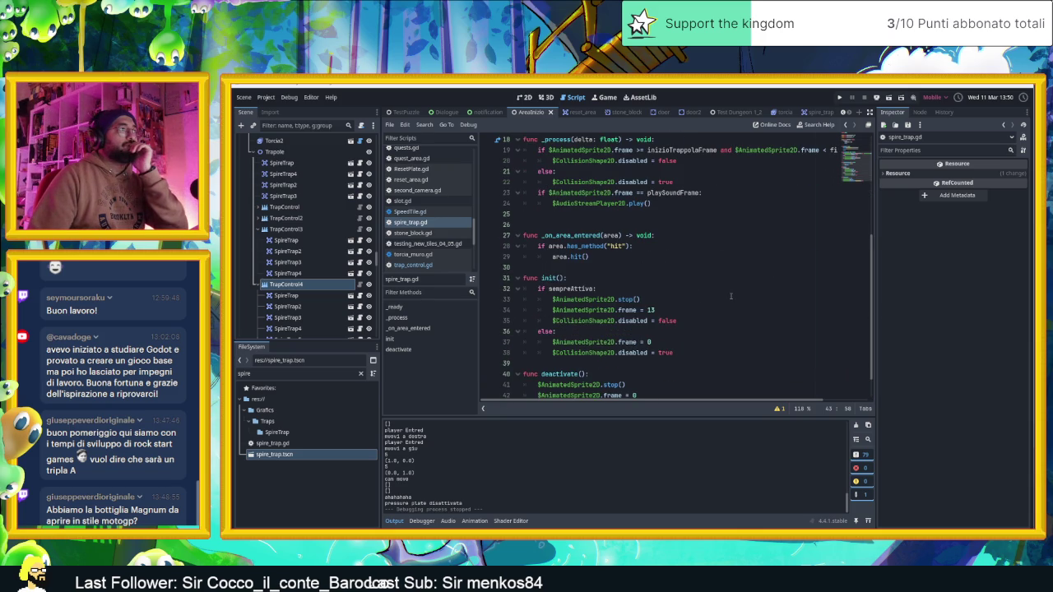
{"action": "scroll", "coordinate": [730, 296], "scroll_direction": "down", "scroll_amount": 1}
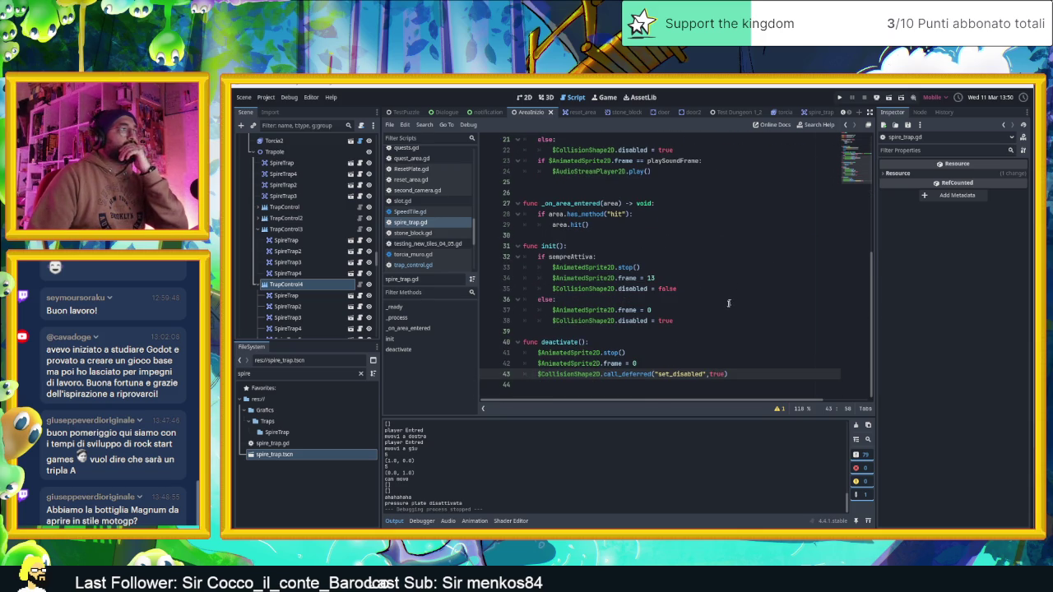
{"action": "left_click", "coordinate": [408, 264]}
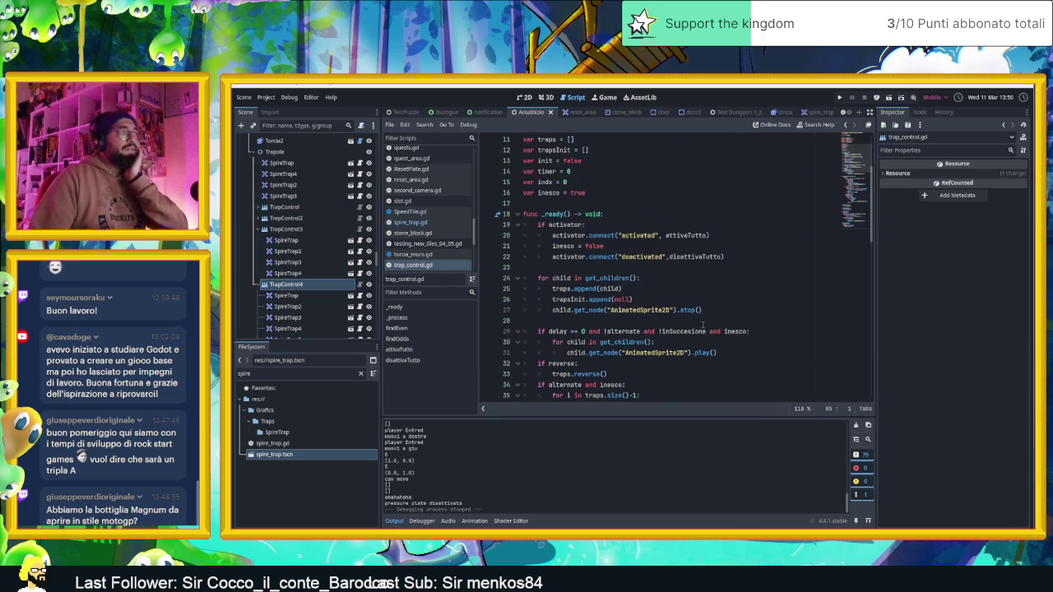
Scroll to disattivaTutto and place the cursor for a new line after its deactivate loop
{"action": "scroll", "coordinate": [589, 281], "scroll_direction": "down", "scroll_amount": 7}
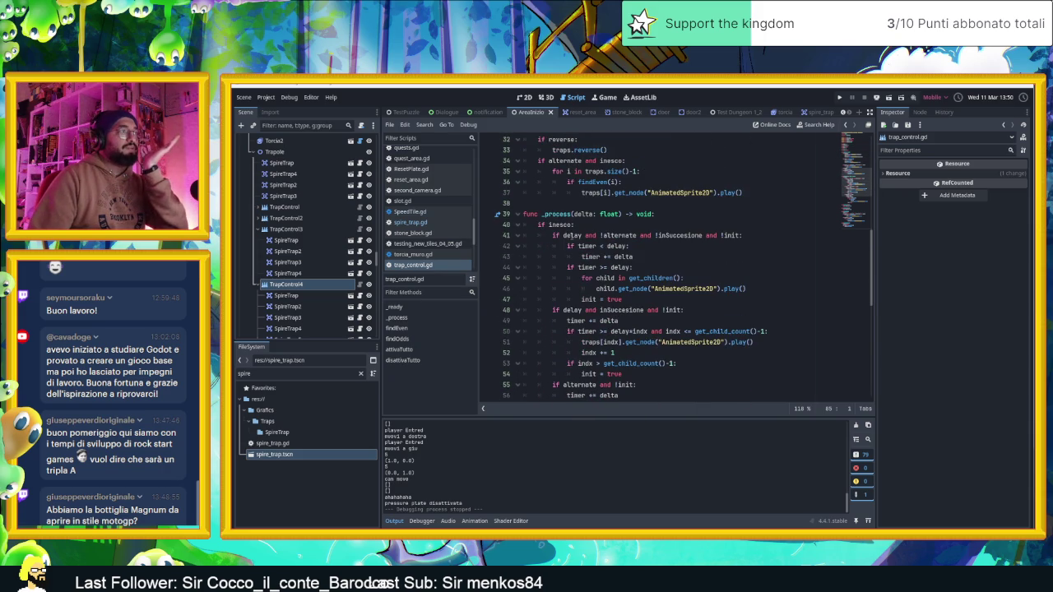
{"action": "scroll", "coordinate": [781, 342], "scroll_direction": "down", "scroll_amount": 2}
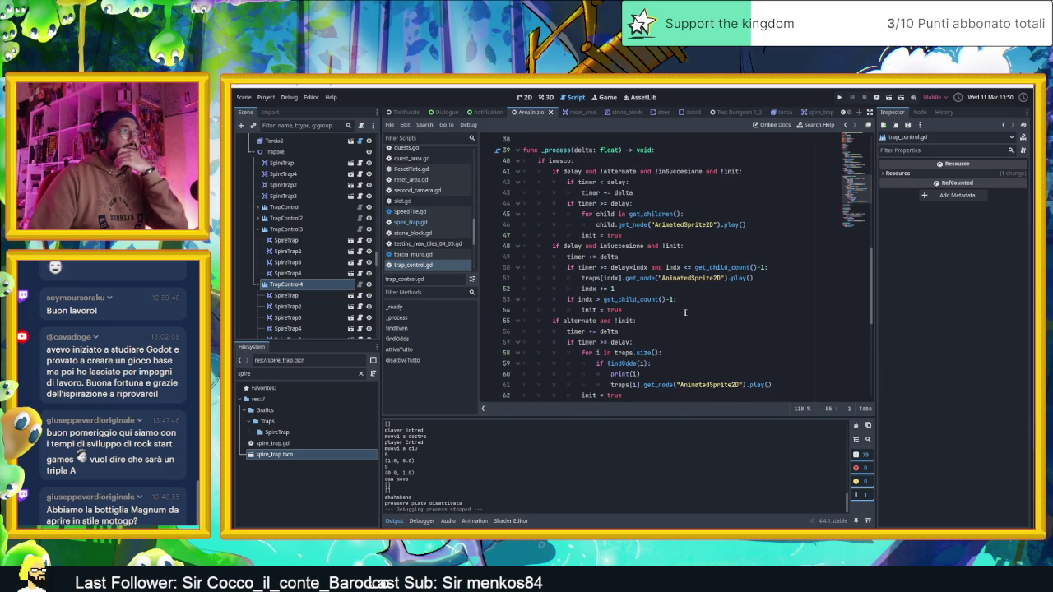
{"action": "scroll", "coordinate": [685, 313], "scroll_direction": "down", "scroll_amount": 1}
{"action": "scroll", "coordinate": [646, 265], "scroll_direction": "up", "scroll_amount": 1}
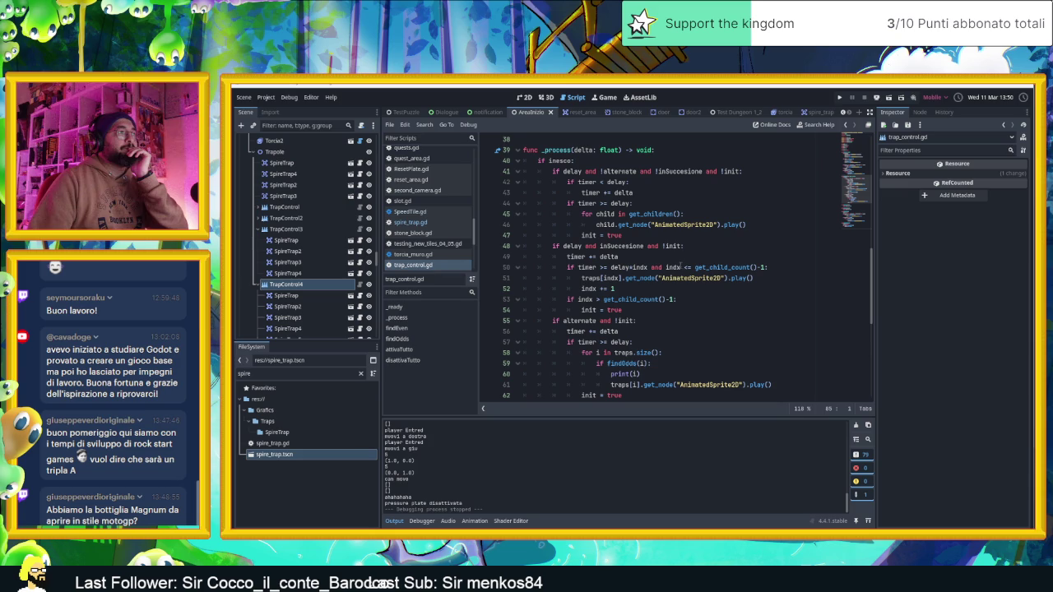
{"action": "scroll", "coordinate": [683, 271], "scroll_direction": "up", "scroll_amount": 9}
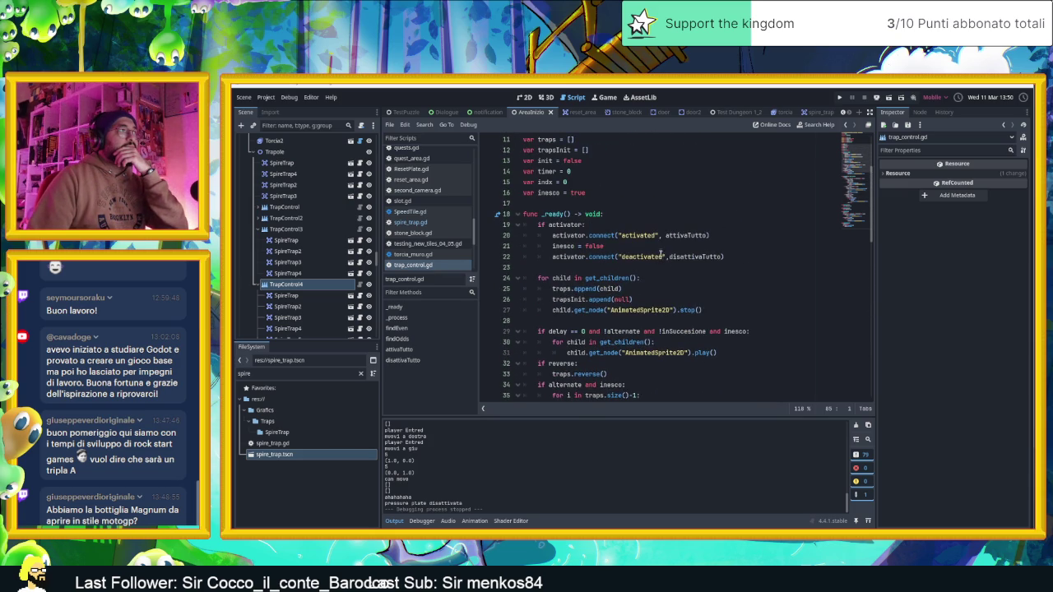
{"action": "scroll", "coordinate": [693, 269], "scroll_direction": "down", "scroll_amount": 5}
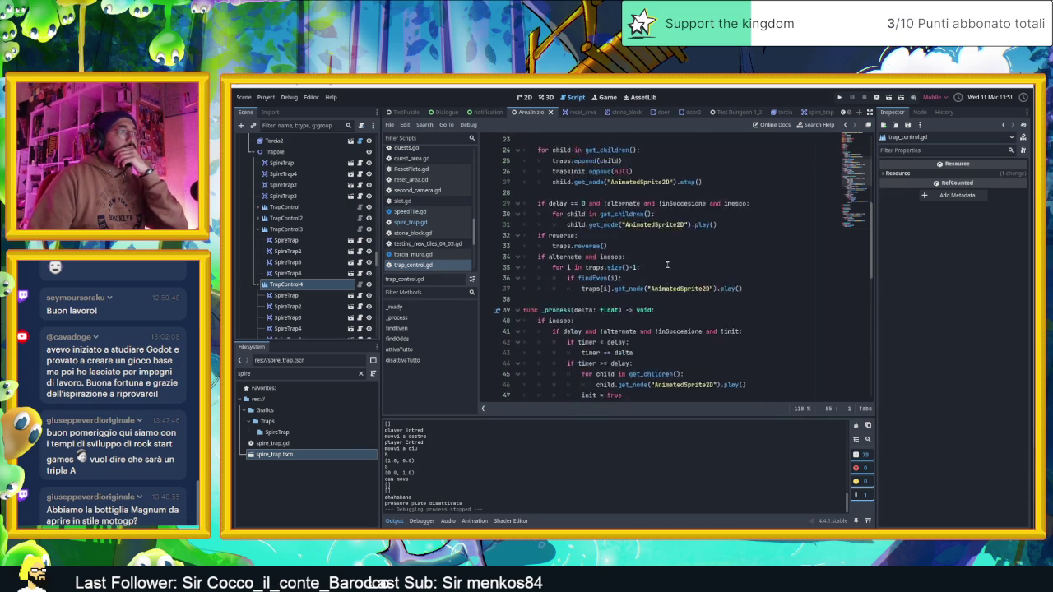
{"action": "scroll", "coordinate": [745, 293], "scroll_direction": "down", "scroll_amount": 11}
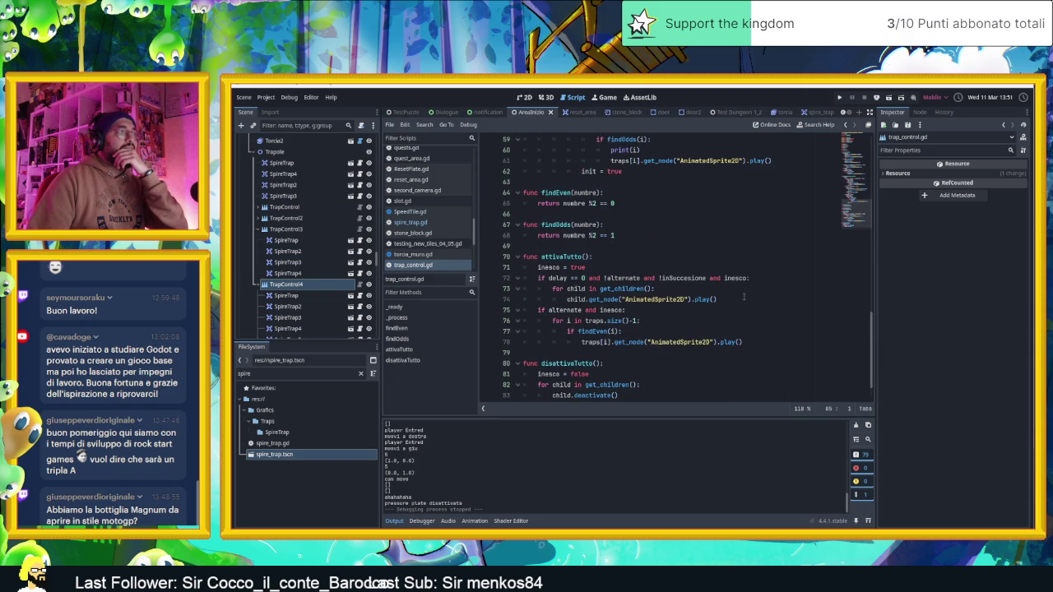
{"action": "scroll", "coordinate": [743, 297], "scroll_direction": "down", "scroll_amount": 1}
{"action": "left_click", "coordinate": [639, 373]}
End disattivaTutto with init = false, then save and run the project with F5
{"action": "type", "text": "init"}
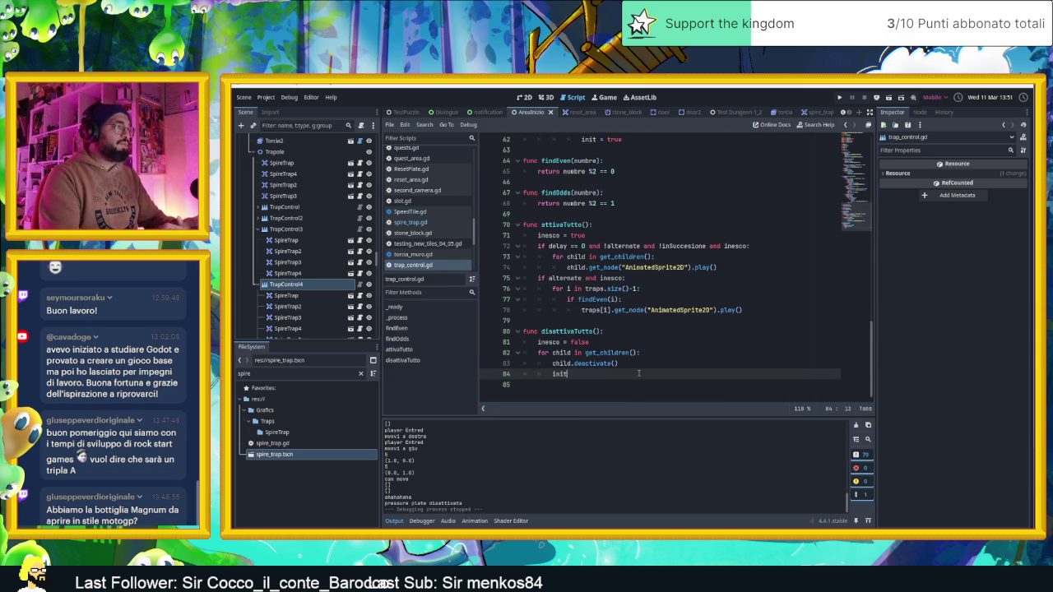
{"action": "type", "text": " = false"}
{"action": "key", "text": "Escape"}
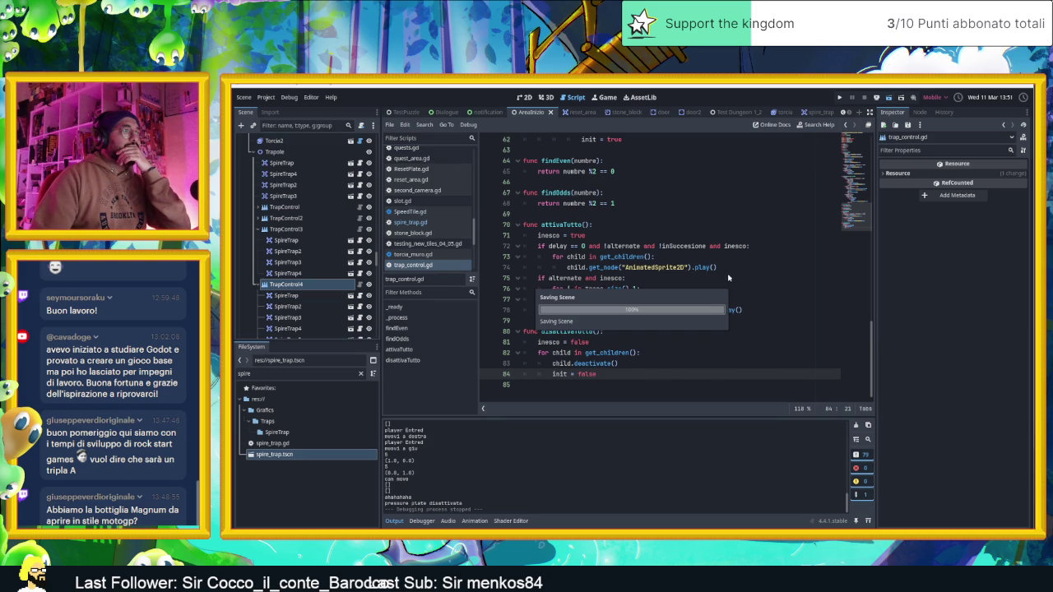
{"action": "key", "text": "F5"}
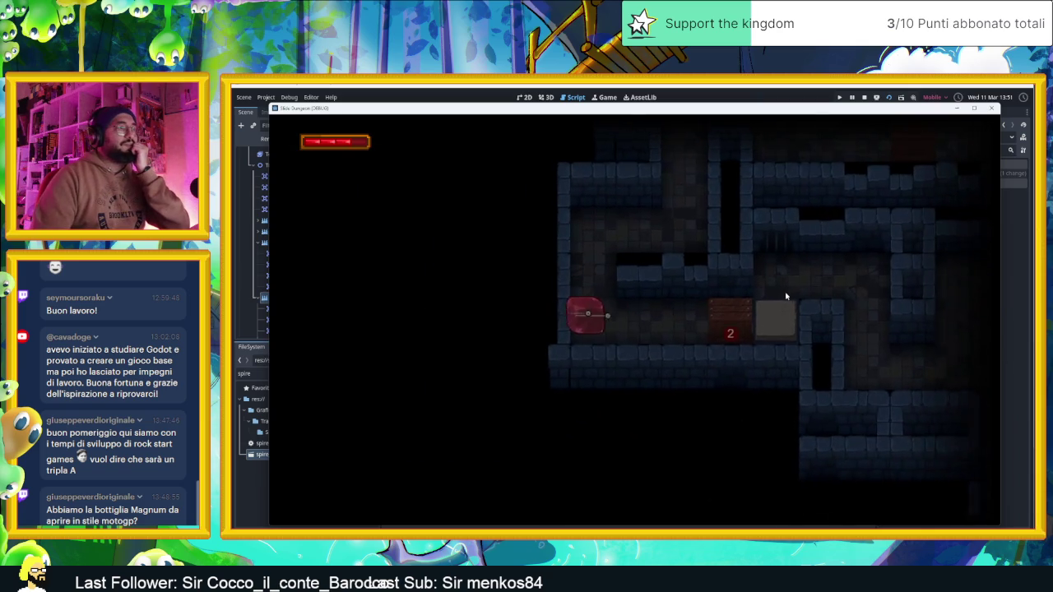
Slide the slime through the lower and upper trap rooms, then undo the last moves with Z
{"action": "key", "text": "Right"}
{"action": "key", "text": "Up"}
{"action": "key", "text": "Down"}
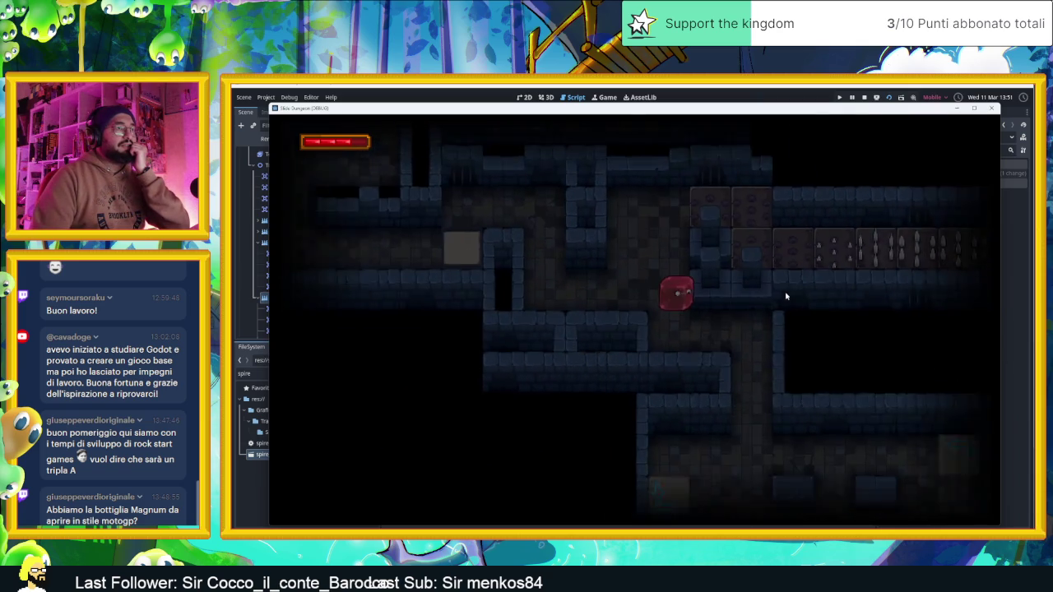
{"action": "key", "text": "Up"}
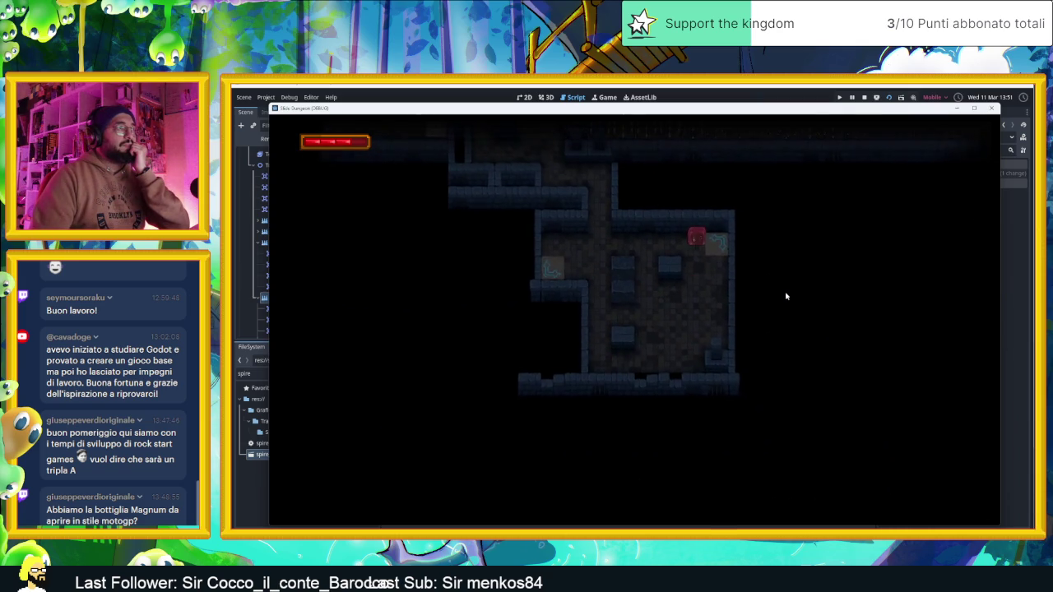
{"action": "key", "text": "Left"}
{"action": "key", "text": "Right"}
{"action": "key", "text": "Down"}
{"action": "key", "text": "Left"}
{"action": "key", "text": "Right"}
{"action": "key", "text": "Left"}
{"action": "key", "text": "Up"}
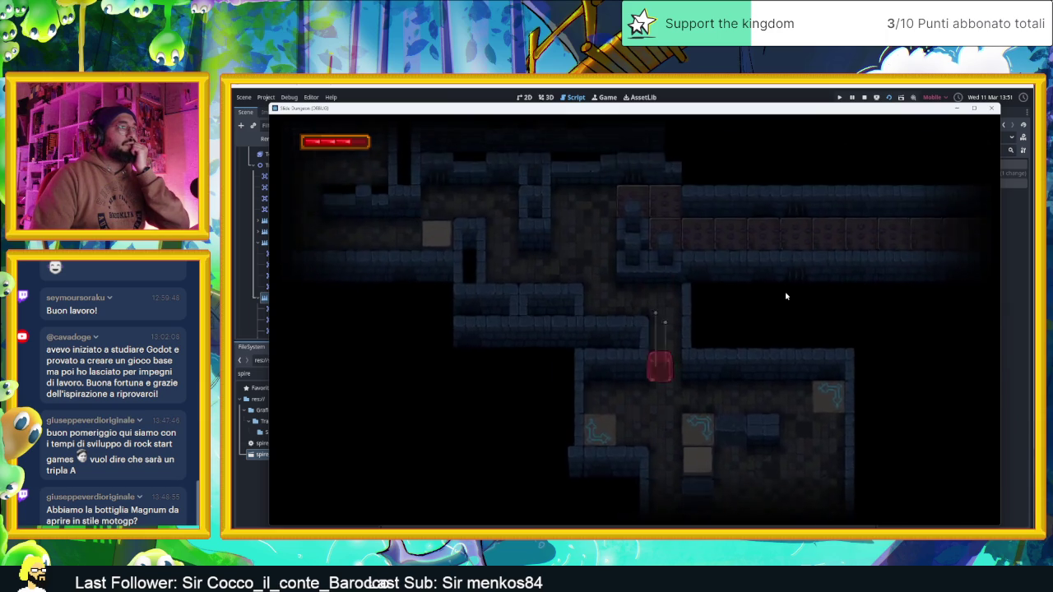
{"action": "key", "text": "Right"}
{"action": "key", "text": "Left"}
{"action": "key", "text": "z"}
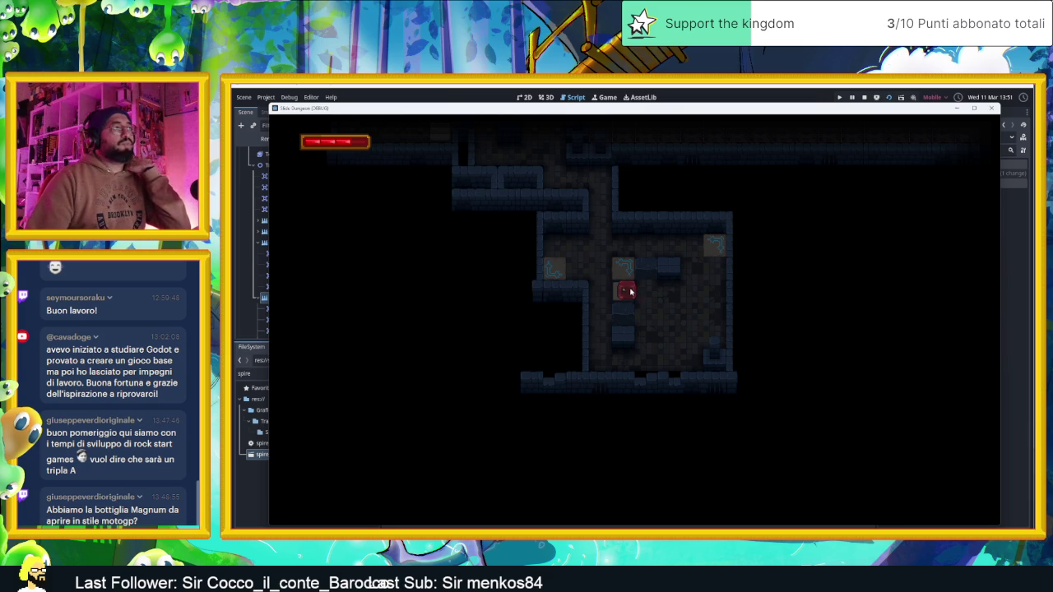
Shrink the game window, move it over the editor, and show the Debugger's errors list
{"action": "double_click", "coordinate": [752, 109]}
{"action": "mouse_move", "coordinate": [713, 190]}
{"action": "left_mouse_down"}
{"action": "mouse_move", "coordinate": [710, 305]}
{"action": "mouse_move", "coordinate": [731, 187]}
{"action": "mouse_move", "coordinate": [896, 125]}
{"action": "mouse_move", "coordinate": [1035, 136]}
{"action": "mouse_move", "coordinate": [947, 138]}
{"action": "left_mouse_up"}
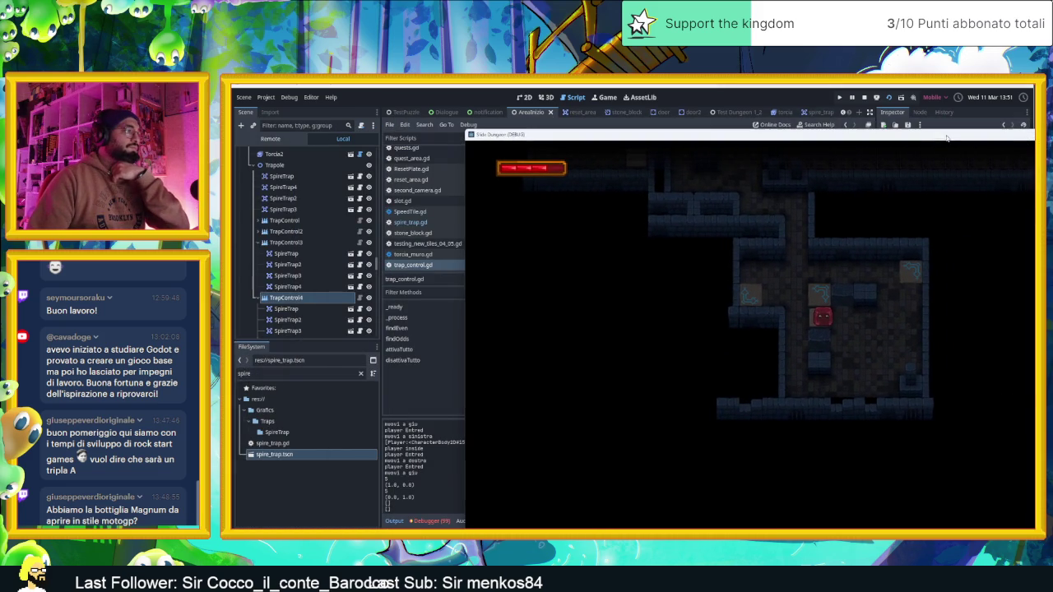
{"action": "left_click", "coordinate": [432, 520]}
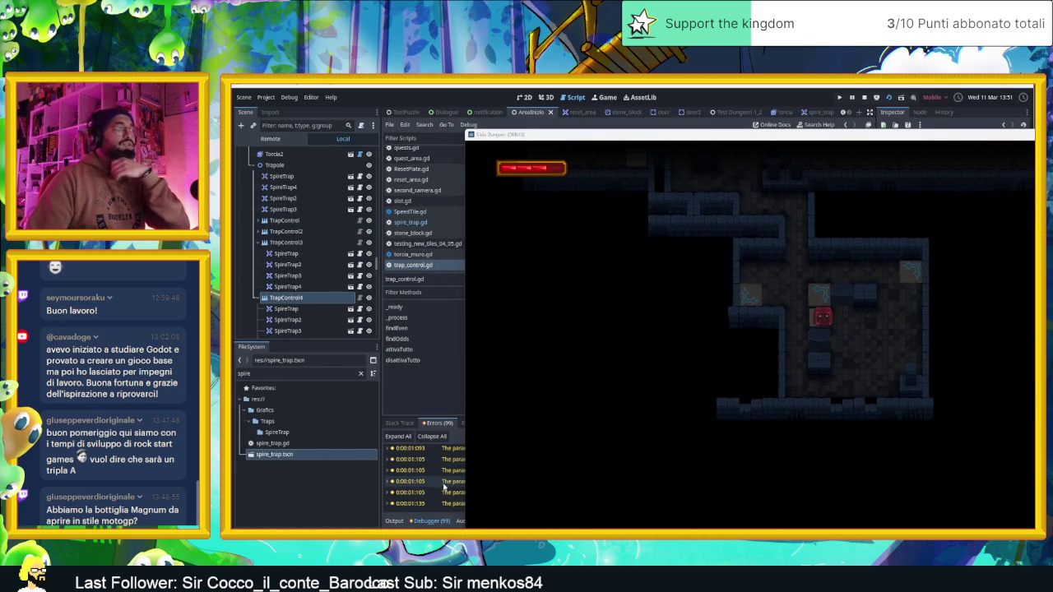
{"action": "left_click_drag", "start_coordinate": [741, 140], "coordinate": [533, 161]}
Slide the player along the long corridor and back toward the lower room, then stop the game
{"action": "key", "text": "Left"}
{"action": "key", "text": "Up"}
{"action": "key", "text": "Down"}
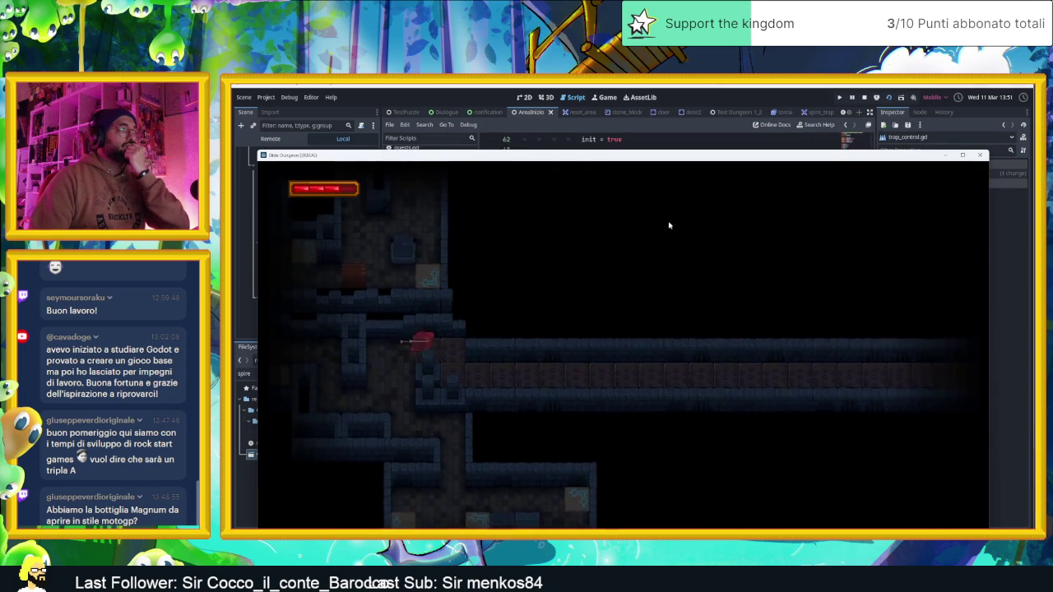
{"action": "key", "text": "Right"}
{"action": "key", "text": "Left"}
{"action": "key", "text": "Up"}
{"action": "key", "text": "Left"}
{"action": "key", "text": "Down"}
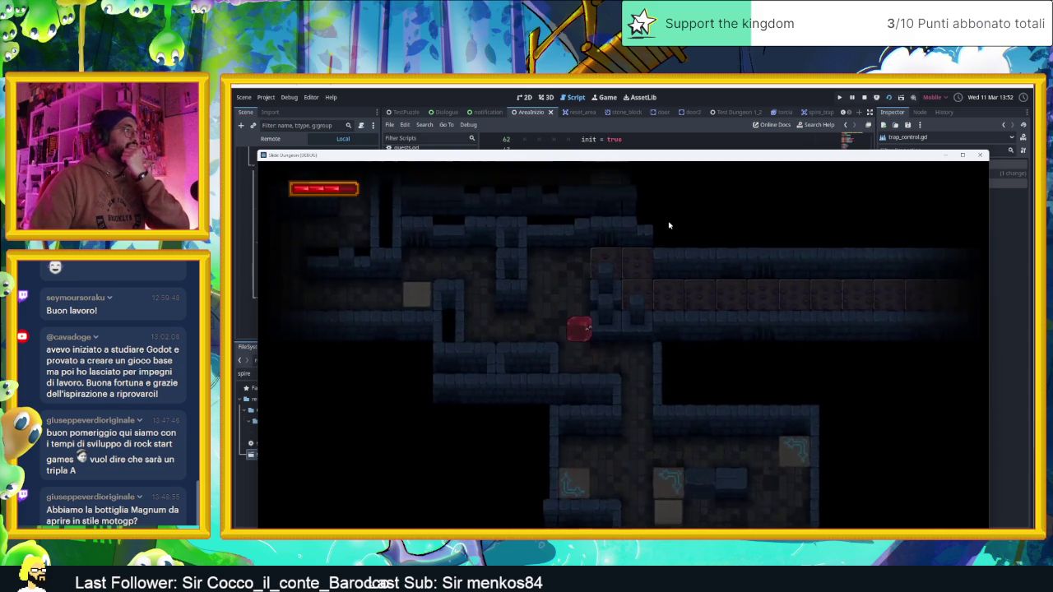
{"action": "key", "text": "Right"}
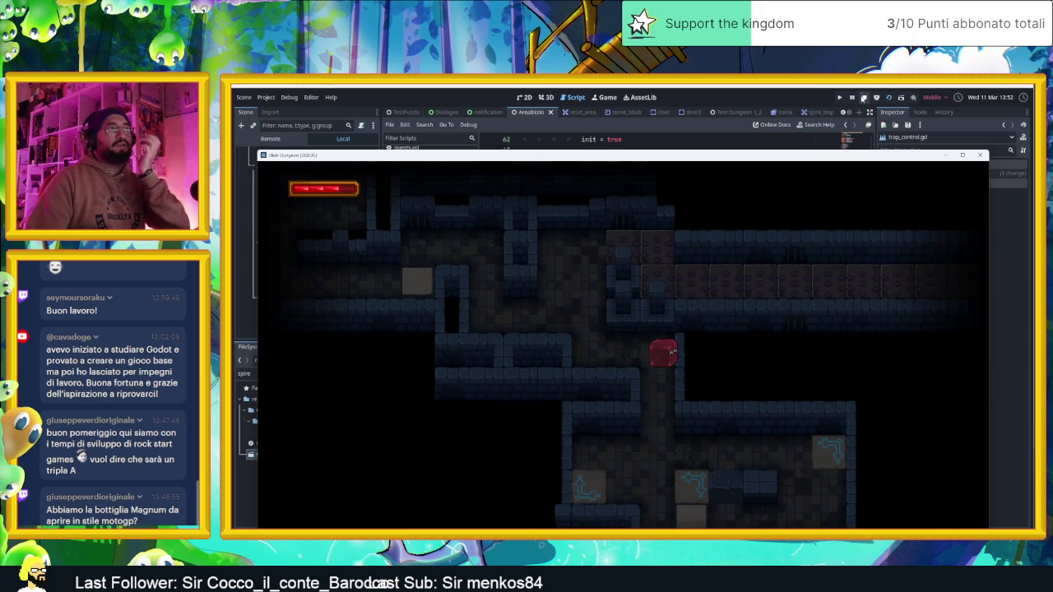
{"action": "left_click", "coordinate": [864, 97]}
{"action": "scroll", "coordinate": [664, 380], "scroll_direction": "up", "scroll_amount": 1}
{"action": "scroll", "coordinate": [666, 382], "scroll_direction": "down", "scroll_amount": 1}
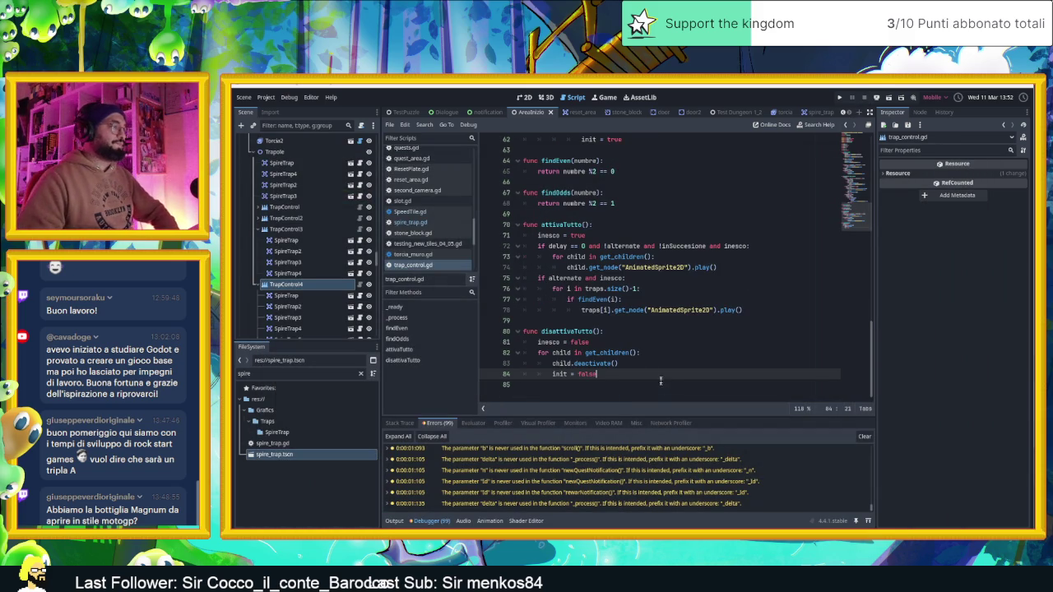
{"action": "scroll", "coordinate": [667, 385], "scroll_direction": "up", "scroll_amount": 1}
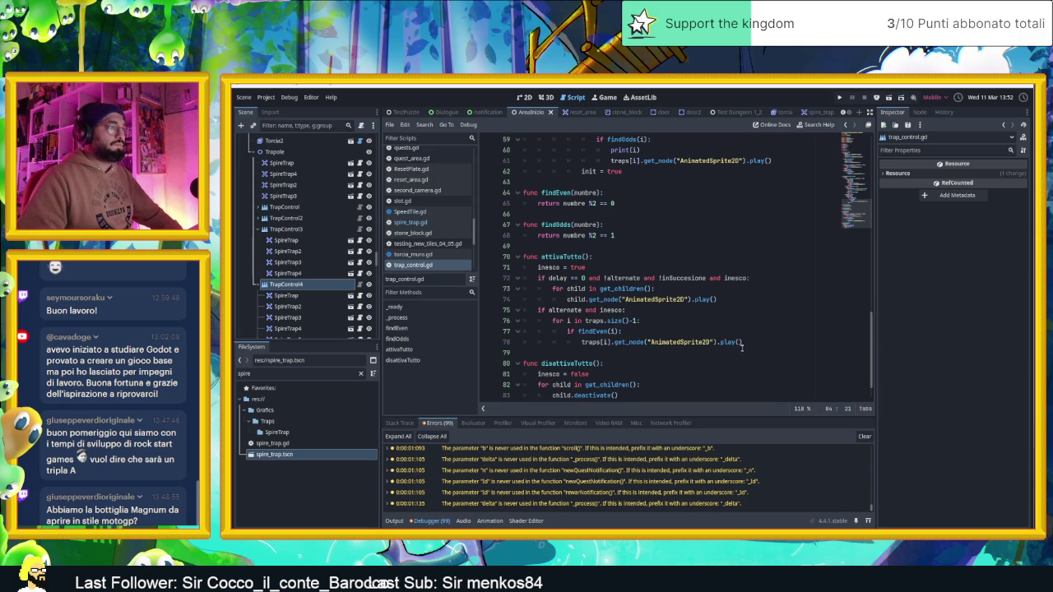
{"action": "mouse_move", "coordinate": [628, 298]}
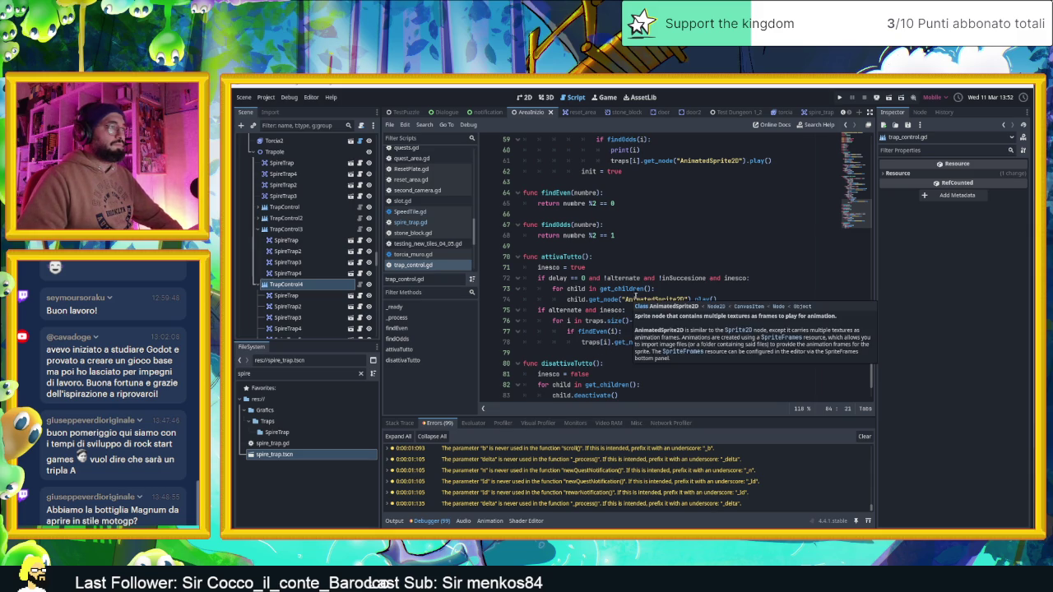
{"action": "scroll", "coordinate": [741, 315], "scroll_direction": "up", "scroll_amount": 4}
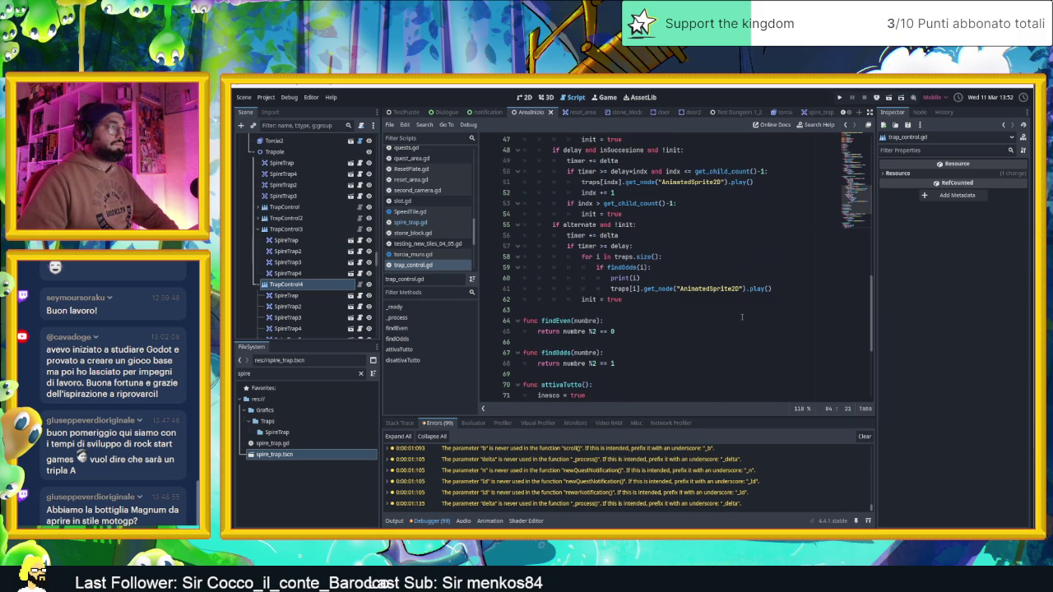
{"action": "scroll", "coordinate": [741, 317], "scroll_direction": "up", "scroll_amount": 3}
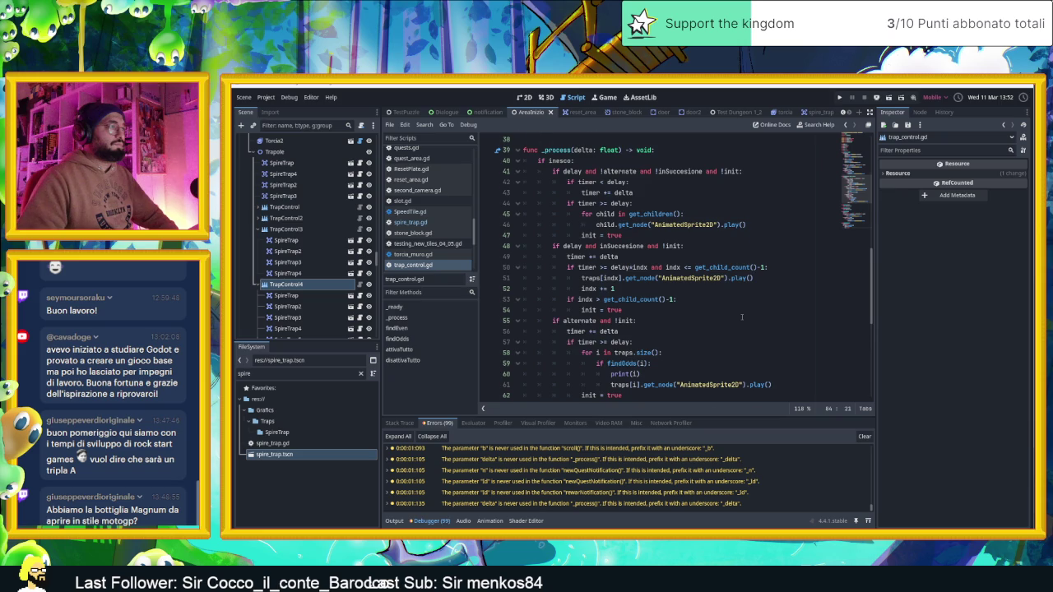
{"action": "scroll", "coordinate": [741, 317], "scroll_direction": "up", "scroll_amount": 1}
{"action": "scroll", "coordinate": [741, 317], "scroll_direction": "down", "scroll_amount": 1}
{"action": "scroll", "coordinate": [635, 317], "scroll_direction": "up", "scroll_amount": 1}
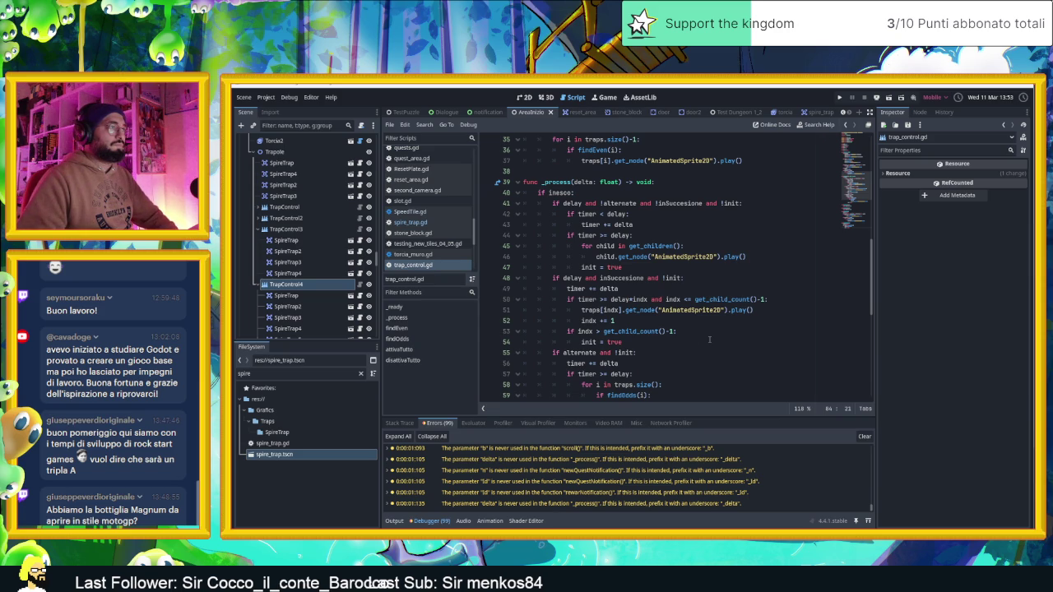
{"action": "scroll", "coordinate": [709, 340], "scroll_direction": "down", "scroll_amount": 2}
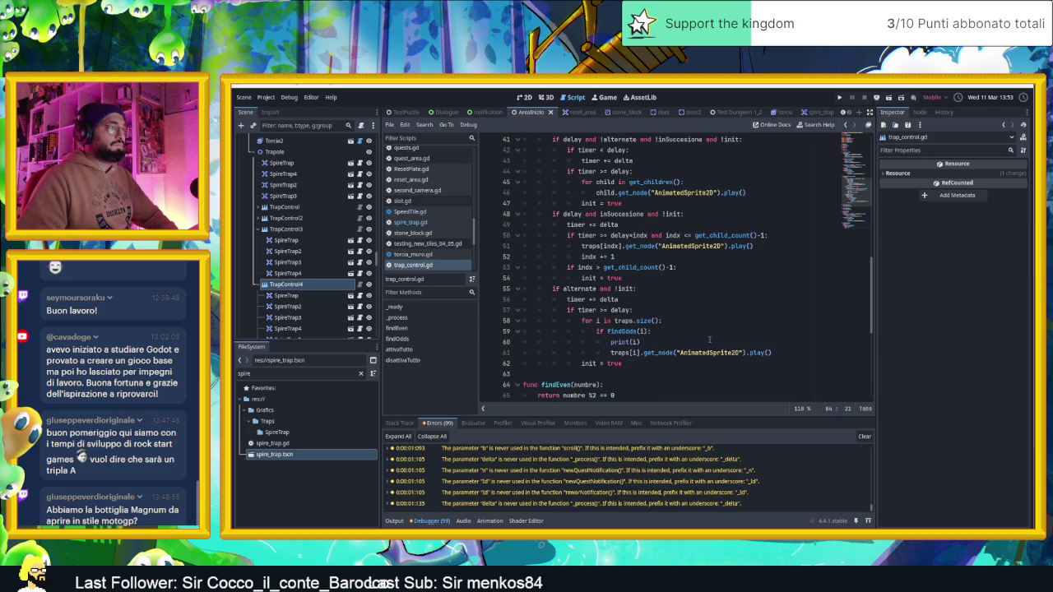
{"action": "scroll", "coordinate": [709, 340], "scroll_direction": "down", "scroll_amount": 5}
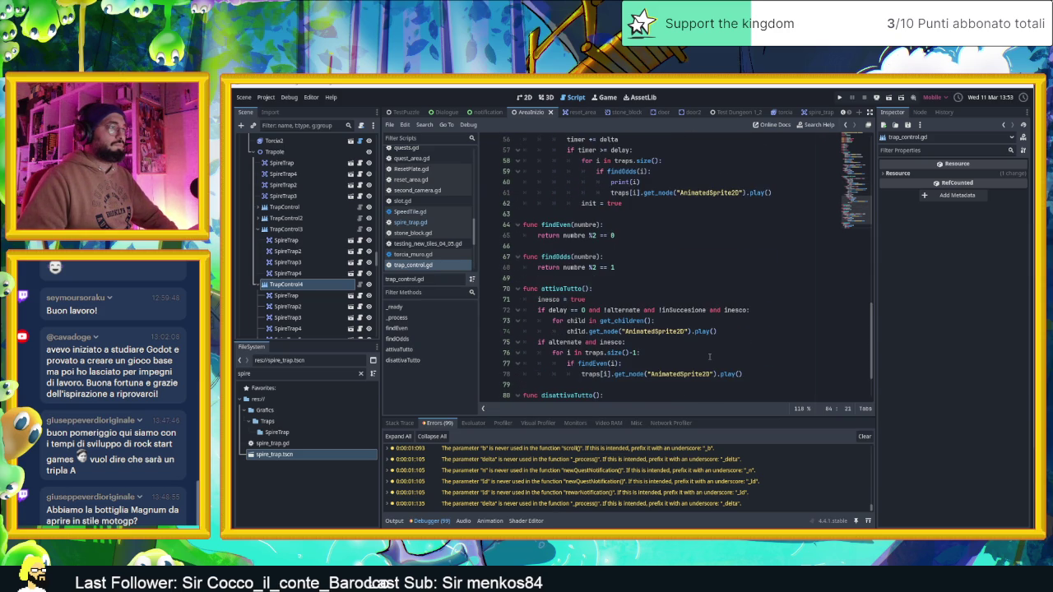
{"action": "scroll", "coordinate": [709, 356], "scroll_direction": "up", "scroll_amount": 2}
{"action": "scroll", "coordinate": [708, 356], "scroll_direction": "up", "scroll_amount": 8}
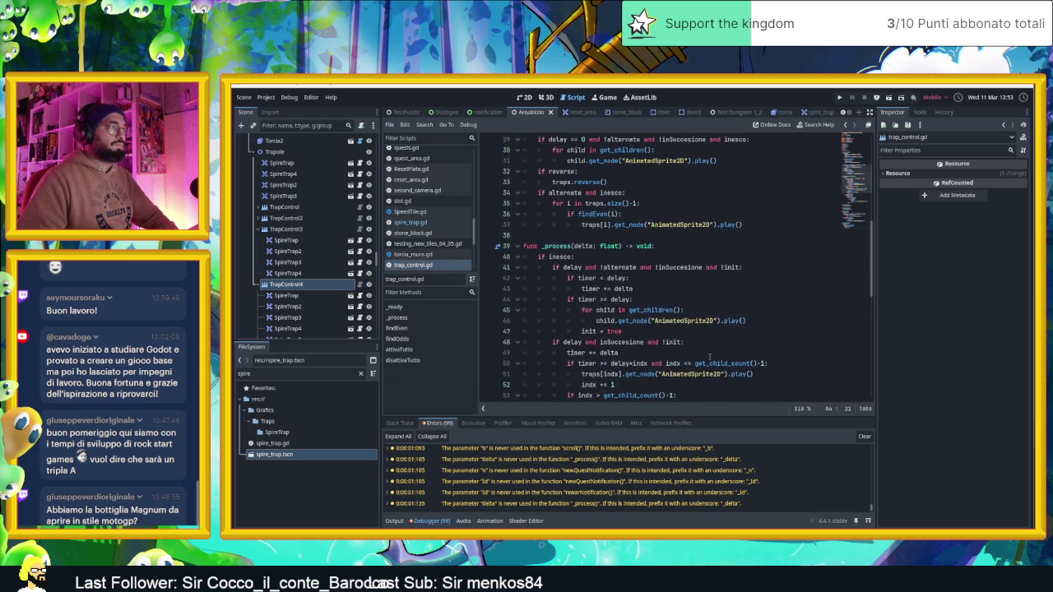
{"action": "scroll", "coordinate": [709, 356], "scroll_direction": "up", "scroll_amount": 1}
{"action": "scroll", "coordinate": [709, 356], "scroll_direction": "up", "scroll_amount": 1}
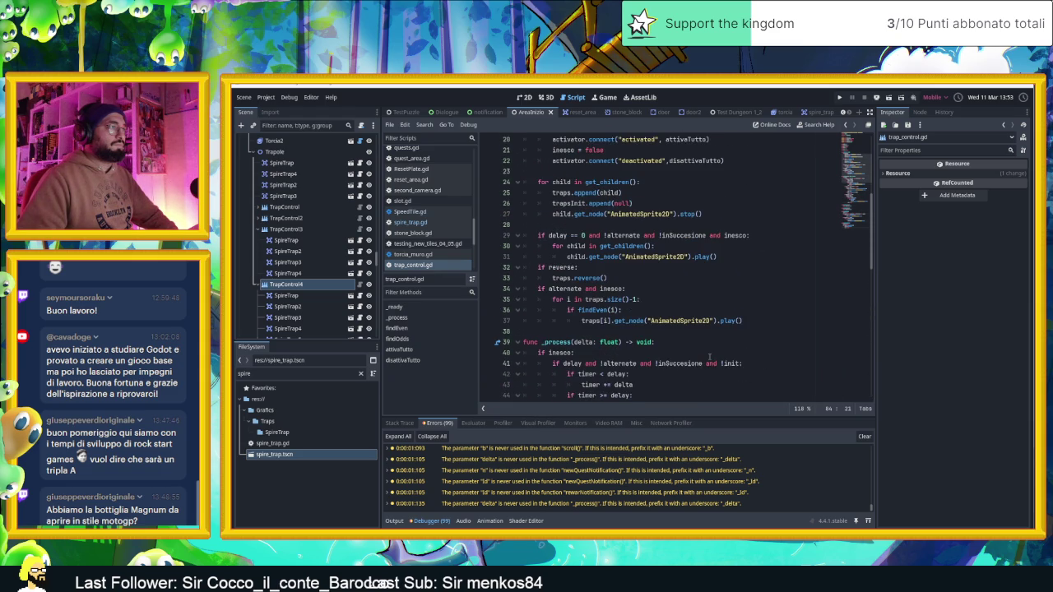
{"action": "scroll", "coordinate": [709, 356], "scroll_direction": "up", "scroll_amount": 2}
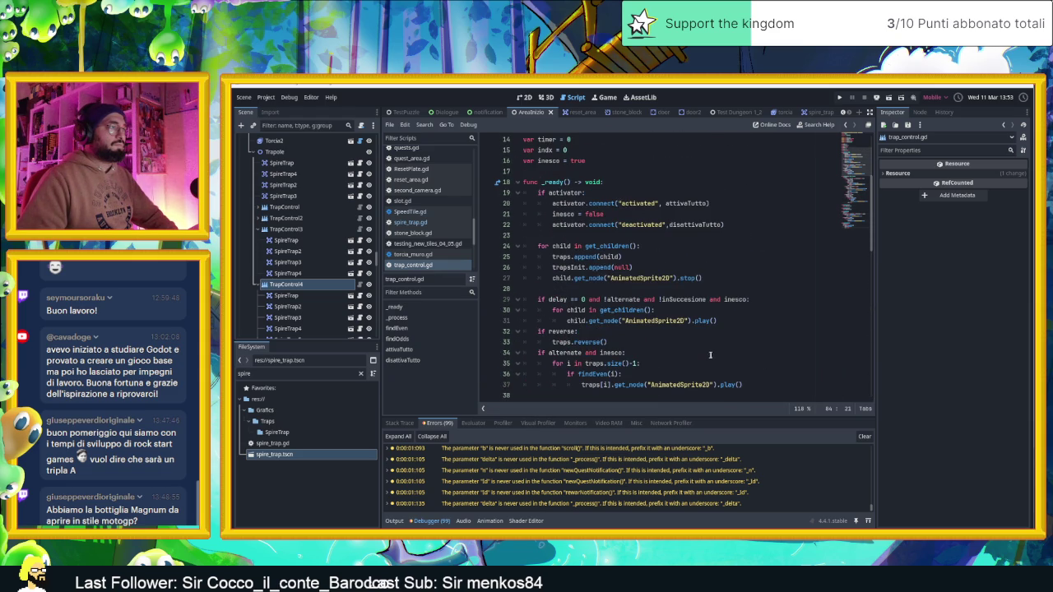
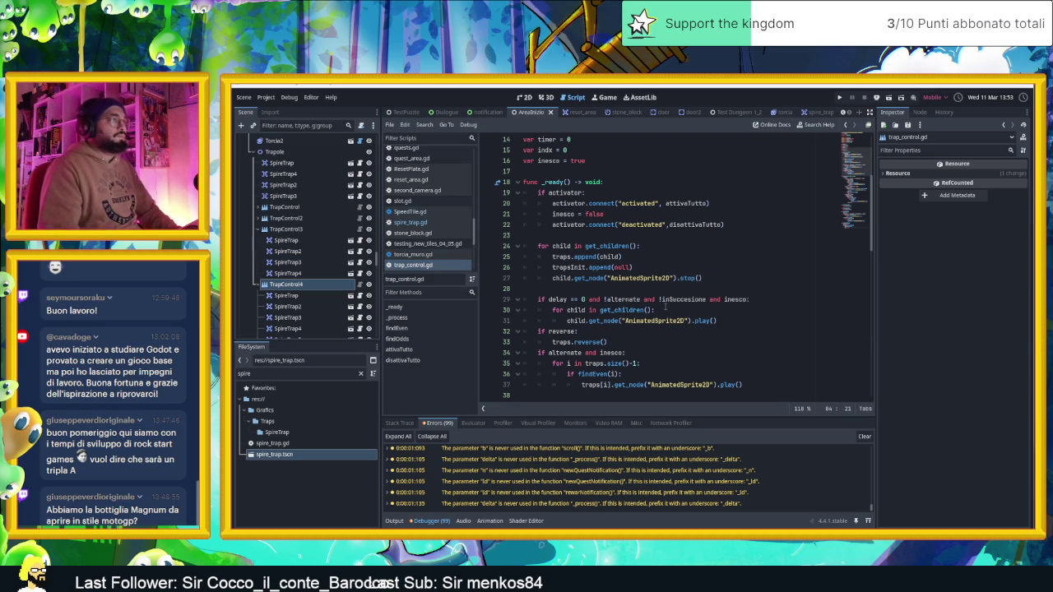
Scroll through the trap_control.gd script to review it before testing
{"action": "scroll", "coordinate": [665, 306], "scroll_direction": "down", "scroll_amount": 1}
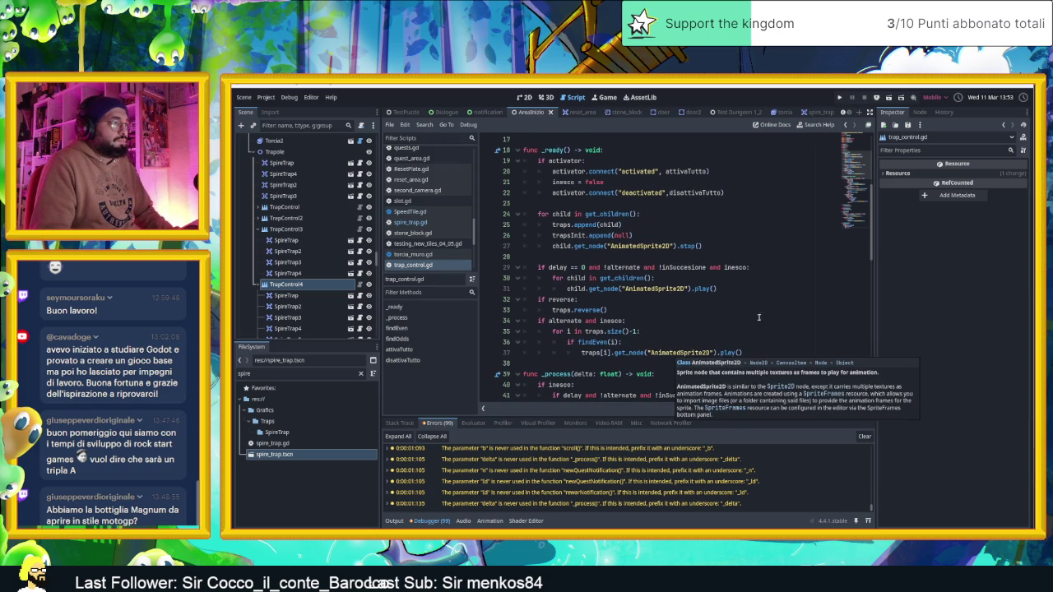
{"action": "scroll", "coordinate": [714, 323], "scroll_direction": "up", "scroll_amount": 4}
{"action": "mouse_move", "coordinate": [709, 324]}
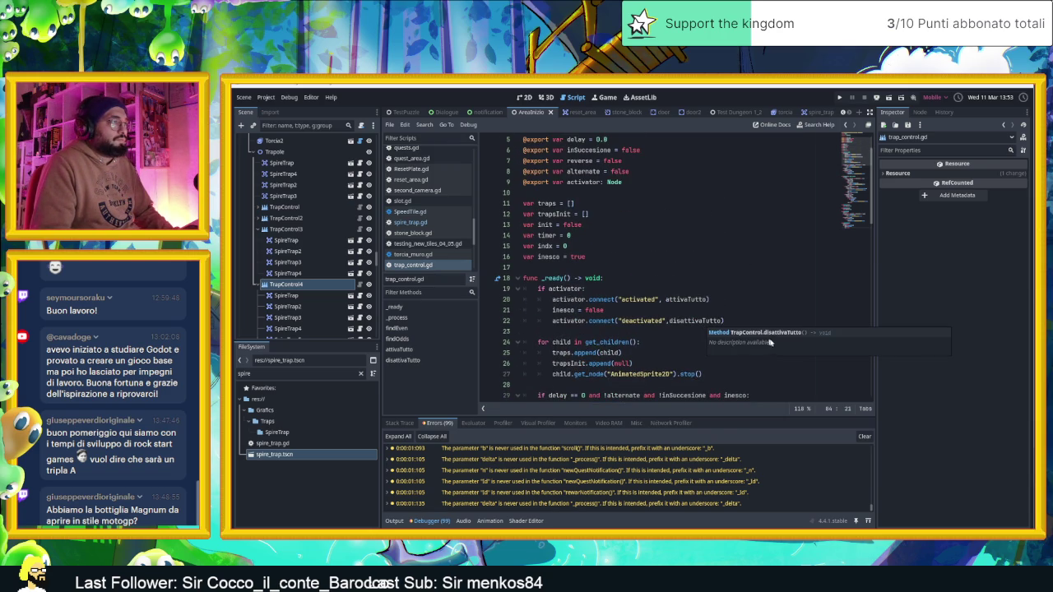
{"action": "scroll", "coordinate": [654, 321], "scroll_direction": "down", "scroll_amount": 5}
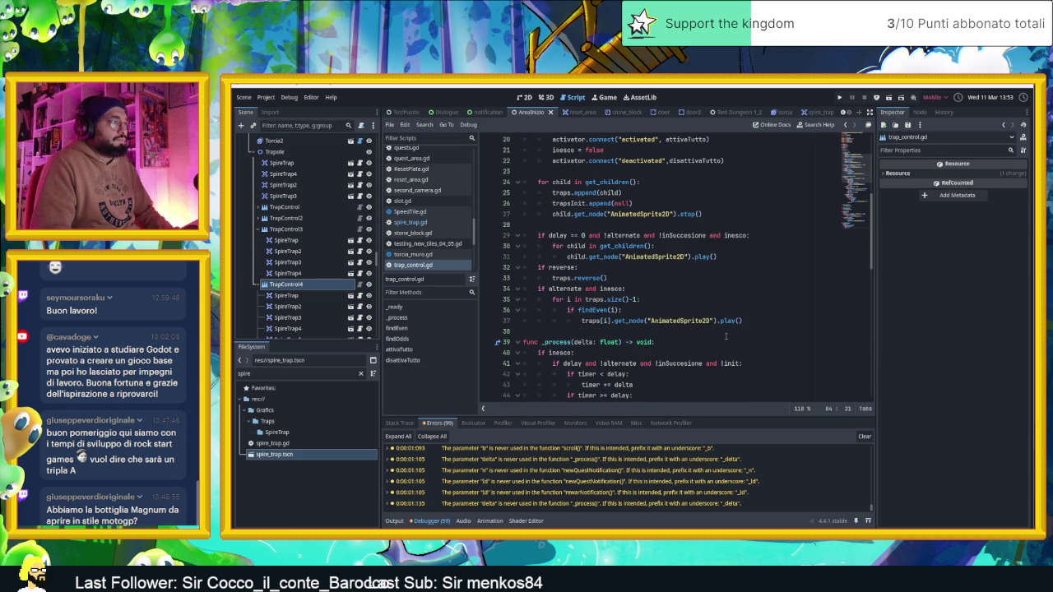
{"action": "scroll", "coordinate": [732, 335], "scroll_direction": "down", "scroll_amount": 7}
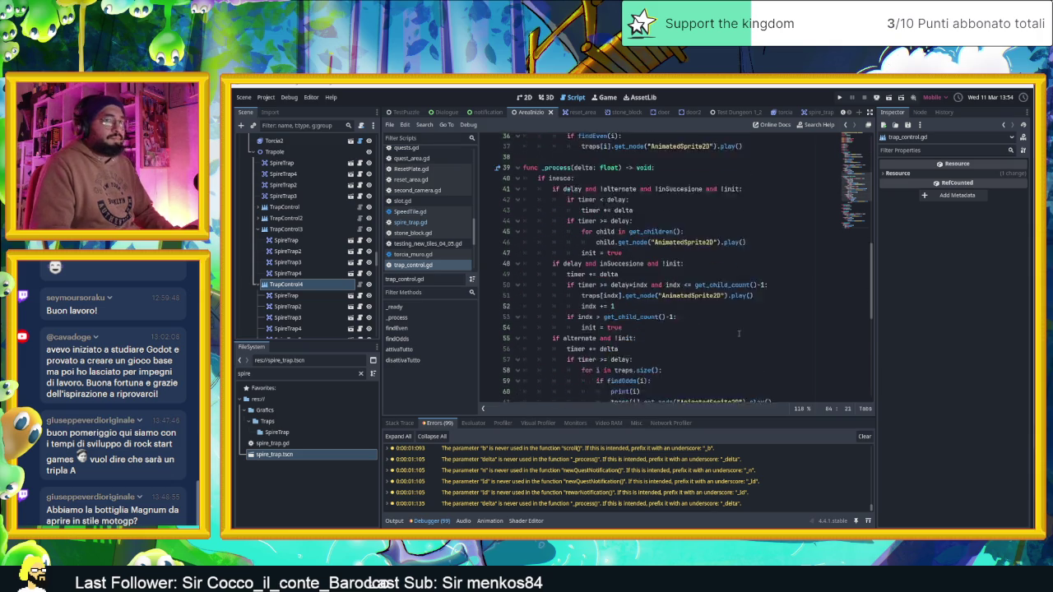
{"action": "scroll", "coordinate": [732, 329], "scroll_direction": "down", "scroll_amount": 7}
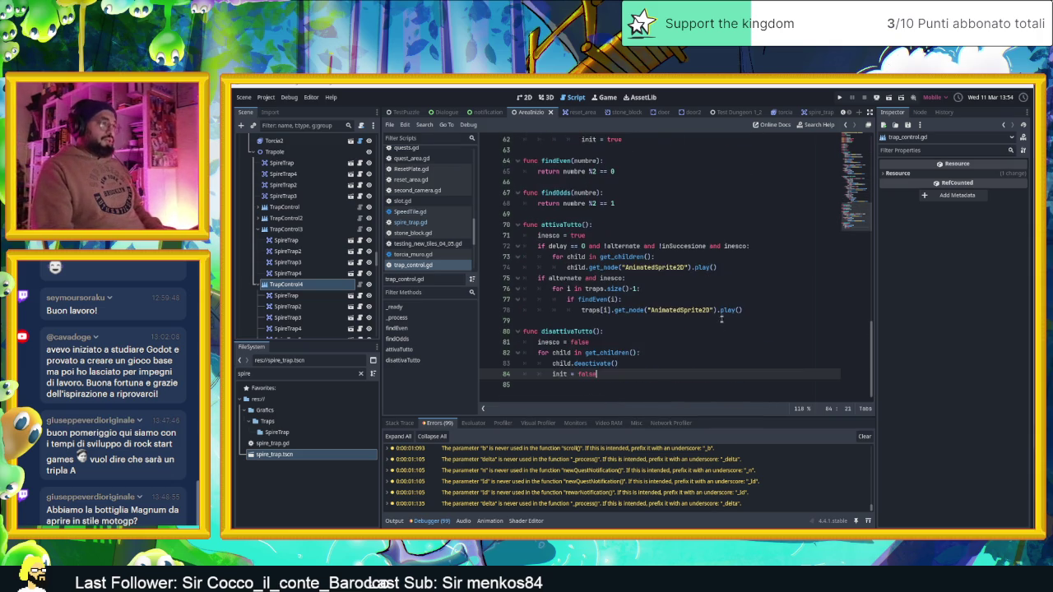
{"action": "scroll", "coordinate": [723, 325], "scroll_direction": "up", "scroll_amount": 20}
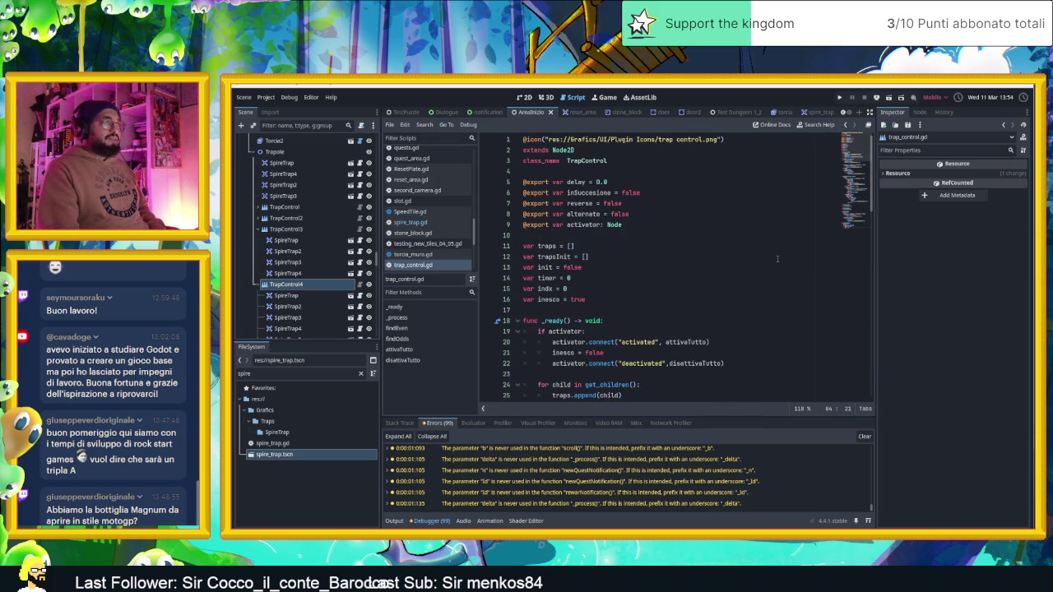
{"action": "scroll", "coordinate": [751, 264], "scroll_direction": "down", "scroll_amount": 2}
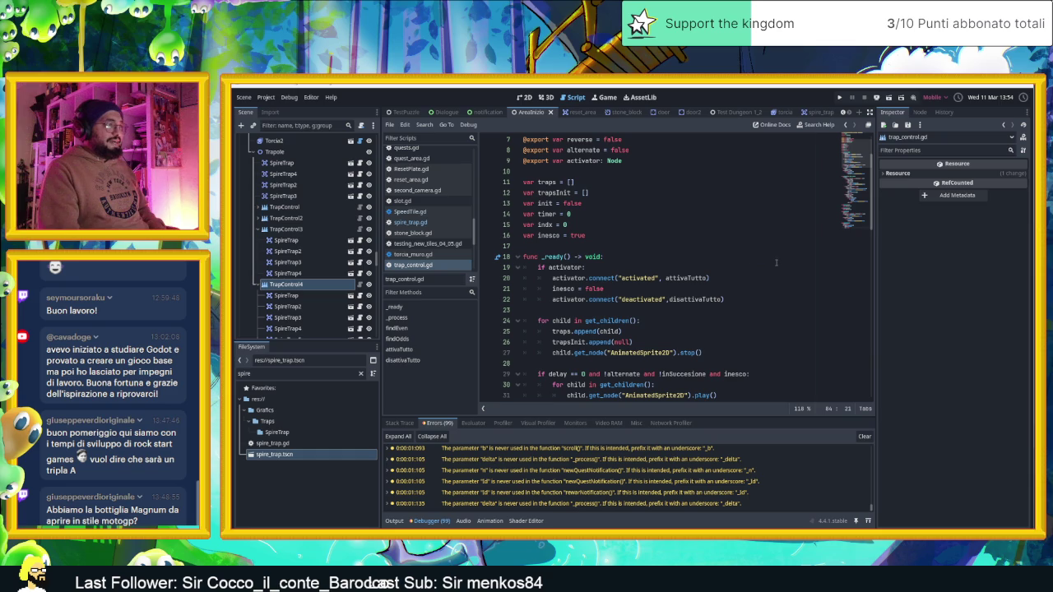
{"action": "scroll", "coordinate": [774, 264], "scroll_direction": "down", "scroll_amount": 2}
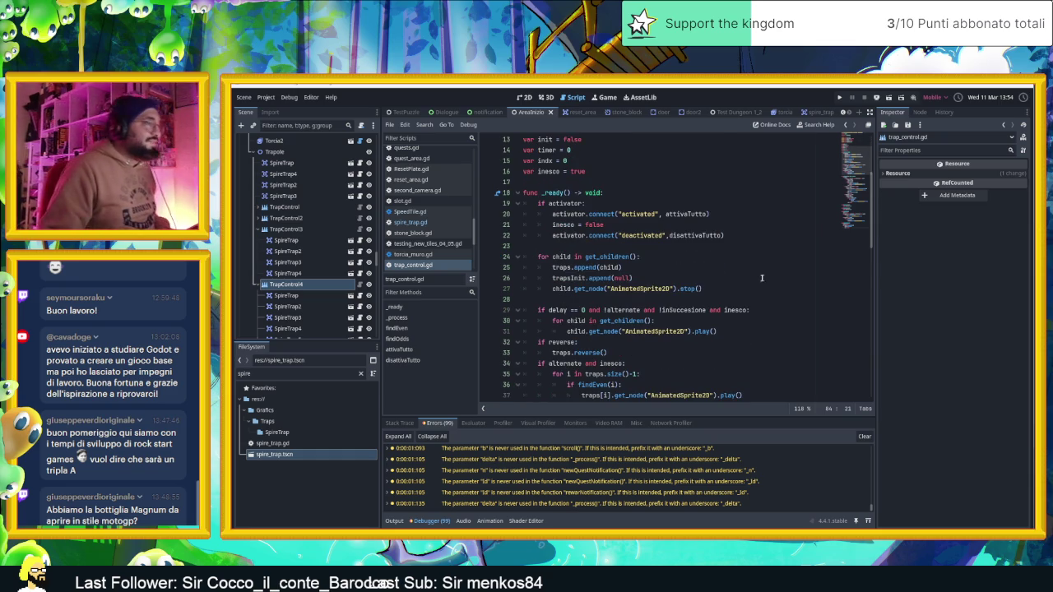
{"action": "scroll", "coordinate": [763, 288], "scroll_direction": "down", "scroll_amount": 5}
{"action": "scroll", "coordinate": [758, 316], "scroll_direction": "down", "scroll_amount": 1}
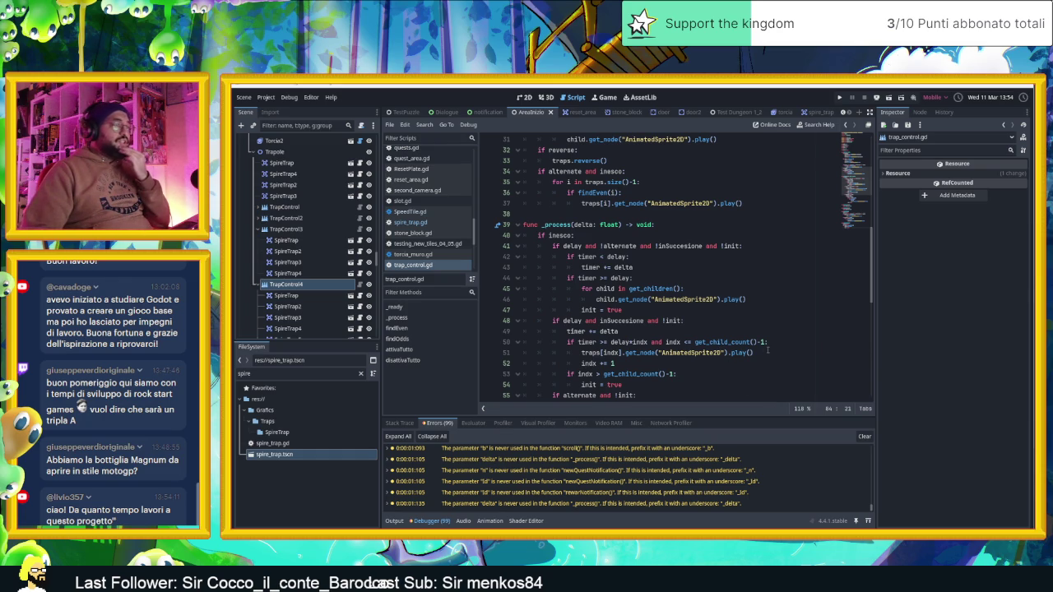
{"action": "scroll", "coordinate": [767, 351], "scroll_direction": "down", "scroll_amount": 10}
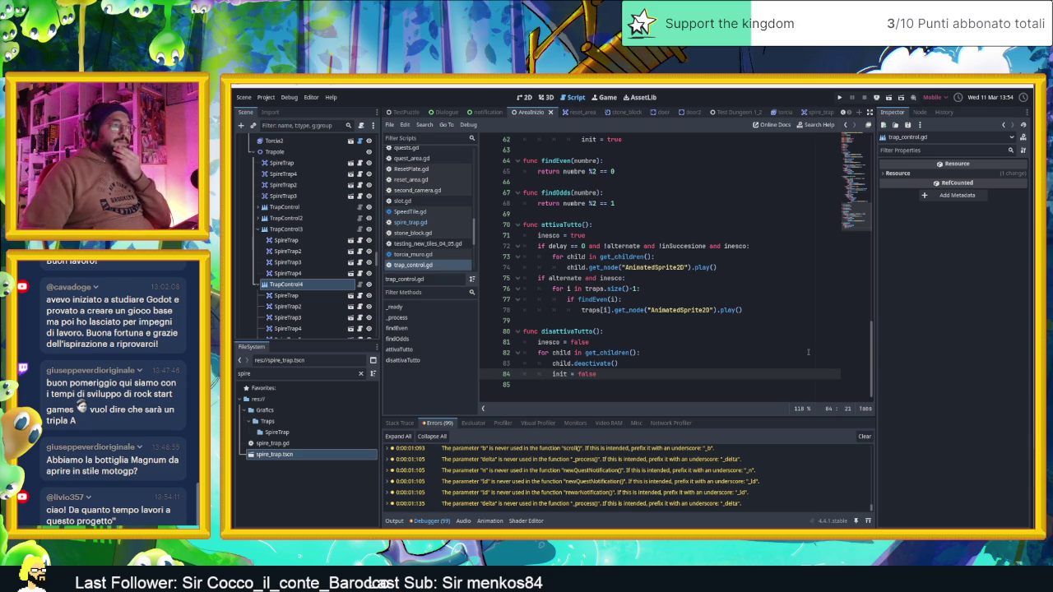
{"action": "left_click_drag", "start_coordinate": [855, 216], "coordinate": [855, 134]}
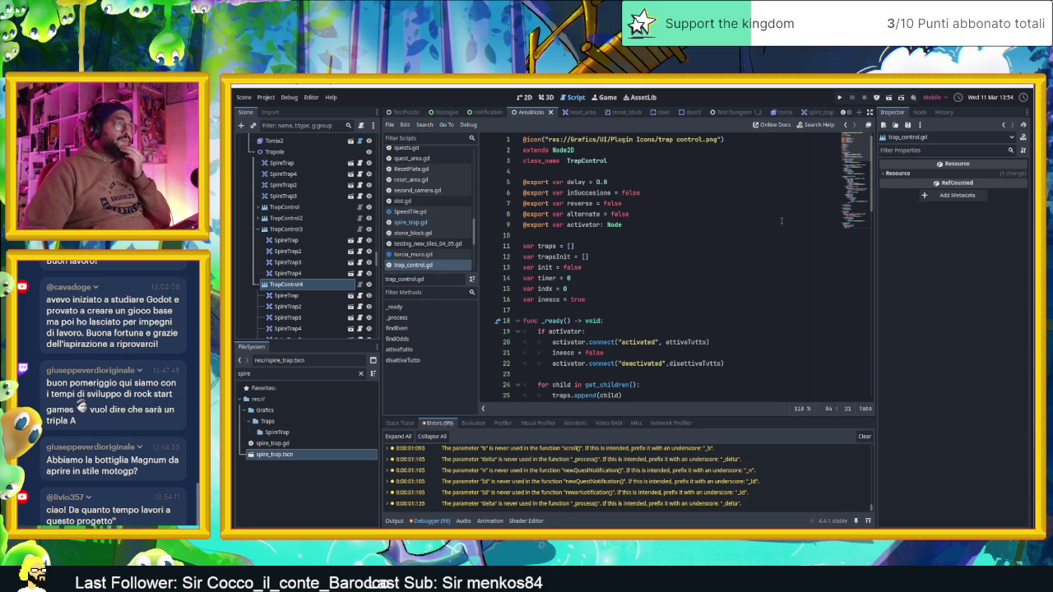
{"action": "scroll", "coordinate": [773, 238], "scroll_direction": "down", "scroll_amount": 15}
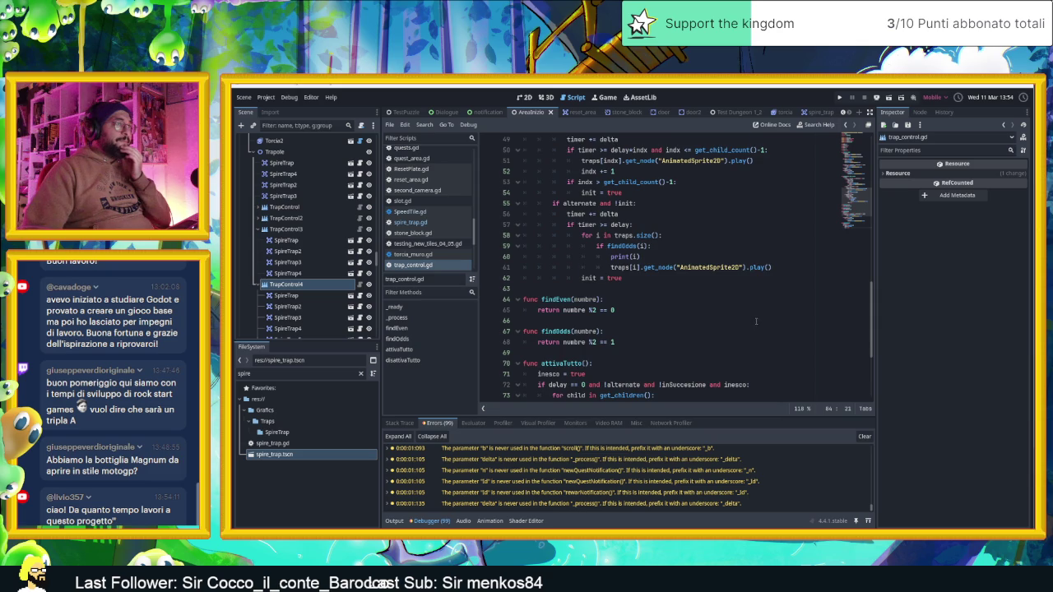
{"action": "scroll", "coordinate": [756, 322], "scroll_direction": "up", "scroll_amount": 2}
{"action": "scroll", "coordinate": [756, 309], "scroll_direction": "down", "scroll_amount": 2}
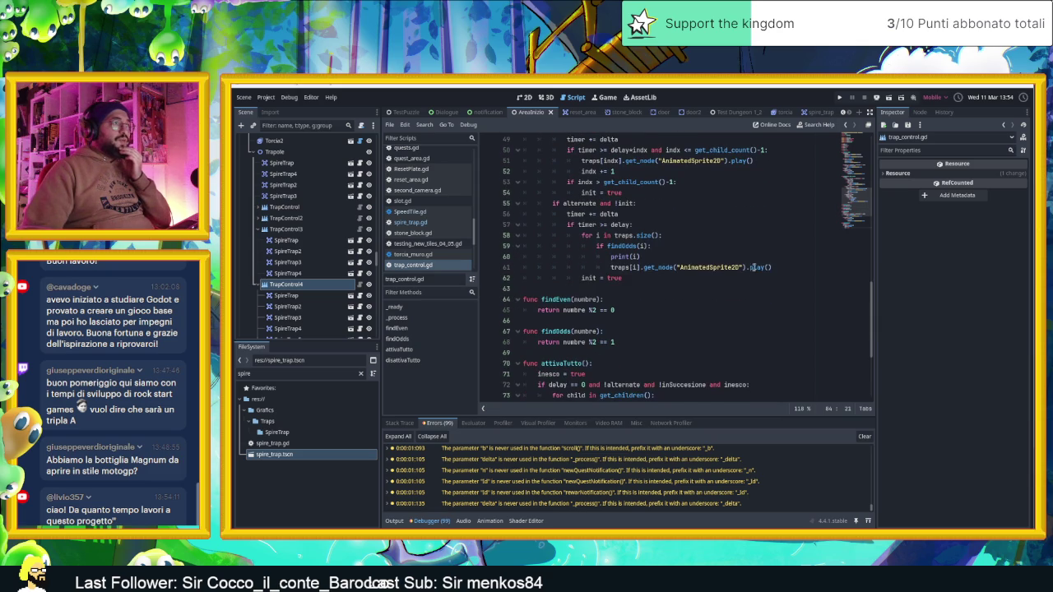
{"action": "scroll", "coordinate": [724, 206], "scroll_direction": "up", "scroll_amount": 1}
{"action": "scroll", "coordinate": [727, 208], "scroll_direction": "up", "scroll_amount": 1}
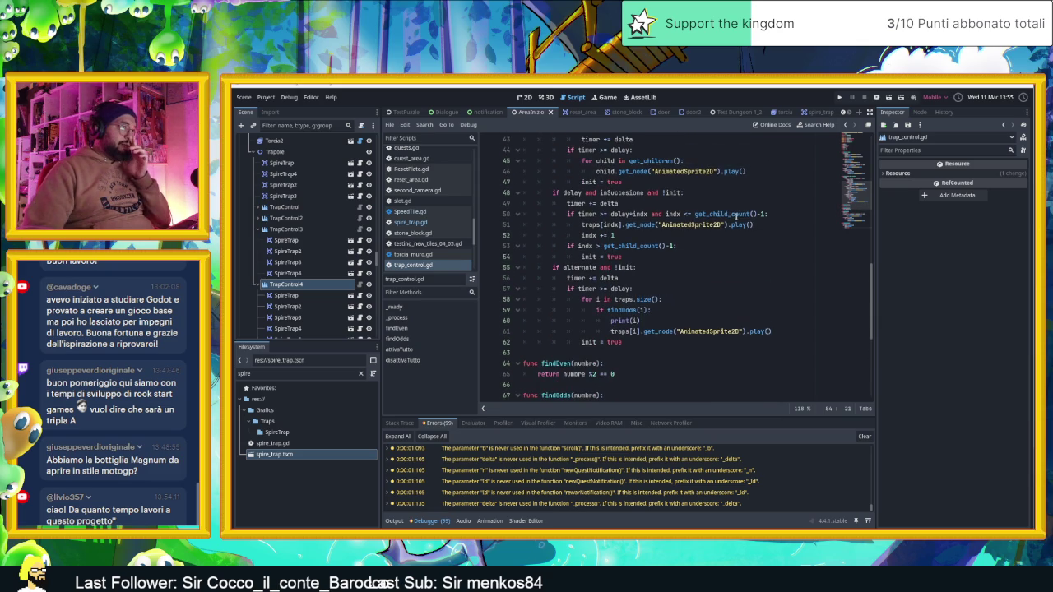
{"action": "scroll", "coordinate": [749, 240], "scroll_direction": "down", "scroll_amount": 5}
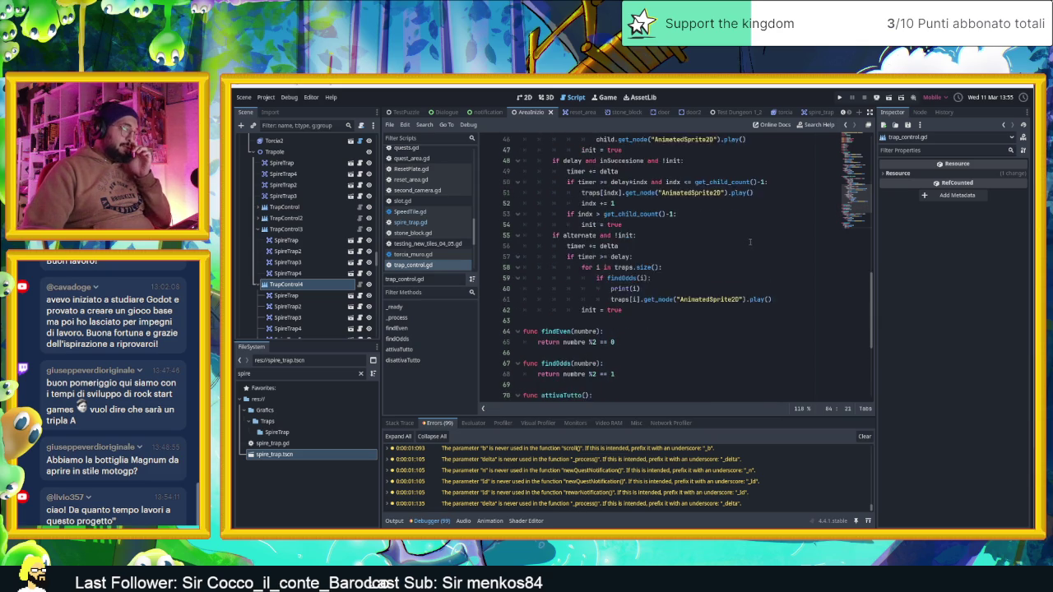
{"action": "scroll", "coordinate": [753, 251], "scroll_direction": "up", "scroll_amount": 9}
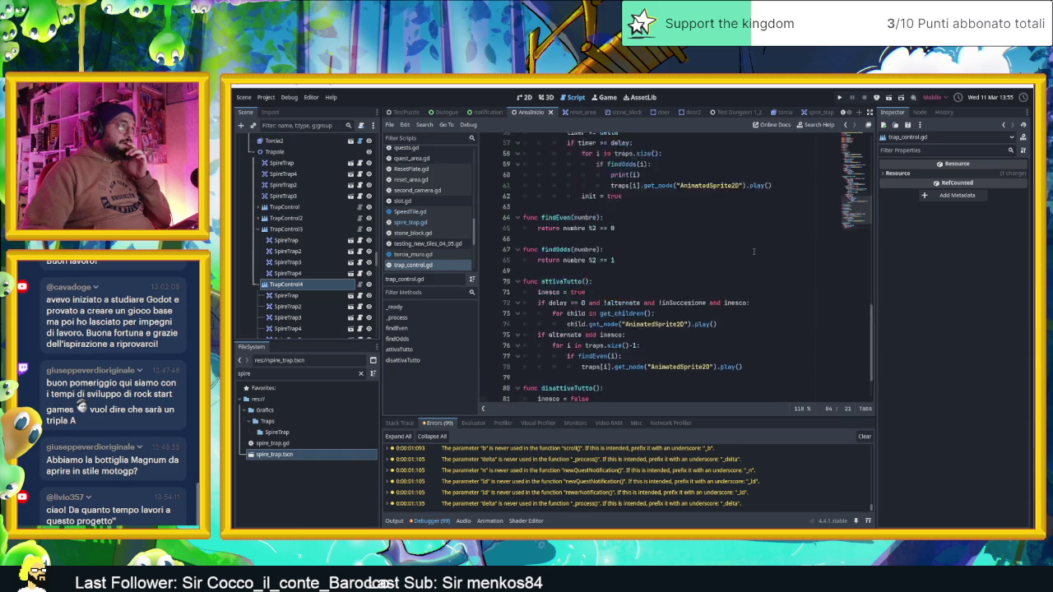
{"action": "scroll", "coordinate": [738, 278], "scroll_direction": "down", "scroll_amount": 2}
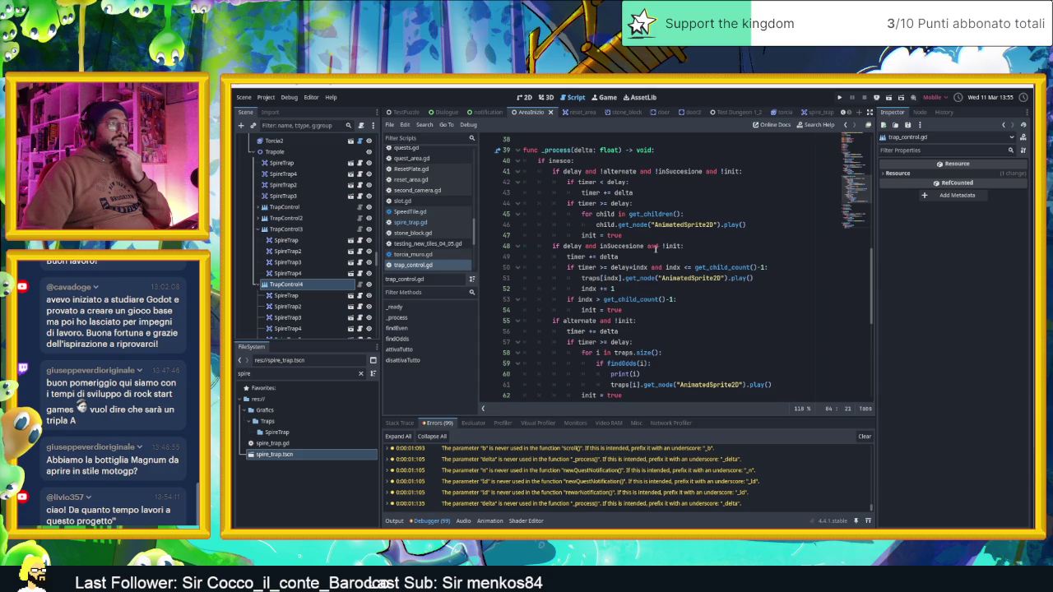
{"action": "mouse_move", "coordinate": [673, 247]}
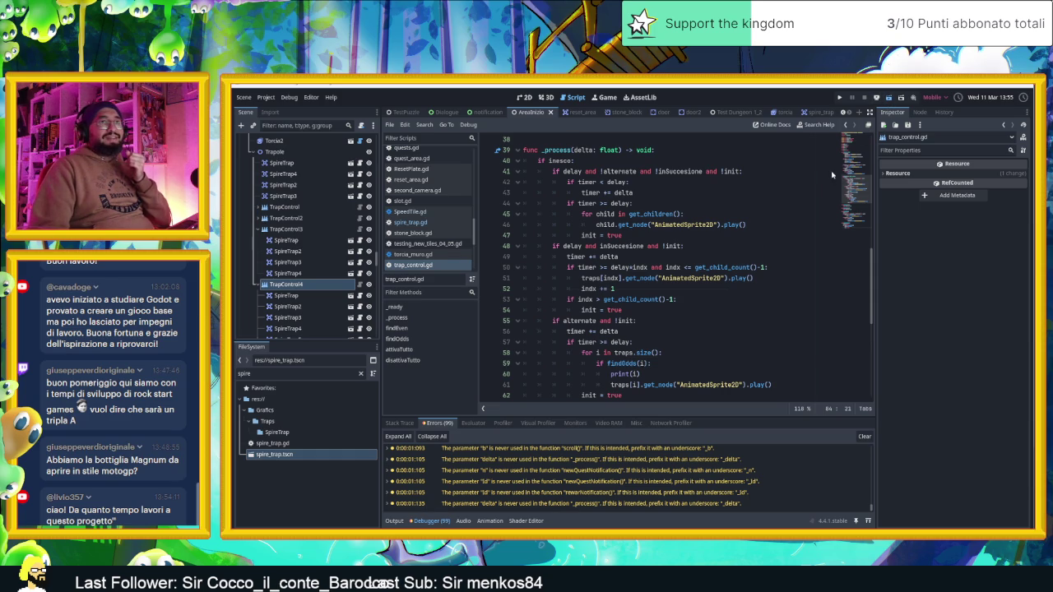
Run the game with F5 and slide the player right and down into the lower room
{"action": "key", "text": "F5"}
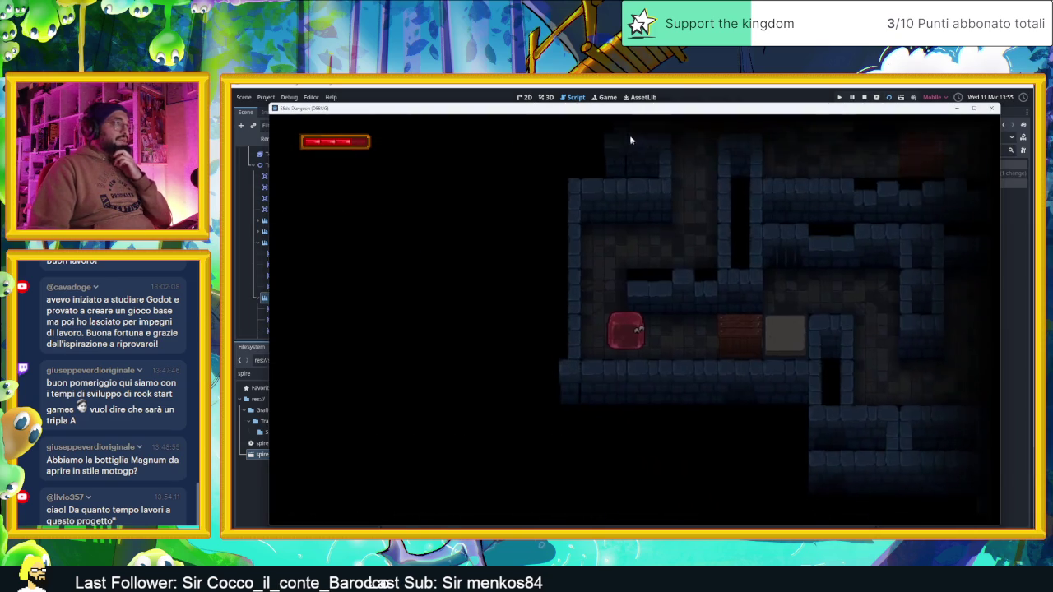
{"action": "key", "text": "Right"}
{"action": "key", "text": "Left"}
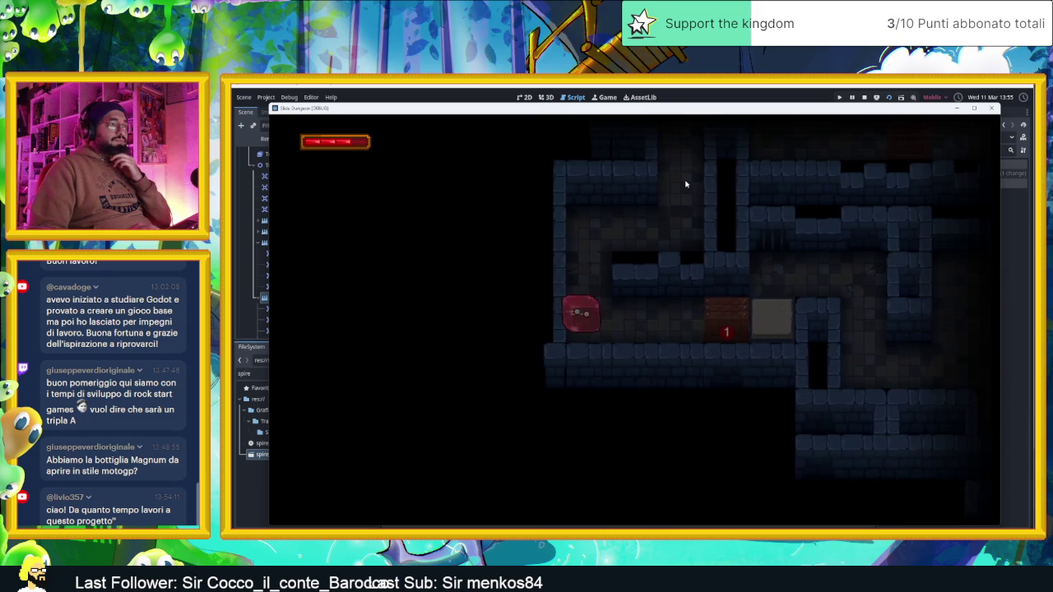
{"action": "key", "text": "Right"}
{"action": "key", "text": "Down"}
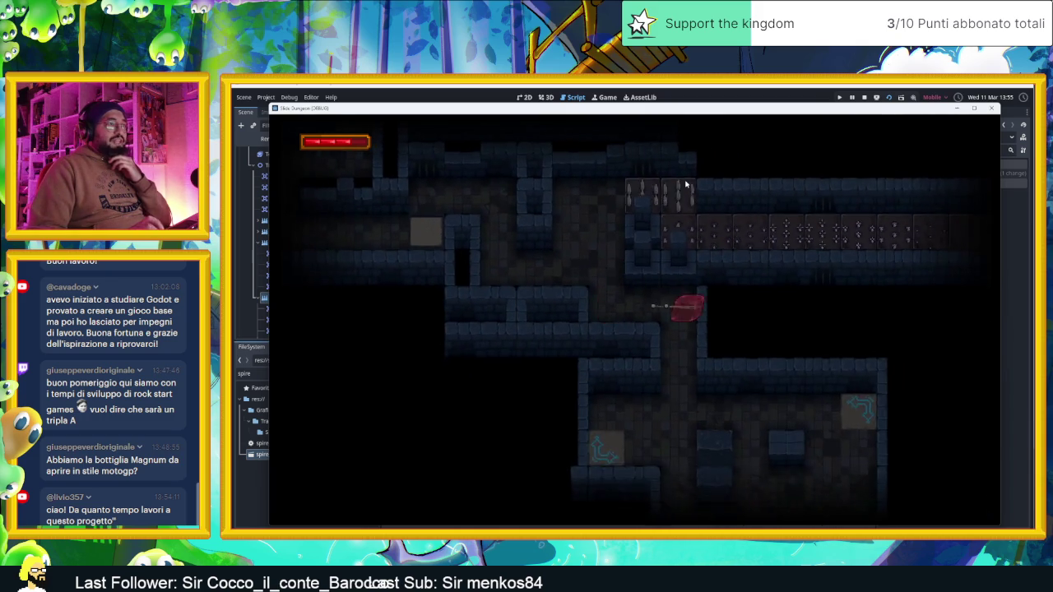
{"action": "key", "text": "Down"}
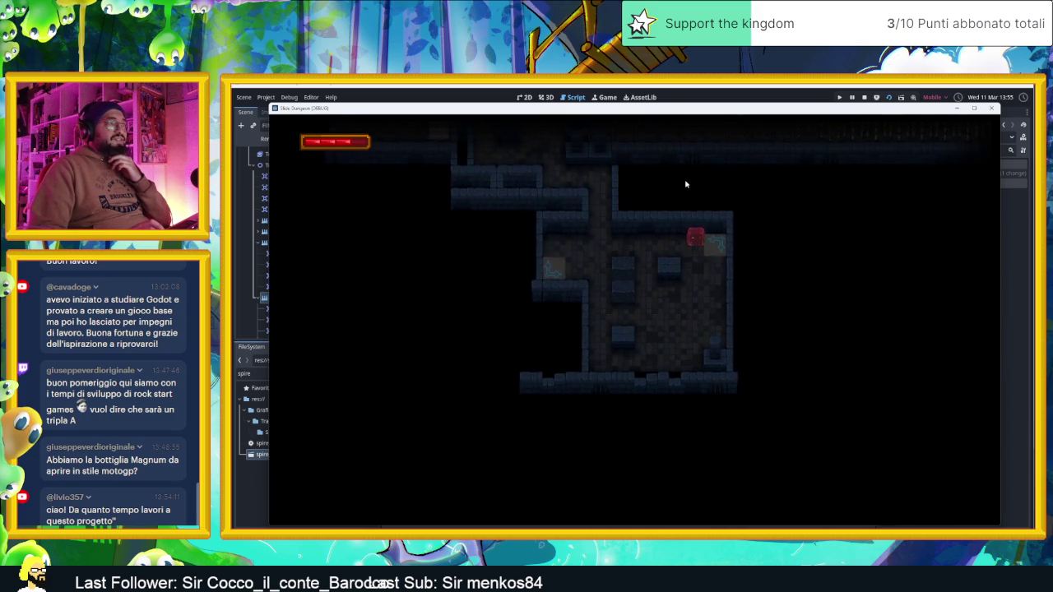
Slide the player around the lower room, shrink the game window, and select the live TrapControl4 node
{"action": "key", "text": "Left"}
{"action": "key", "text": "Down"}
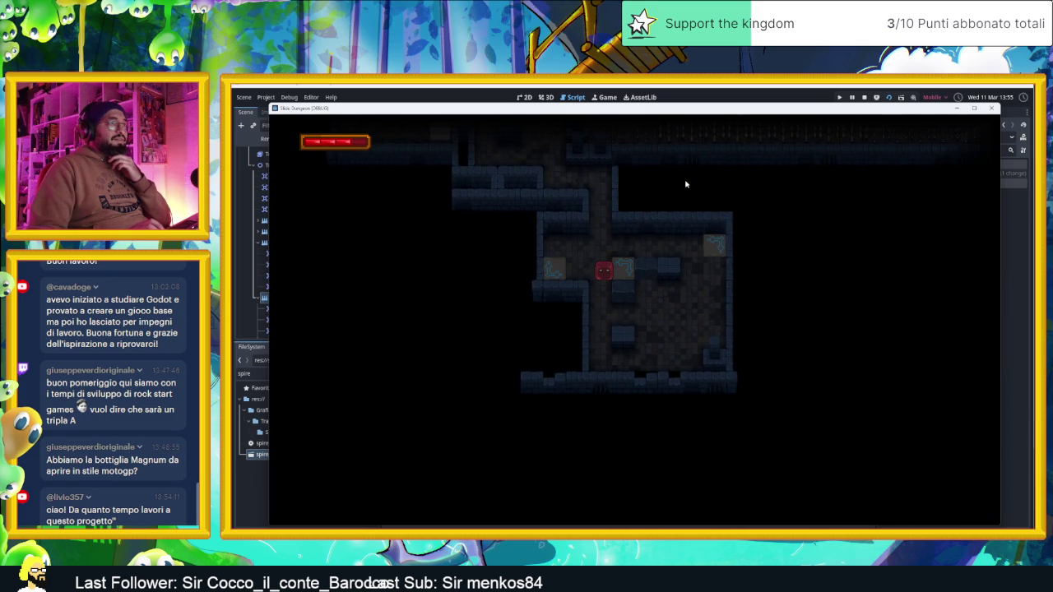
{"action": "key", "text": "Right"}
{"action": "key", "text": "Down"}
{"action": "left_click_drag", "start_coordinate": [672, 110], "coordinate": [481, 167]}
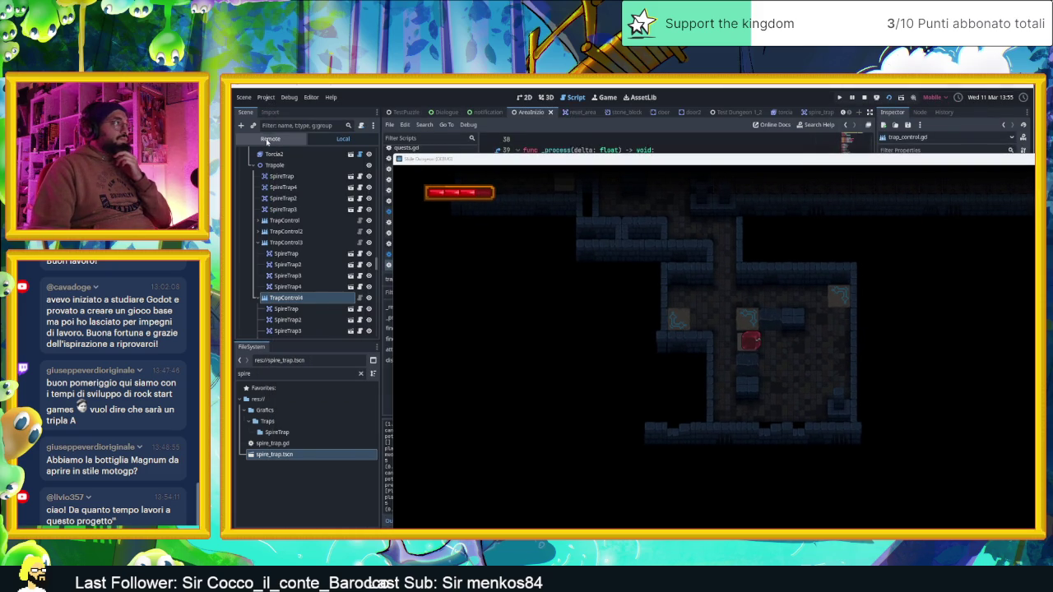
{"action": "left_click", "coordinate": [291, 281]}
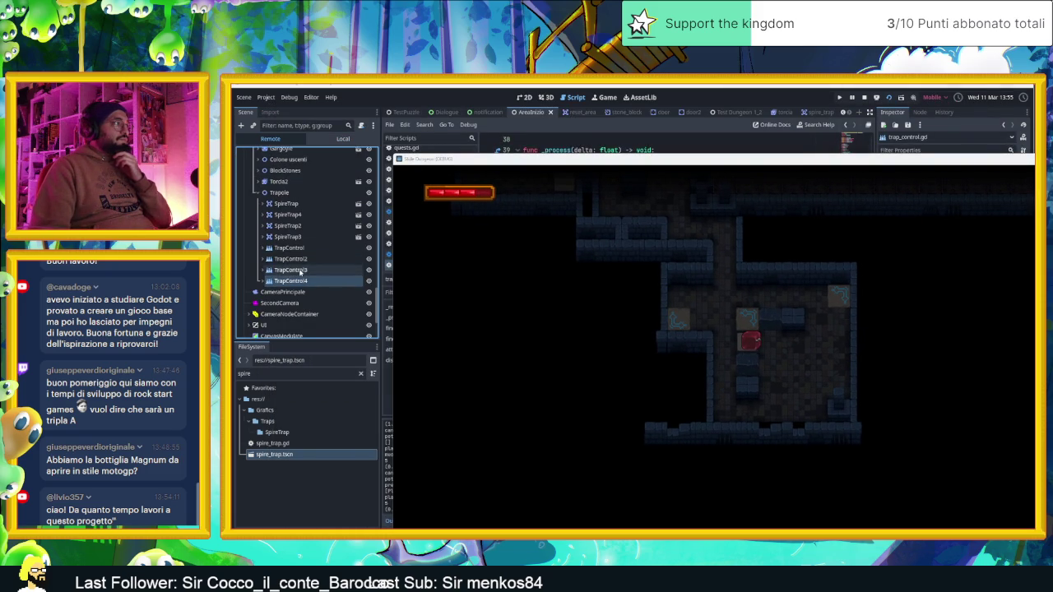
Watch TrapControl4's live Inspector values while sliding the player around the room, then stop the game
{"action": "left_click_drag", "start_coordinate": [778, 162], "coordinate": [613, 162]}
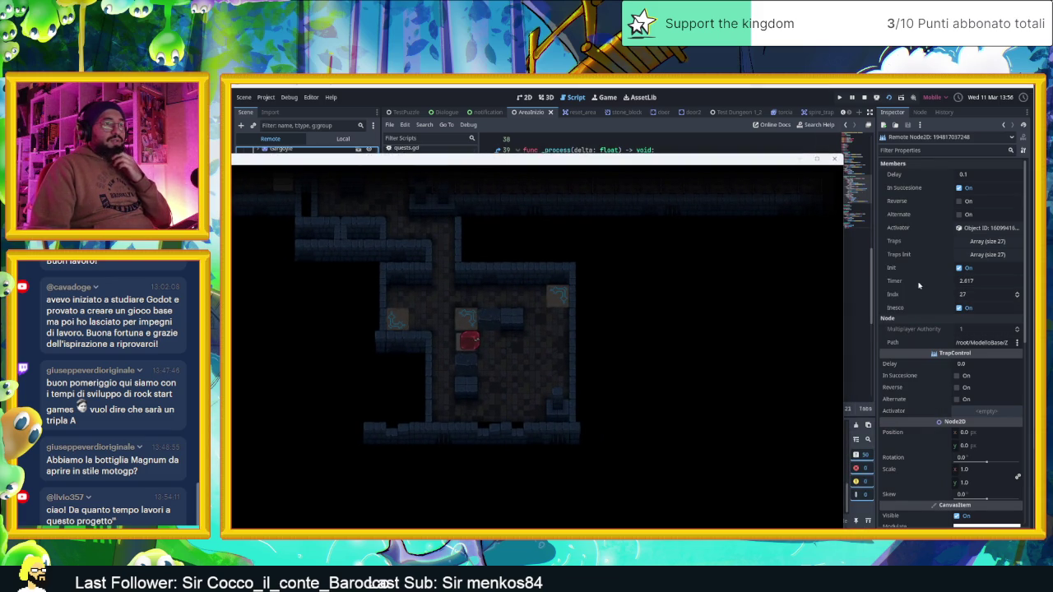
{"action": "key", "text": "Left"}
{"action": "key", "text": "Down"}
{"action": "key", "text": "Right"}
{"action": "key", "text": "Up"}
{"action": "key", "text": "Left"}
{"action": "key", "text": "Right"}
{"action": "key", "text": "Down"}
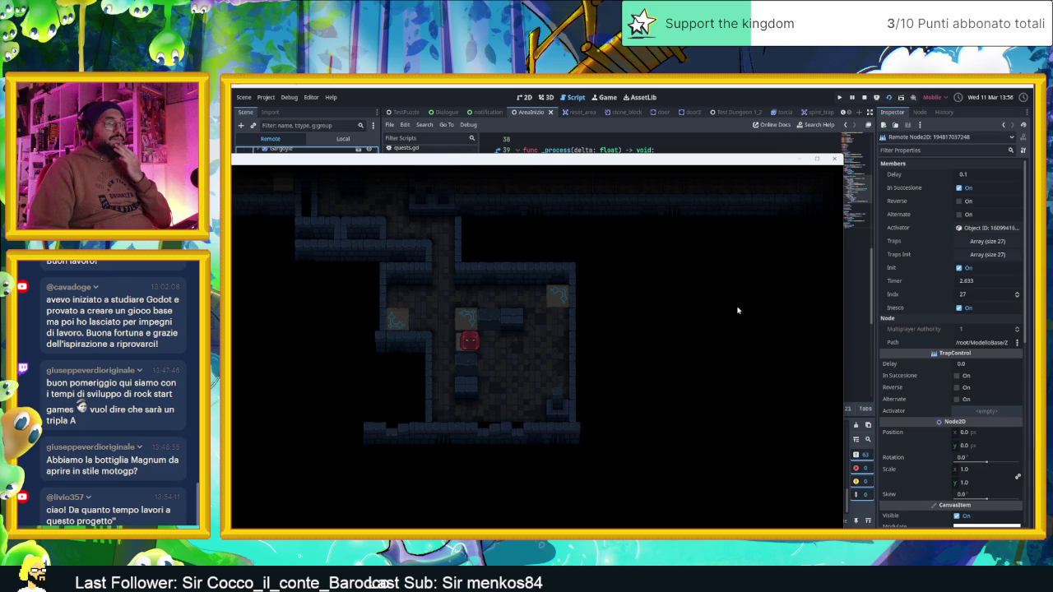
{"action": "left_click", "coordinate": [892, 100]}
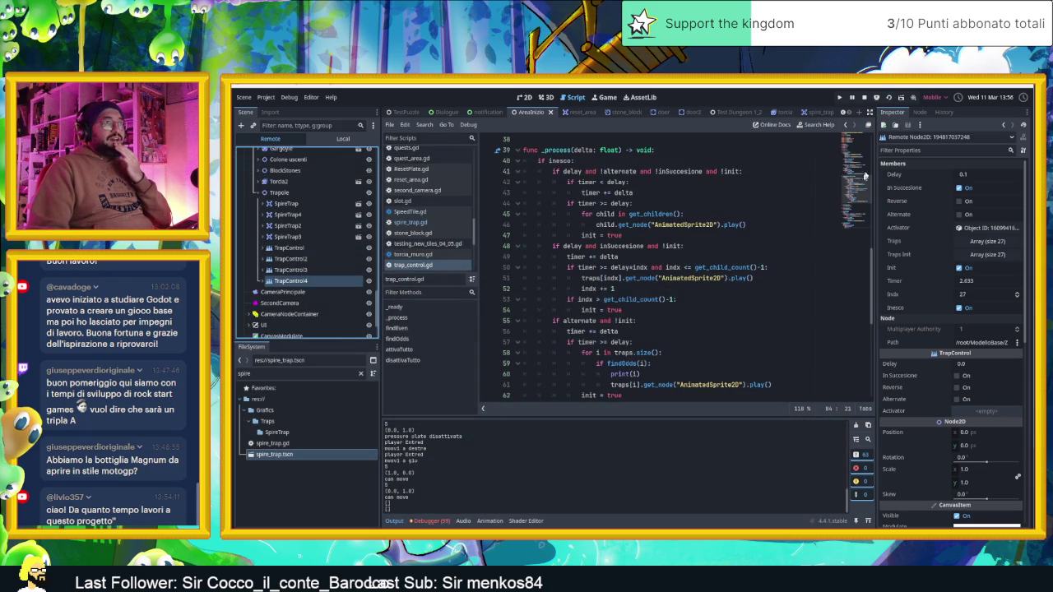
Save the scene, select TrapControl4, and move the player down into the next room
{"action": "key", "text": "ctrl+s"}
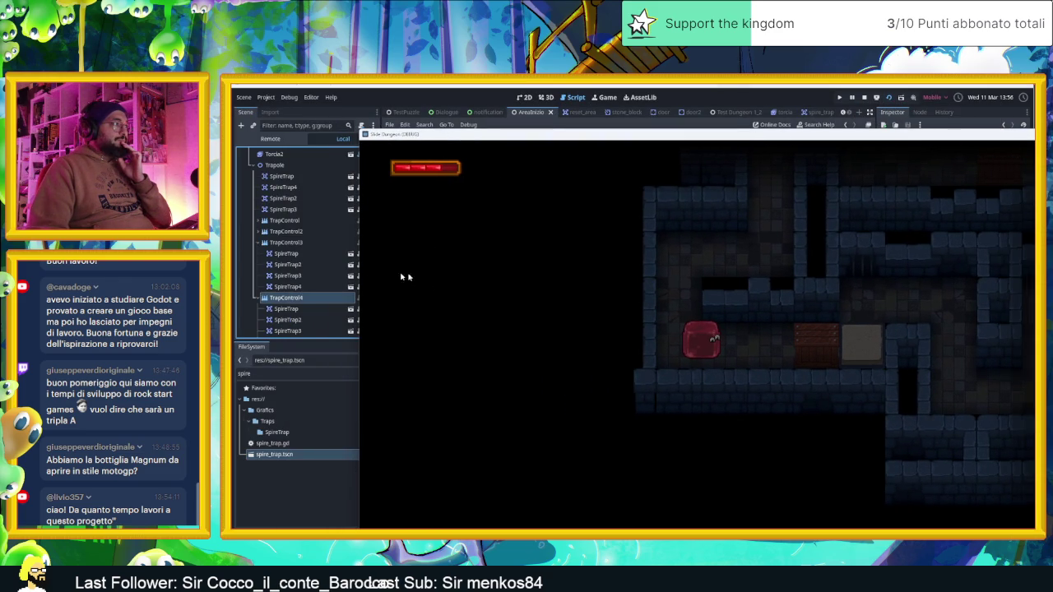
{"action": "left_click", "coordinate": [309, 297]}
{"action": "mouse_move", "coordinate": [704, 141]}
{"action": "left_mouse_down"}
{"action": "mouse_move", "coordinate": [539, 161]}
{"action": "mouse_move", "coordinate": [491, 150]}
{"action": "left_mouse_up"}
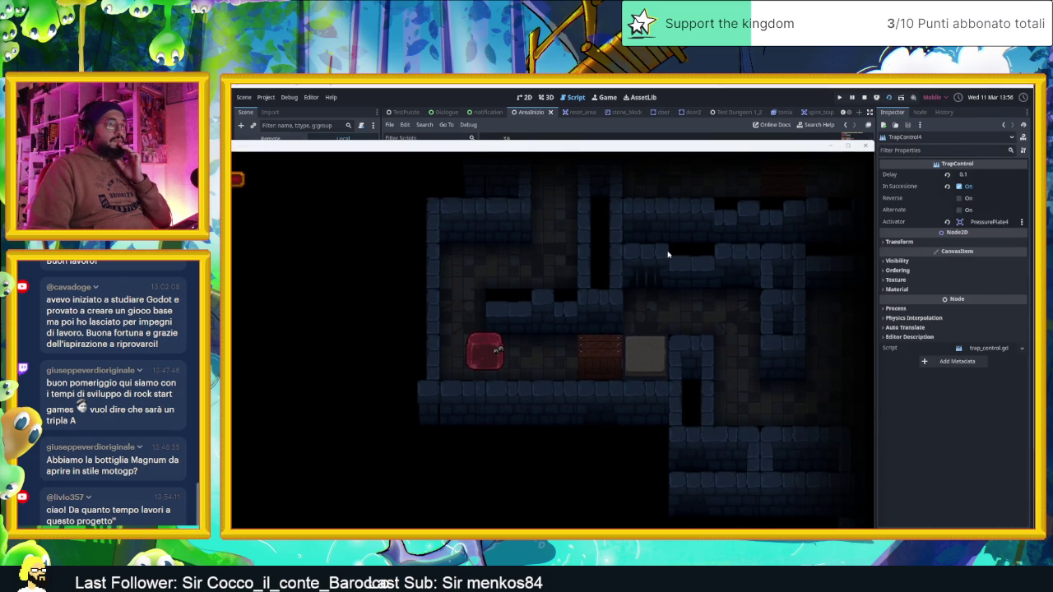
{"action": "key", "text": "Right"}
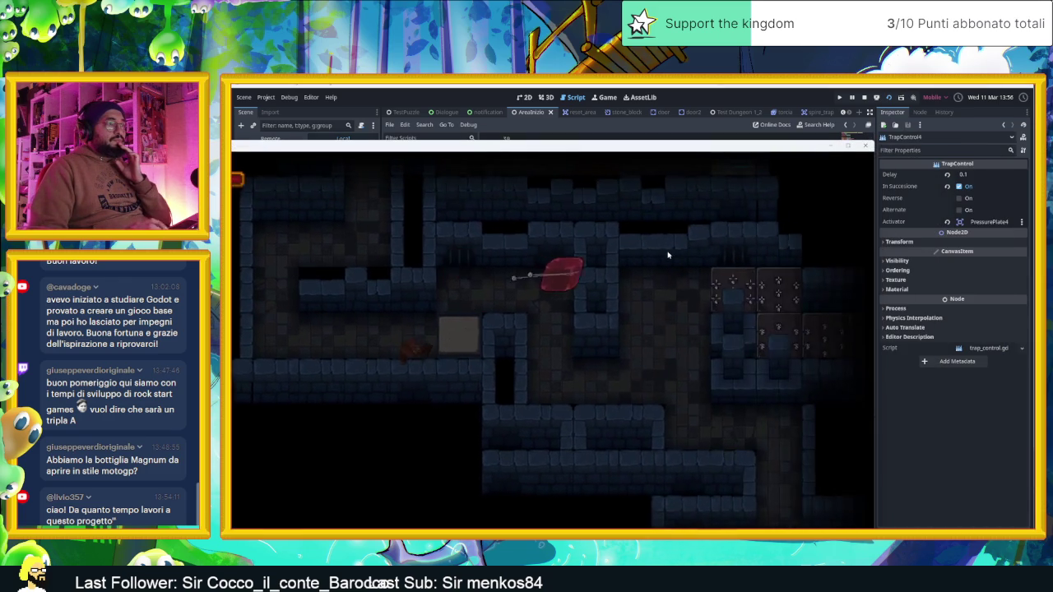
{"action": "key", "text": "Down"}
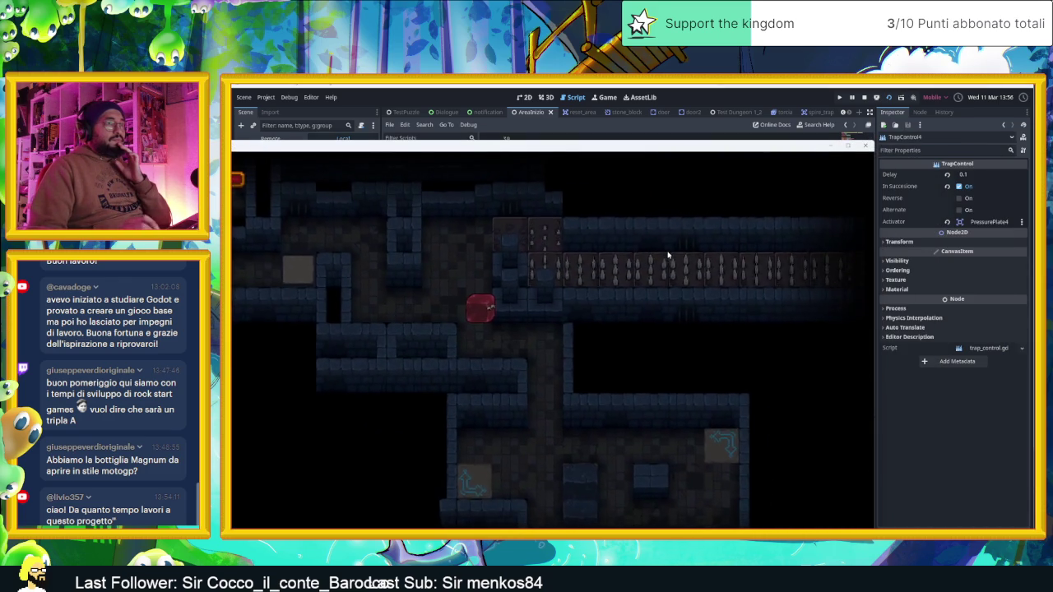
Show the running game's Remote scene tree and inspect TrapControl4's live values
{"action": "left_click_drag", "start_coordinate": [642, 150], "coordinate": [641, 329]}
{"action": "left_click", "coordinate": [270, 138]}
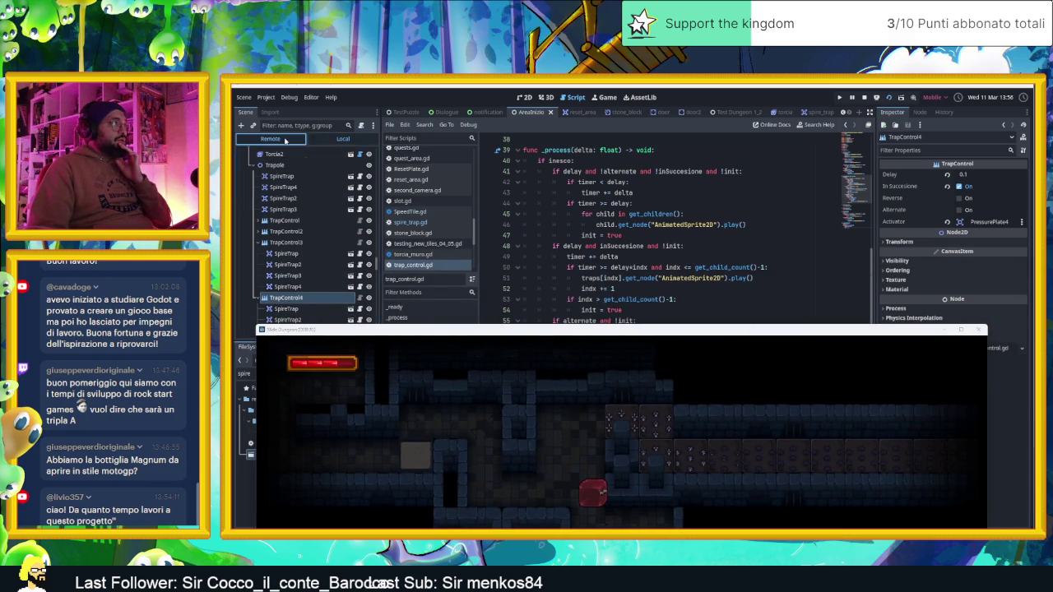
{"action": "left_click", "coordinate": [292, 270]}
{"action": "left_click", "coordinate": [296, 282]}
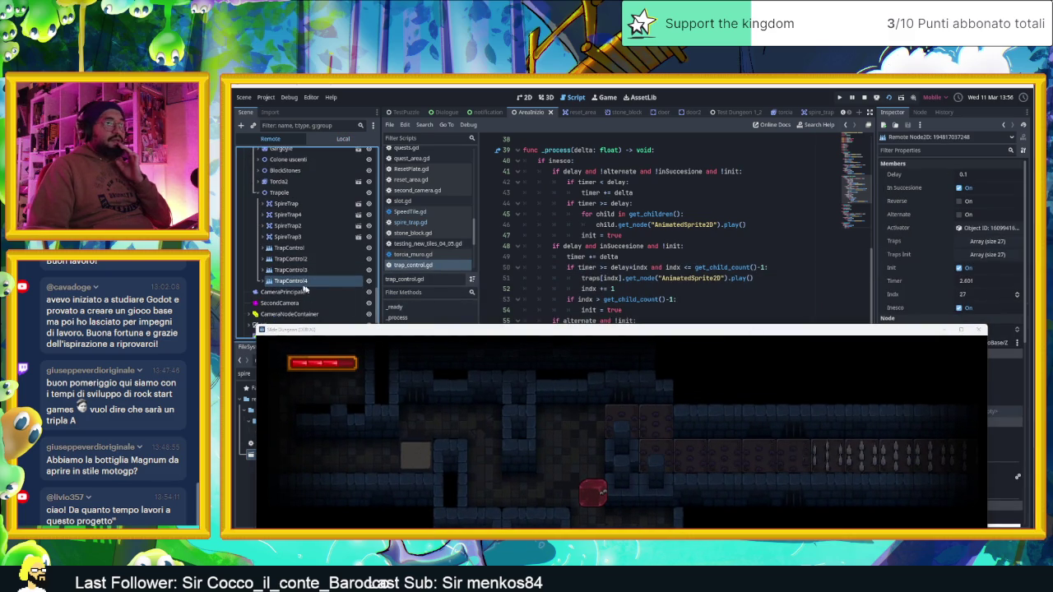
{"action": "left_click_drag", "start_coordinate": [652, 331], "coordinate": [624, 185]}
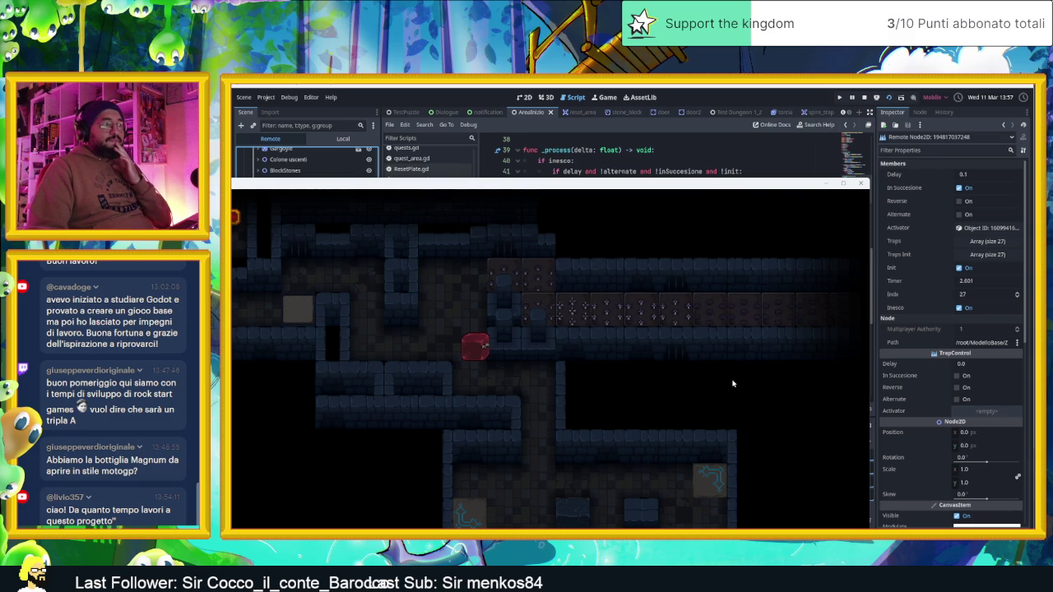
Walk the player through another room, check the controller's Timer value, then stop the game
{"action": "key", "text": "Right"}
{"action": "key", "text": "Down"}
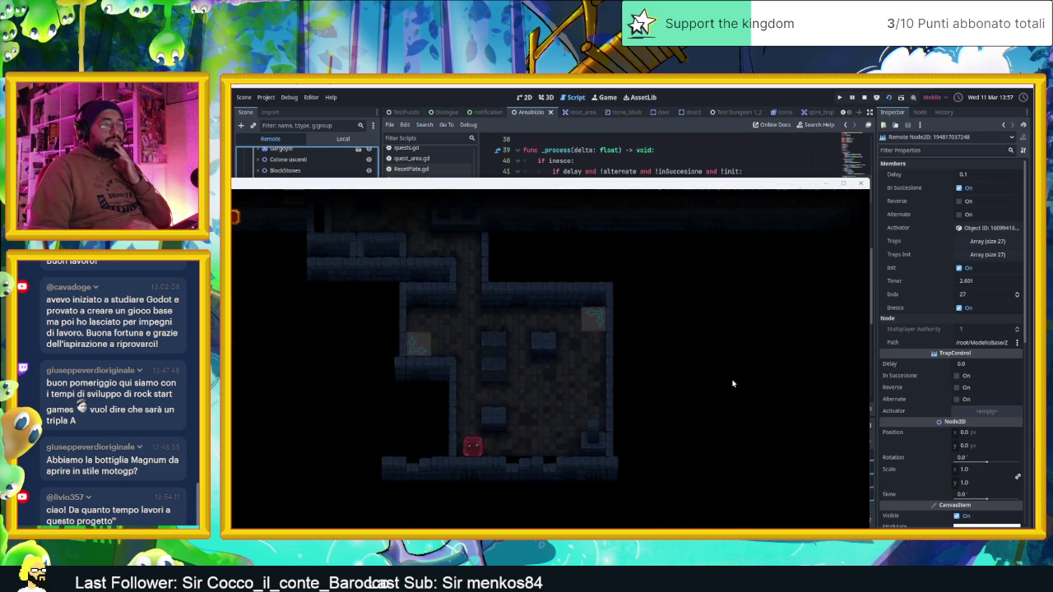
{"action": "key", "text": "Right"}
{"action": "key", "text": "Up"}
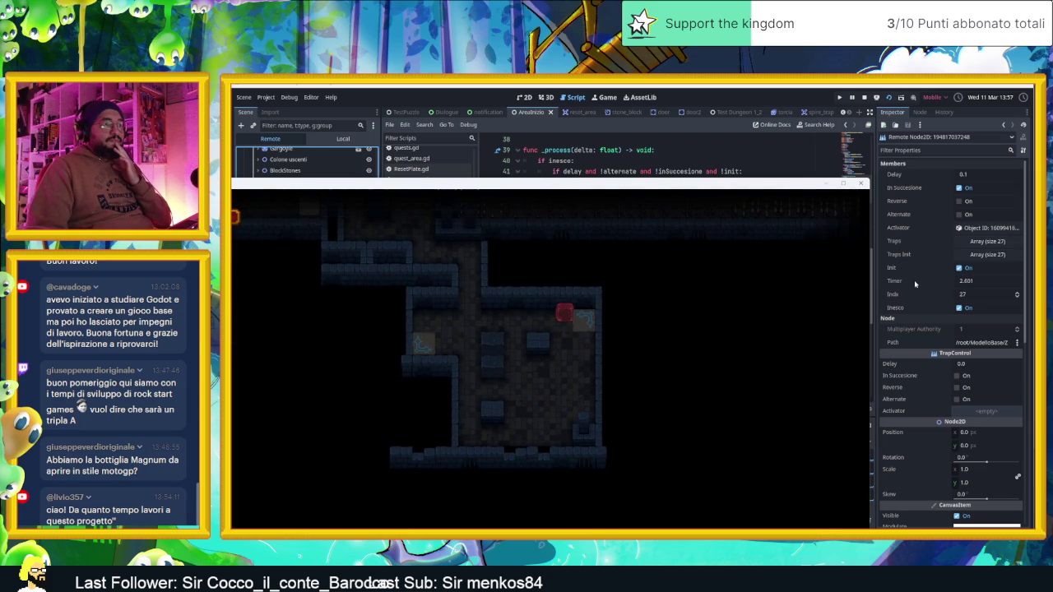
{"action": "left_click", "coordinate": [913, 284]}
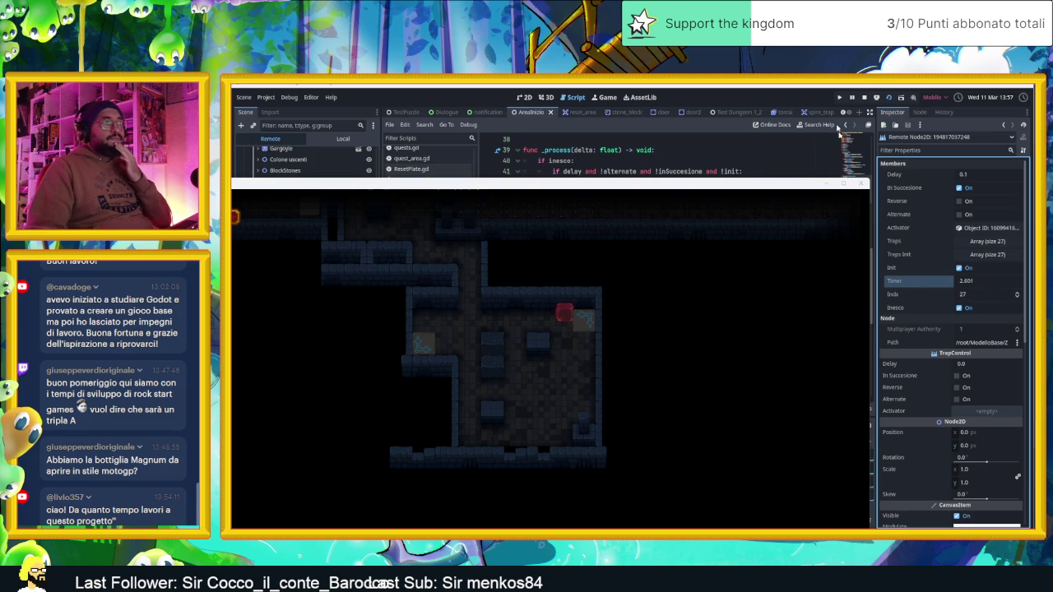
{"action": "left_click", "coordinate": [864, 97]}
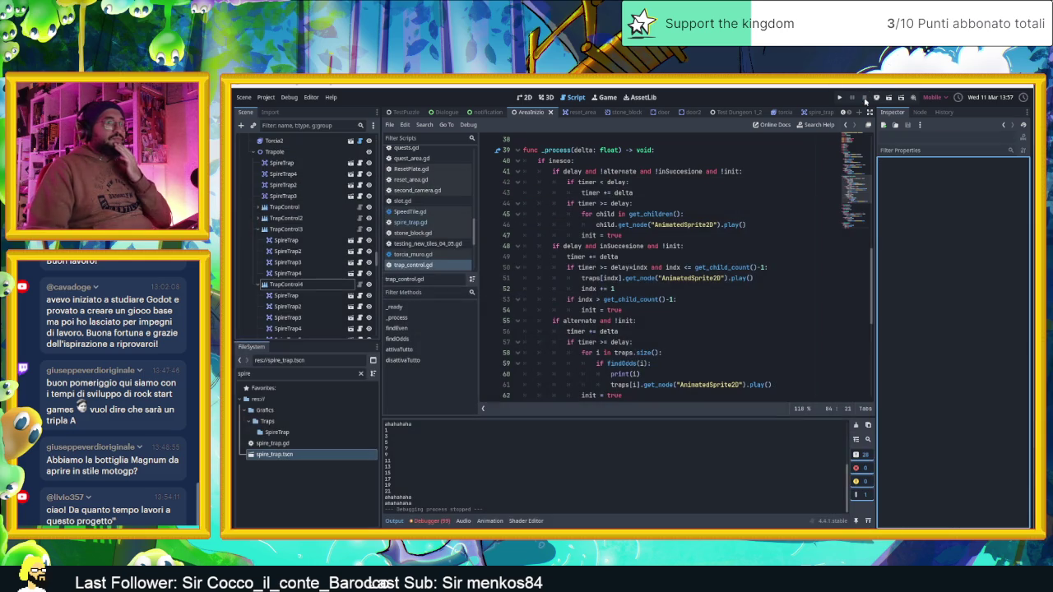
{"action": "scroll", "coordinate": [632, 270], "scroll_direction": "up", "scroll_amount": 5}
{"action": "scroll", "coordinate": [632, 270], "scroll_direction": "up", "scroll_amount": 5}
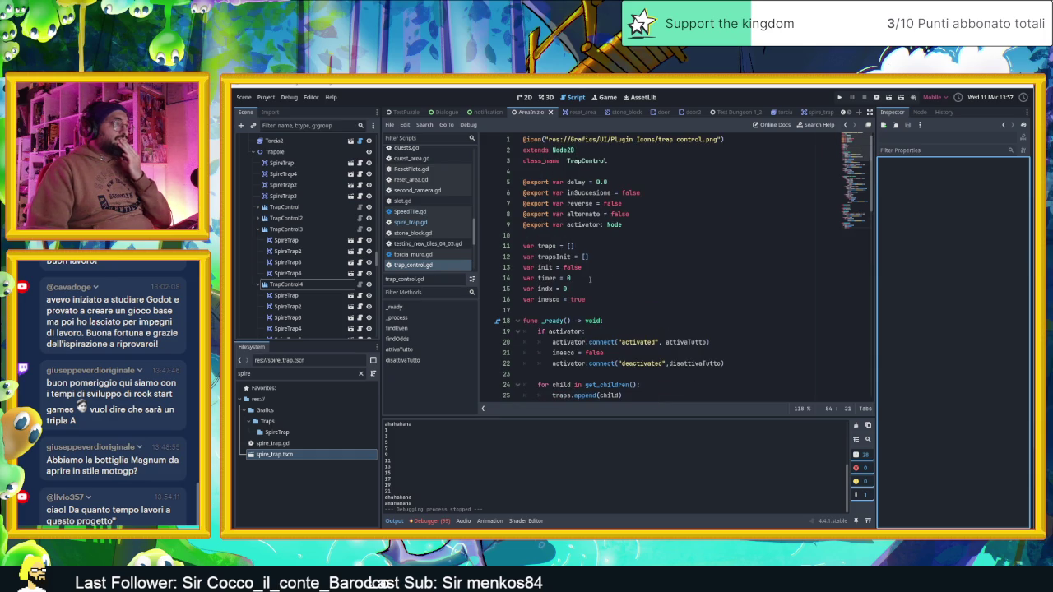
{"action": "scroll", "coordinate": [695, 309], "scroll_direction": "down", "scroll_amount": 4}
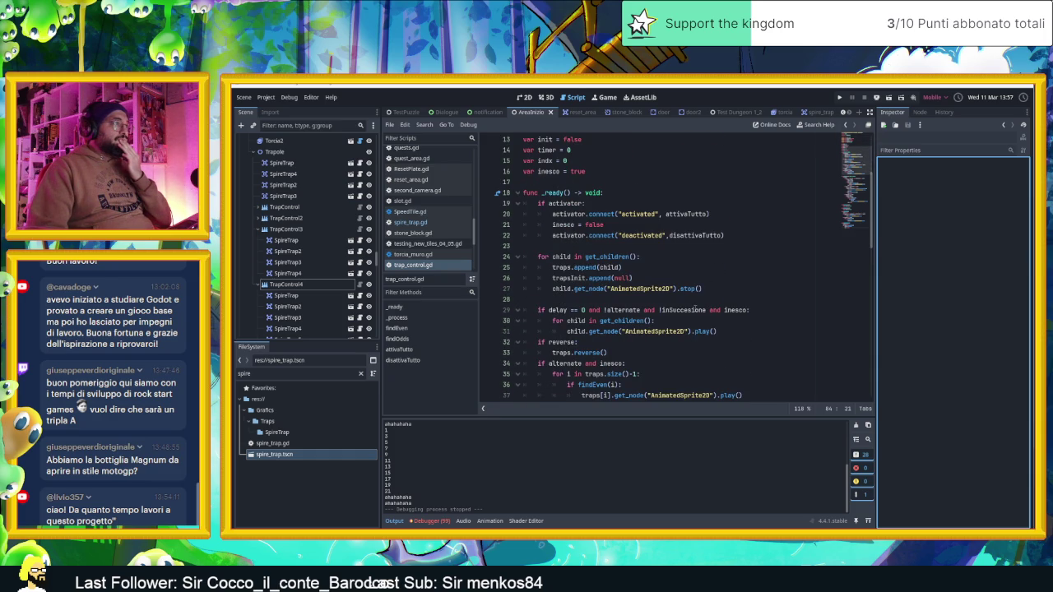
{"action": "scroll", "coordinate": [695, 308], "scroll_direction": "down", "scroll_amount": 1}
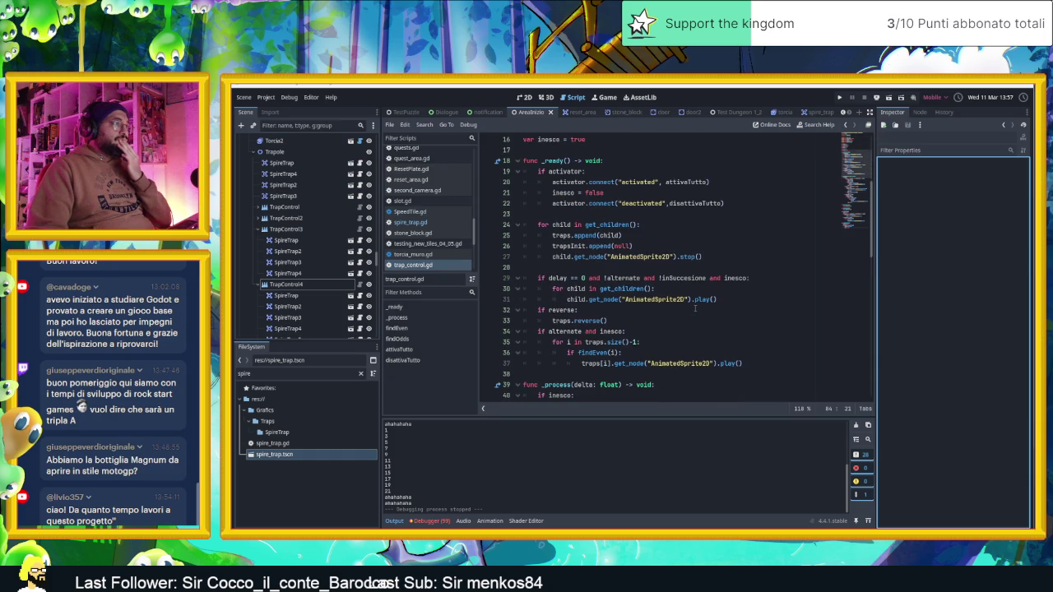
{"action": "scroll", "coordinate": [695, 308], "scroll_direction": "down", "scroll_amount": 1}
{"action": "scroll", "coordinate": [695, 309], "scroll_direction": "down", "scroll_amount": 2}
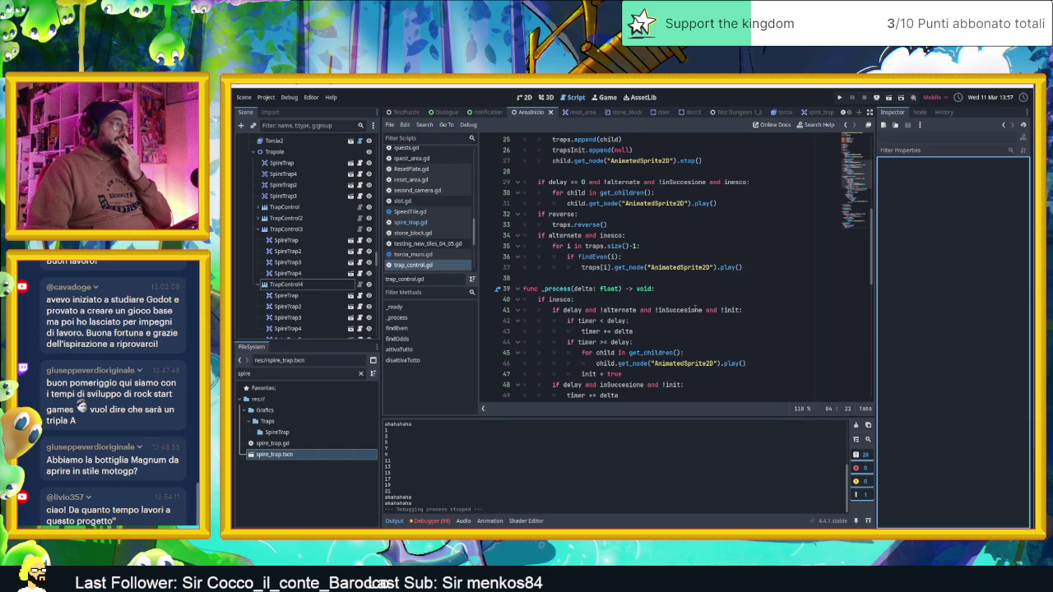
{"action": "scroll", "coordinate": [695, 308], "scroll_direction": "down", "scroll_amount": 1}
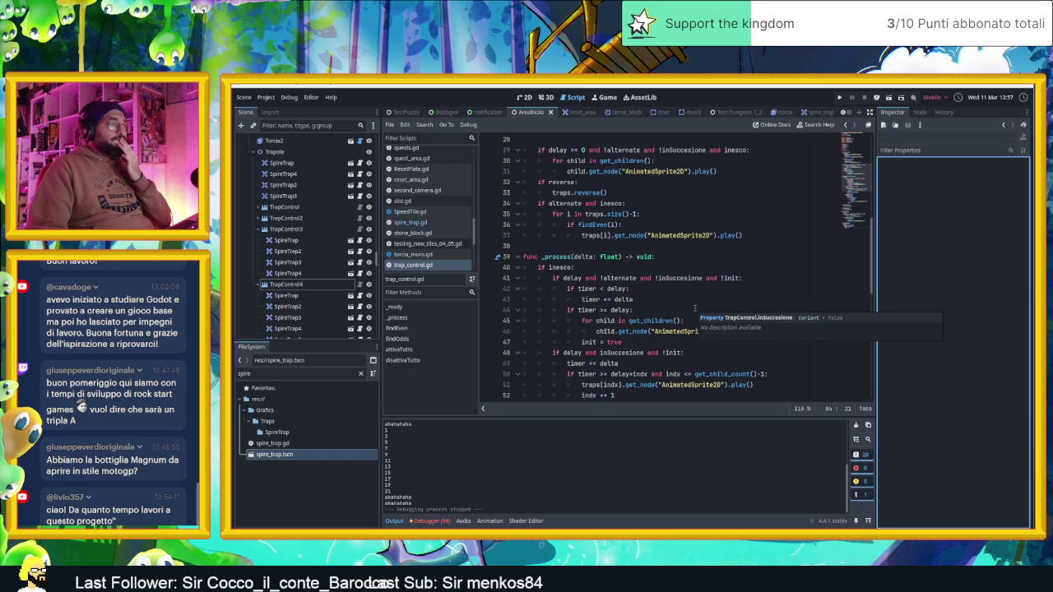
{"action": "scroll", "coordinate": [695, 308], "scroll_direction": "down", "scroll_amount": 1}
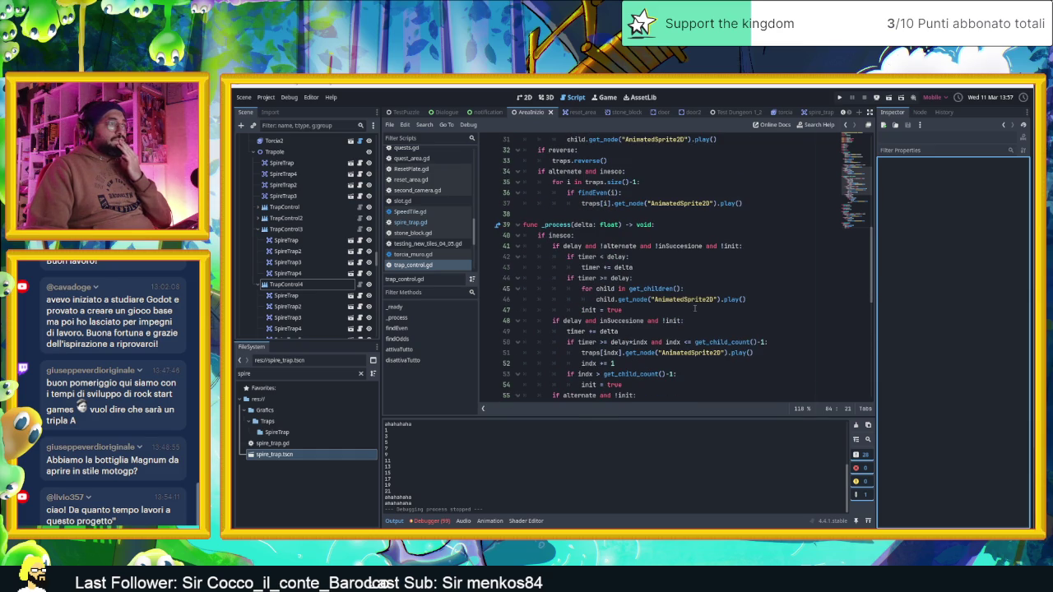
{"action": "scroll", "coordinate": [694, 308], "scroll_direction": "down", "scroll_amount": 1}
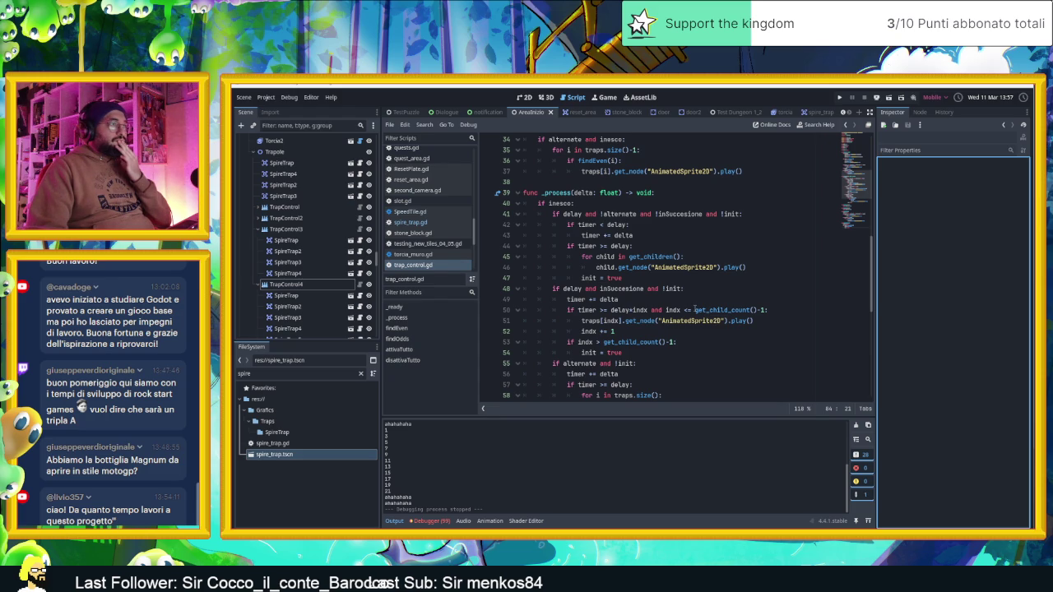
{"action": "mouse_move", "coordinate": [695, 309]}
{"action": "scroll", "coordinate": [682, 335], "scroll_direction": "down", "scroll_amount": 1}
{"action": "scroll", "coordinate": [690, 332], "scroll_direction": "down", "scroll_amount": 5}
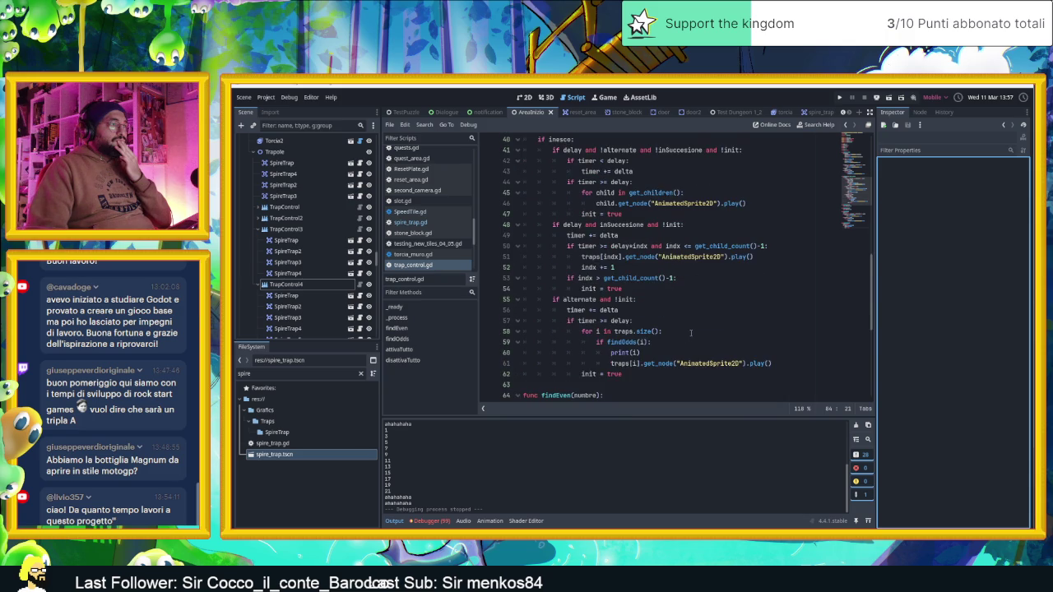
{"action": "scroll", "coordinate": [690, 333], "scroll_direction": "down", "scroll_amount": 1}
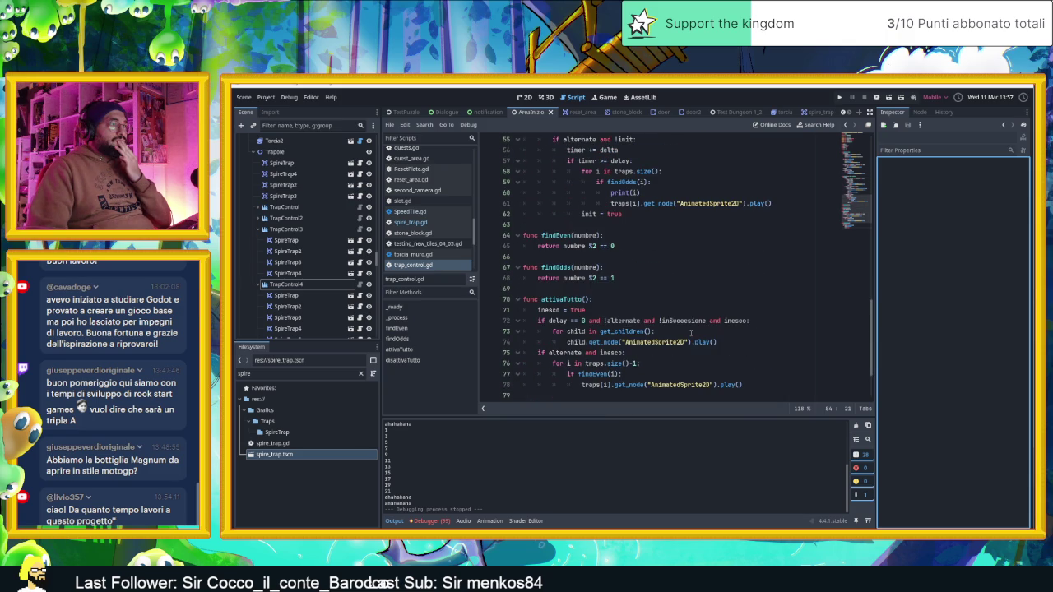
{"action": "scroll", "coordinate": [735, 330], "scroll_direction": "down", "scroll_amount": 2}
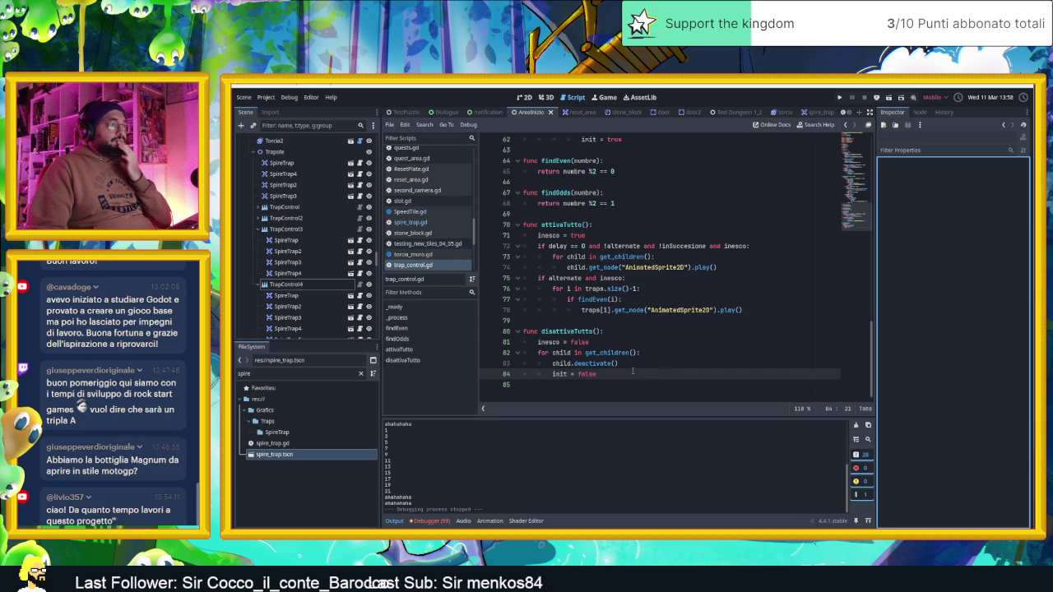
In disattivaTutto, move 'init = false' under 'inesco = false' and add 'timer = 0'
{"action": "left_click", "coordinate": [612, 343]}
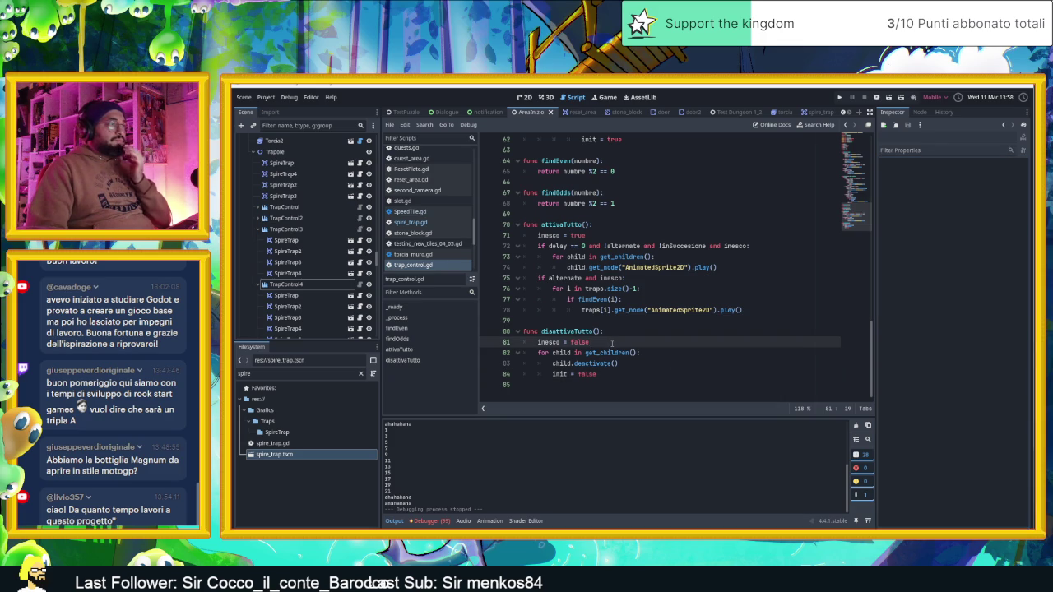
{"action": "key", "text": "Return"}
{"action": "type", "text": "t"}
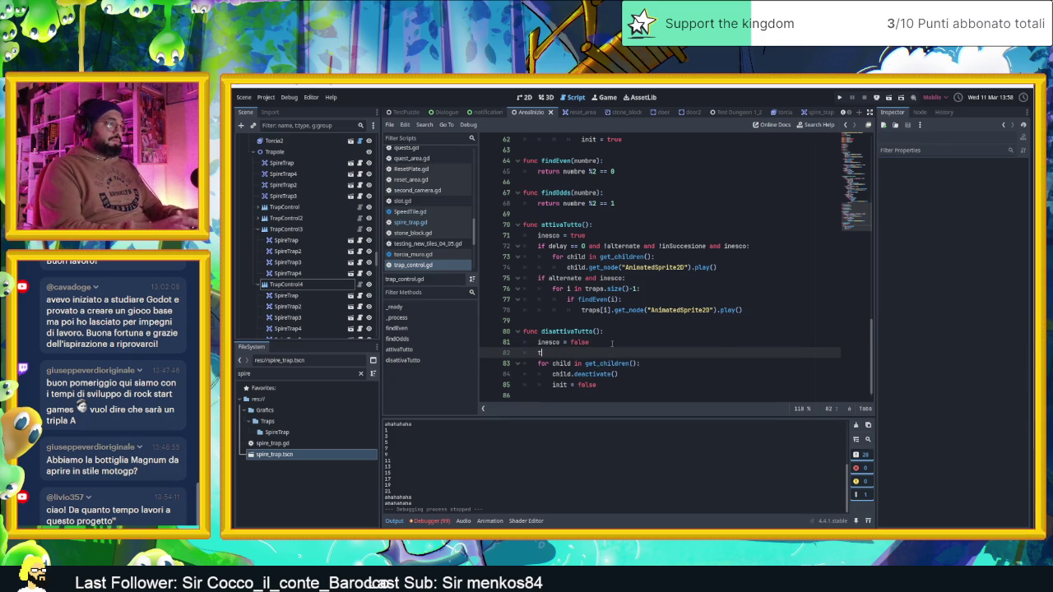
{"action": "left_click_drag", "start_coordinate": [604, 384], "coordinate": [537, 384]}
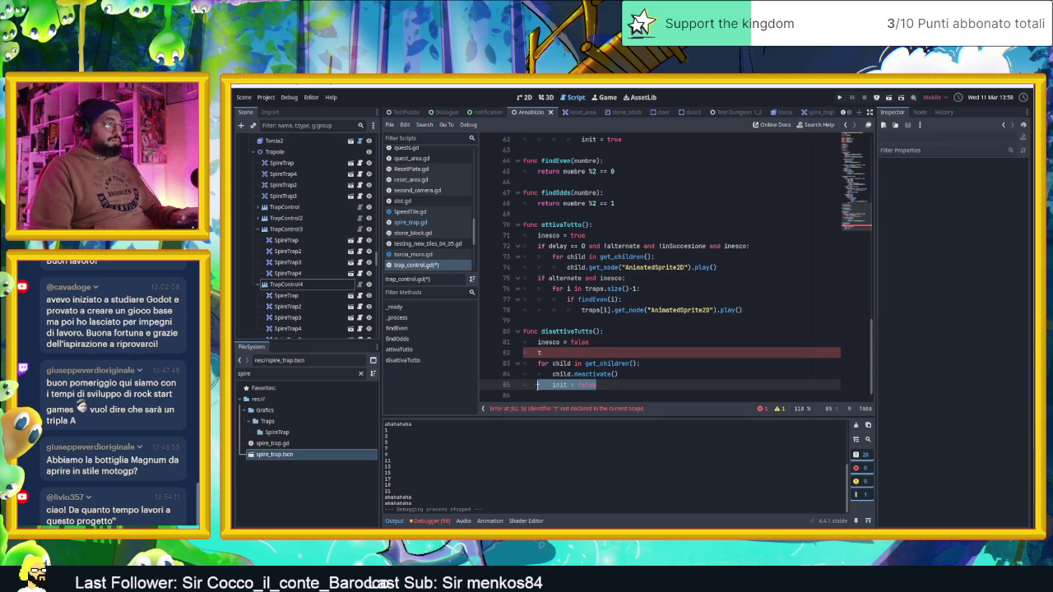
{"action": "key", "text": "ctrl+x"}
{"action": "left_click", "coordinate": [604, 352]}
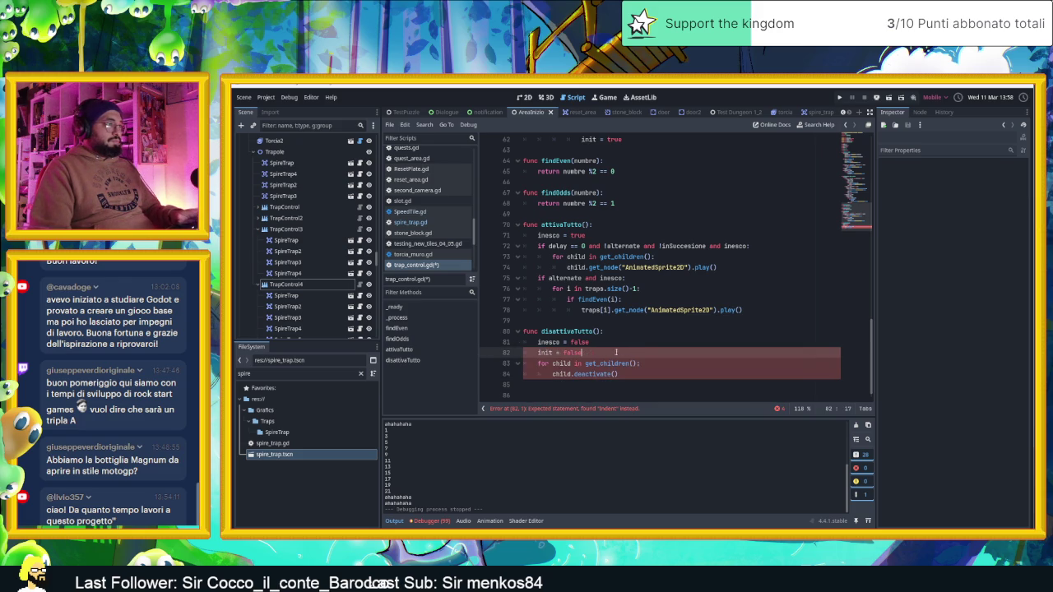
{"action": "key", "text": "Return"}
{"action": "type", "text": "t"}
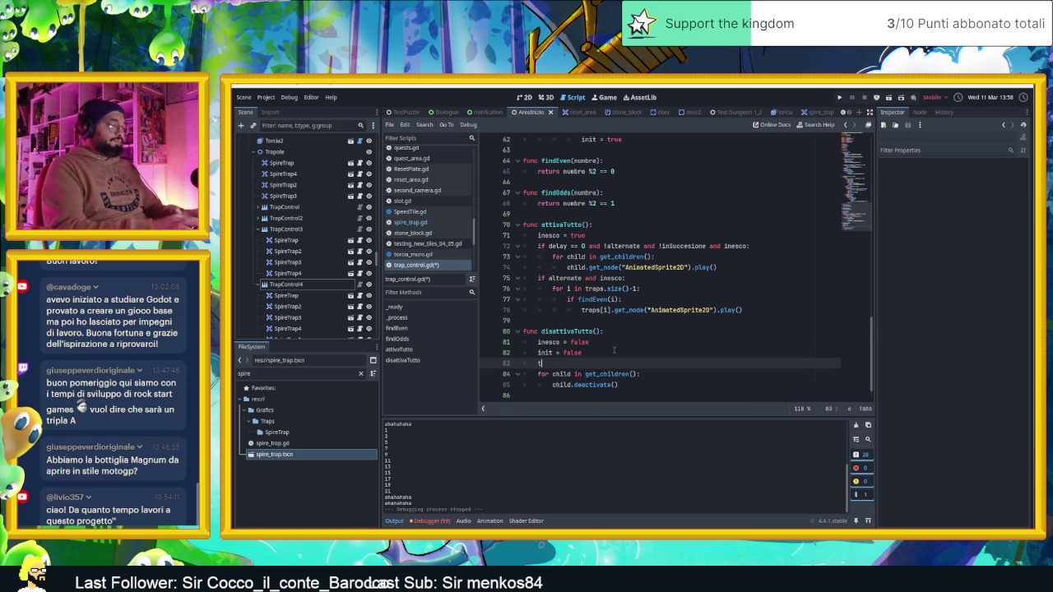
{"action": "type", "text": "imer = 0"}
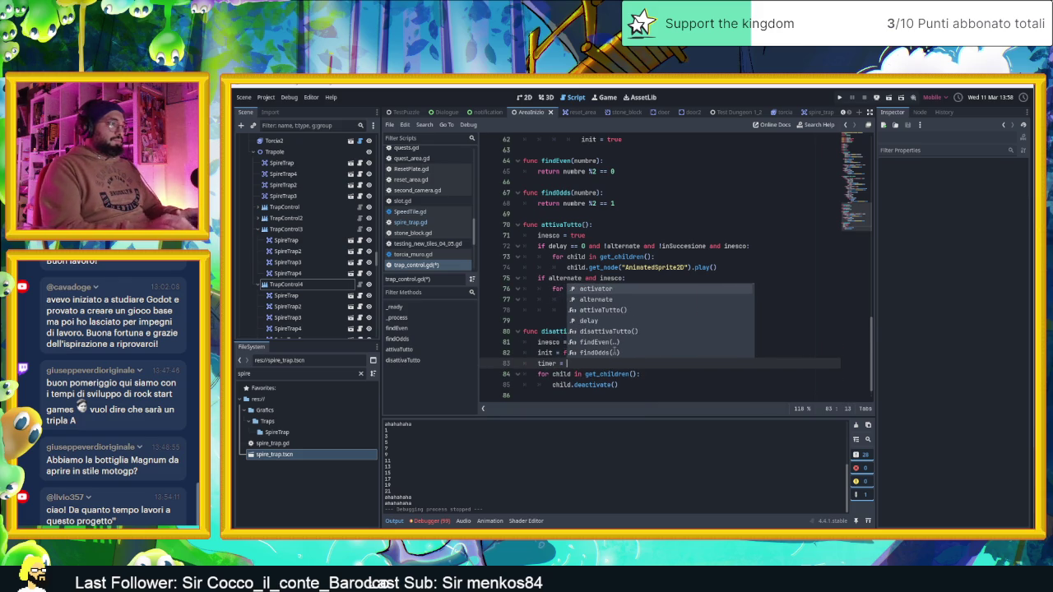
{"action": "left_click", "coordinate": [613, 350]}
Save the scene and script changes with Ctrl+S
{"action": "scroll", "coordinate": [634, 341], "scroll_direction": "up", "scroll_amount": 15}
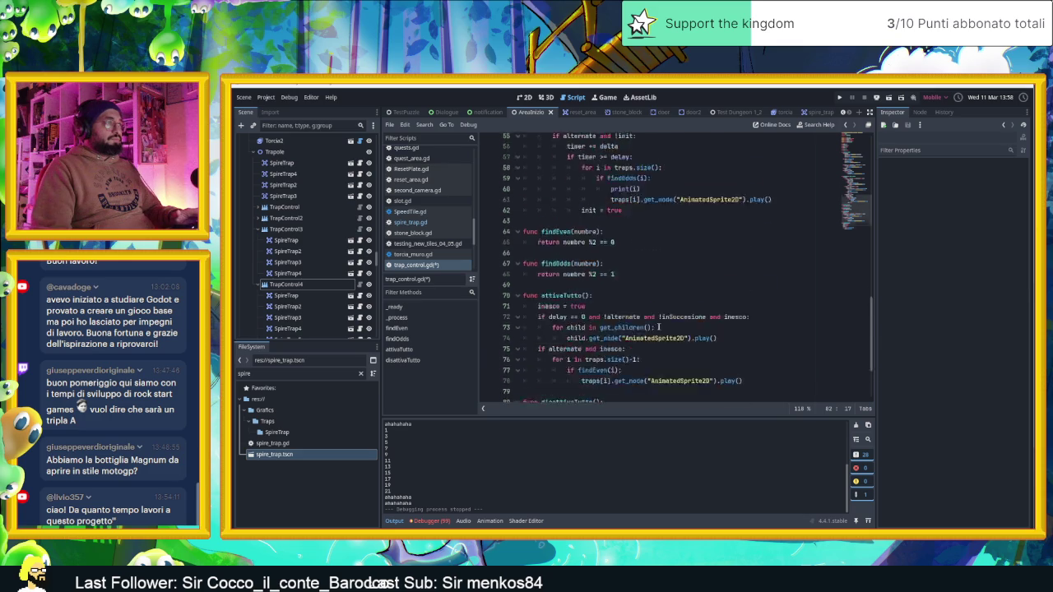
{"action": "scroll", "coordinate": [658, 330], "scroll_direction": "up", "scroll_amount": 3}
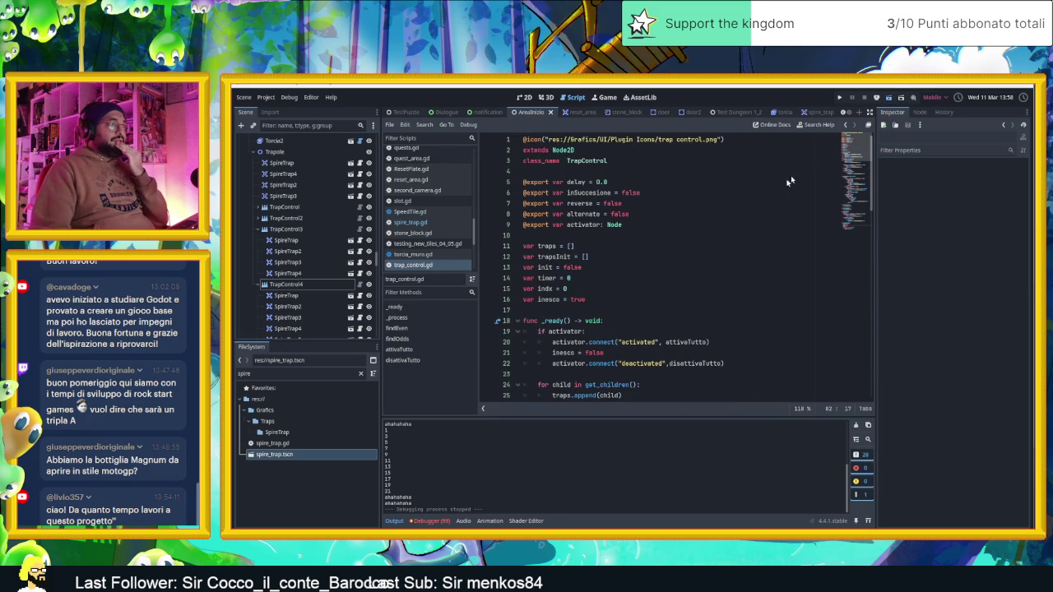
{"action": "key", "text": "ctrl+s"}
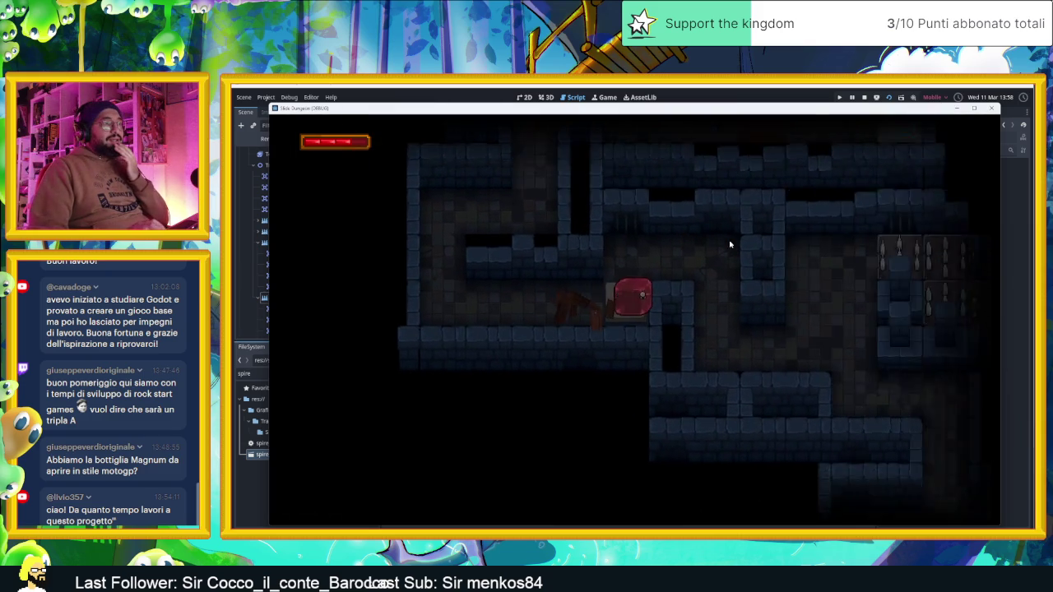
Slide the player through the first rooms and around the blue tile with the arrow keys
{"action": "key", "text": "Down"}
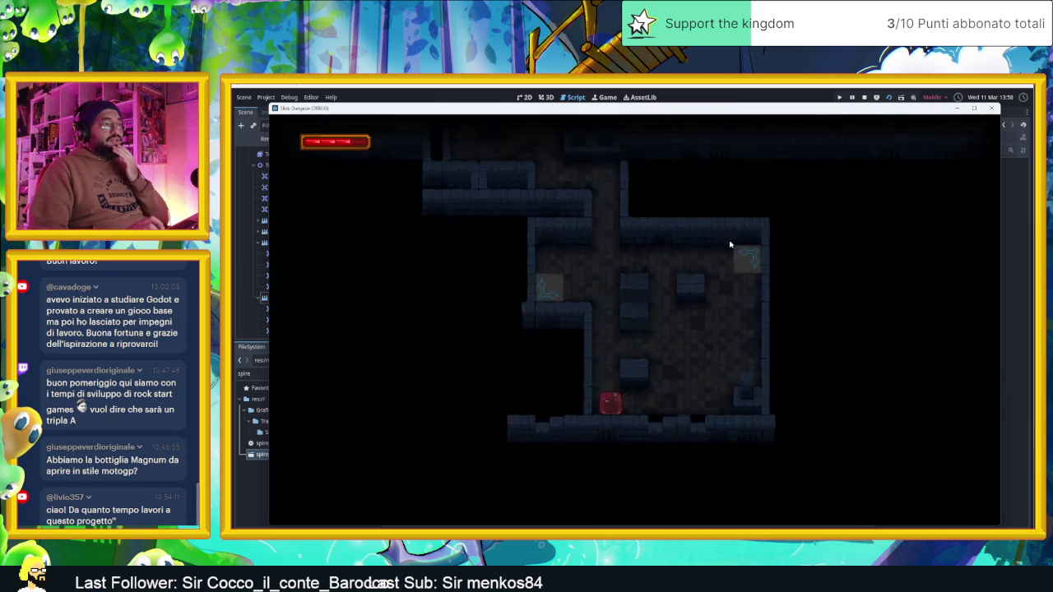
{"action": "key", "text": "Up"}
{"action": "key", "text": "Left"}
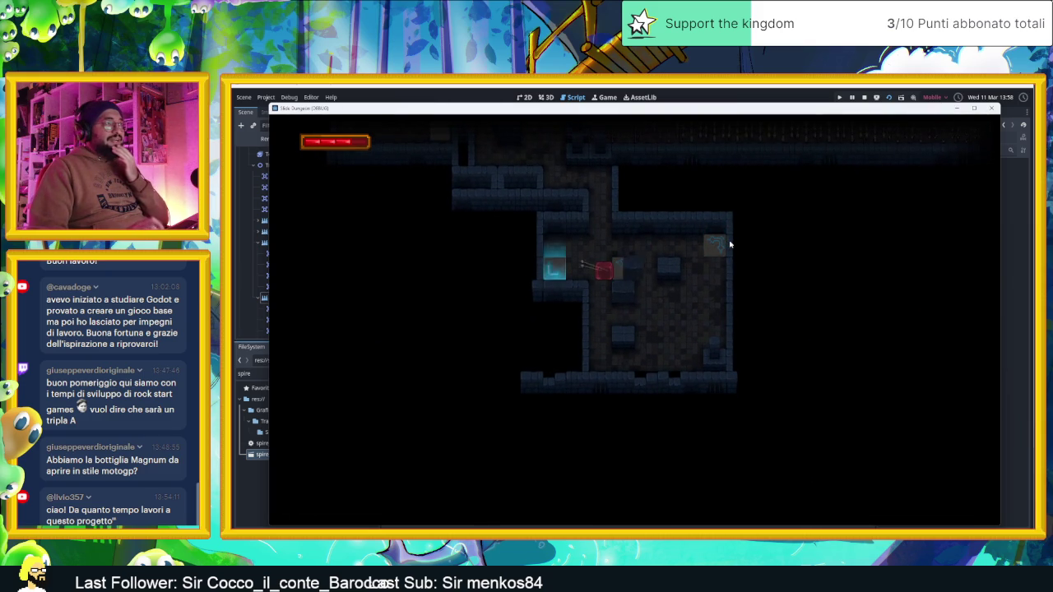
{"action": "key", "text": "Left"}
{"action": "key", "text": "Right"}
{"action": "key", "text": "Down"}
{"action": "key", "text": "Left"}
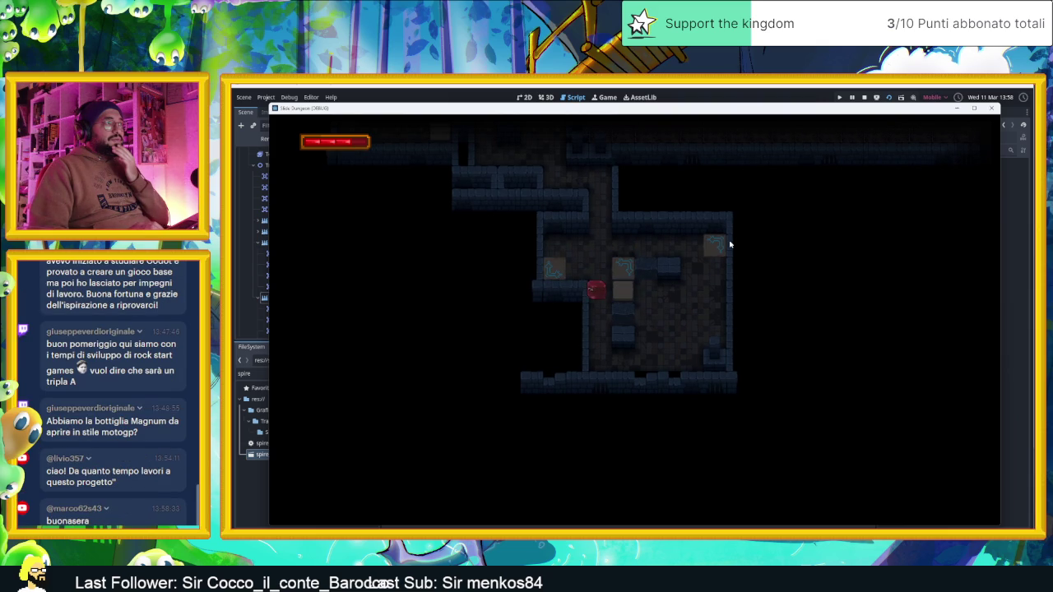
{"action": "key", "text": "Right"}
{"action": "key", "text": "Left"}
{"action": "key", "text": "Down"}
{"action": "key", "text": "Right"}
{"action": "key", "text": "Up"}
{"action": "key", "text": "Left"}
{"action": "key", "text": "Down"}
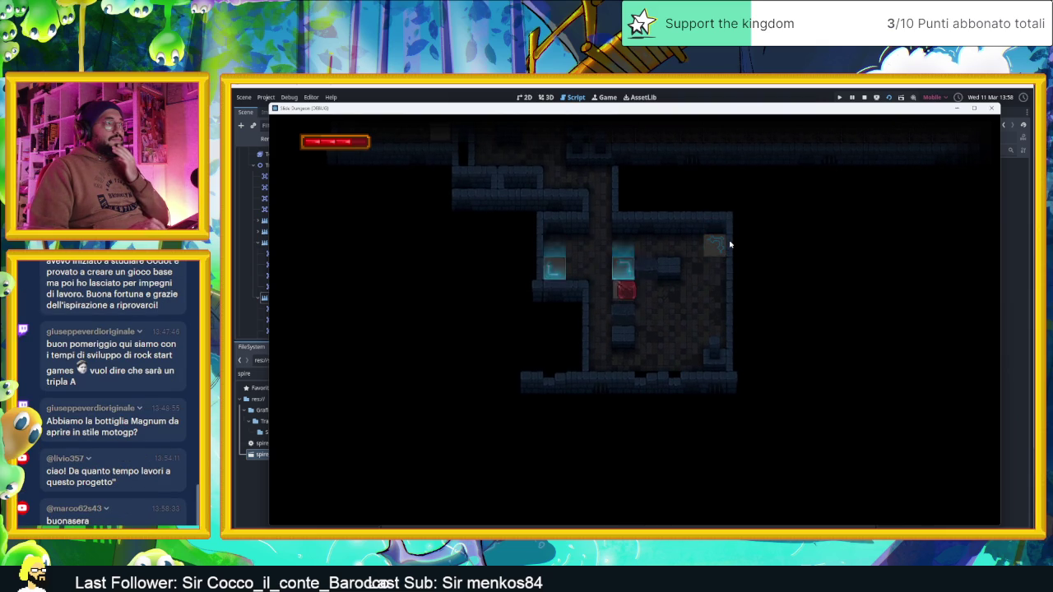
Shrink the game window and steer the player on and off the pressure plate
{"action": "left_click_drag", "start_coordinate": [696, 119], "coordinate": [680, 229]}
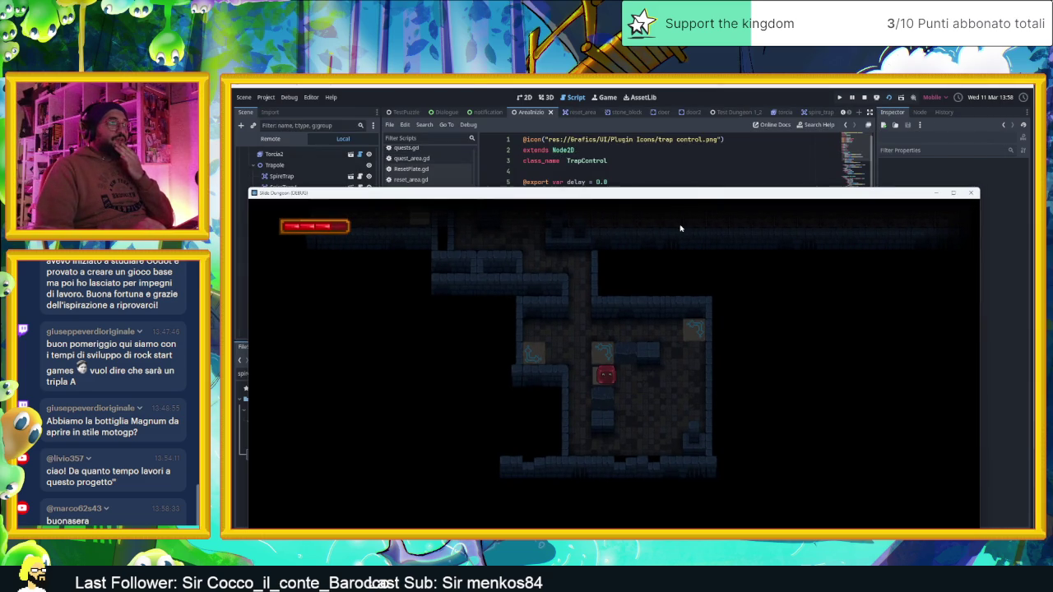
{"action": "key", "text": "Left"}
{"action": "key", "text": "Right"}
{"action": "key", "text": "Left"}
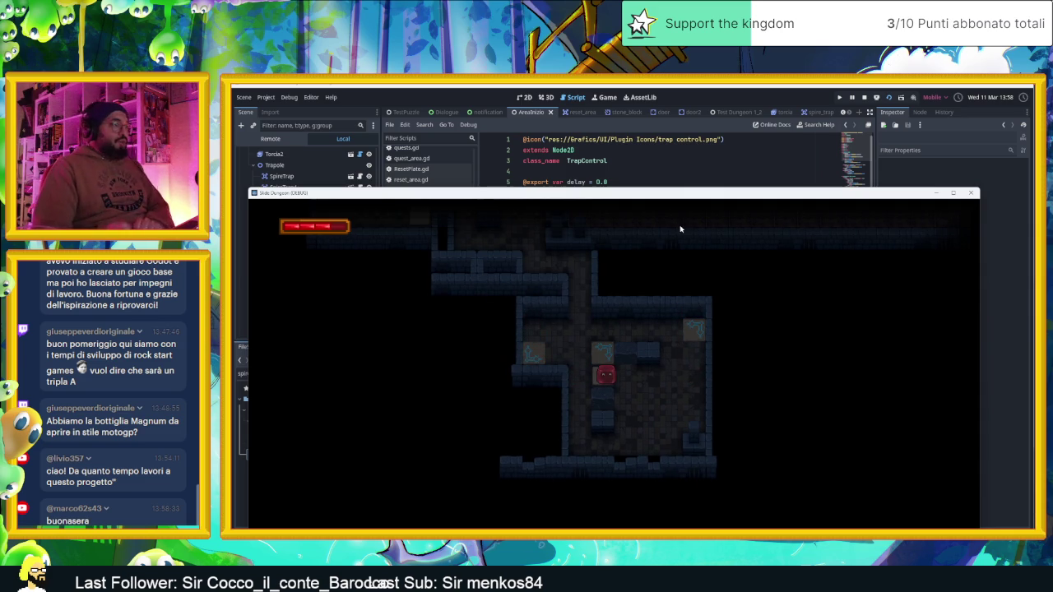
{"action": "key", "text": "Right"}
{"action": "key", "text": "Up"}
{"action": "key", "text": "Left"}
{"action": "key", "text": "Down"}
{"action": "key", "text": "Right"}
{"action": "key", "text": "Down"}
{"action": "key", "text": "Left"}
{"action": "key", "text": "Down"}
{"action": "key", "text": "Right"}
{"action": "key", "text": "Up"}
{"action": "key", "text": "Left"}
{"action": "key", "text": "Down"}
{"action": "key", "text": "Right"}
{"action": "key", "text": "Down"}
Slide the player through the lower corridors and the long spire corridor, then stop the game
{"action": "key", "text": "Left"}
{"action": "key", "text": "Up"}
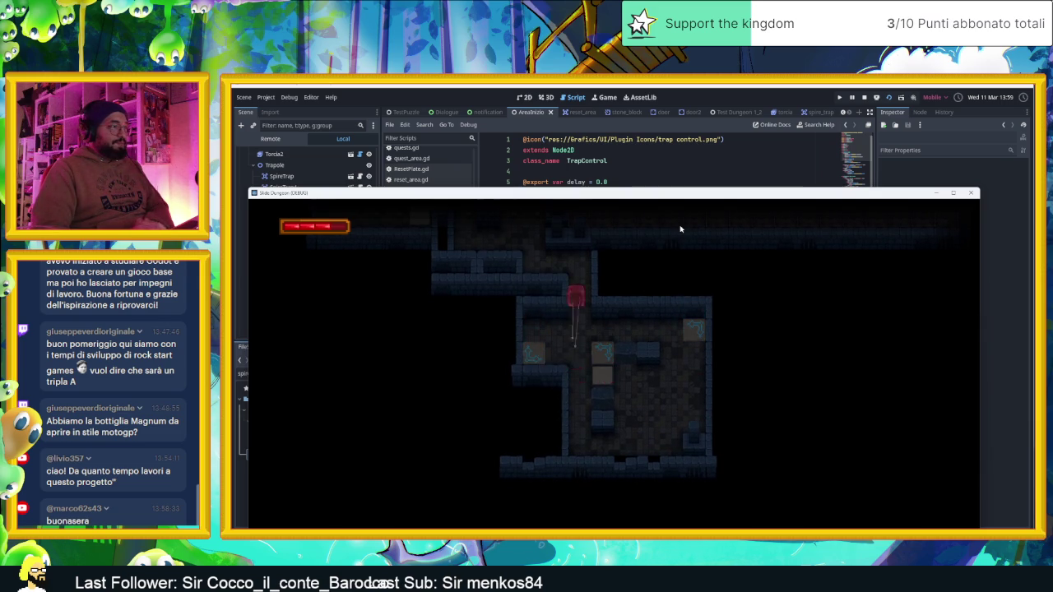
{"action": "key", "text": "Left"}
{"action": "key", "text": "Down"}
{"action": "key", "text": "Right"}
{"action": "key", "text": "Left"}
{"action": "key", "text": "Up"}
{"action": "key", "text": "Left"}
{"action": "key", "text": "Down"}
{"action": "key", "text": "Up"}
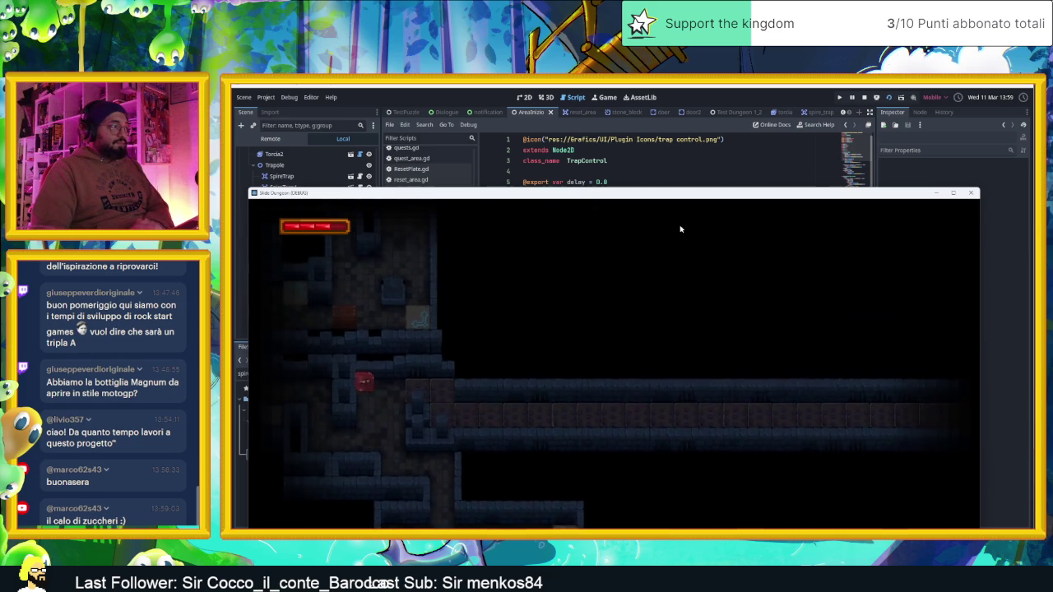
{"action": "key", "text": "Right"}
{"action": "key", "text": "Down"}
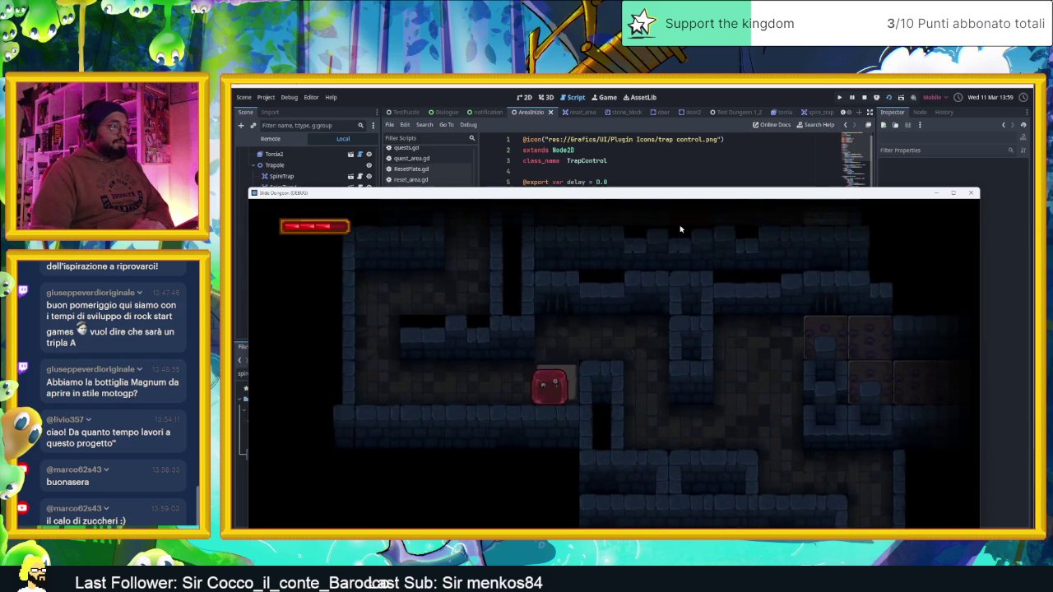
{"action": "key", "text": "Up"}
{"action": "key", "text": "Right"}
{"action": "key", "text": "Down"}
{"action": "key", "text": "Down"}
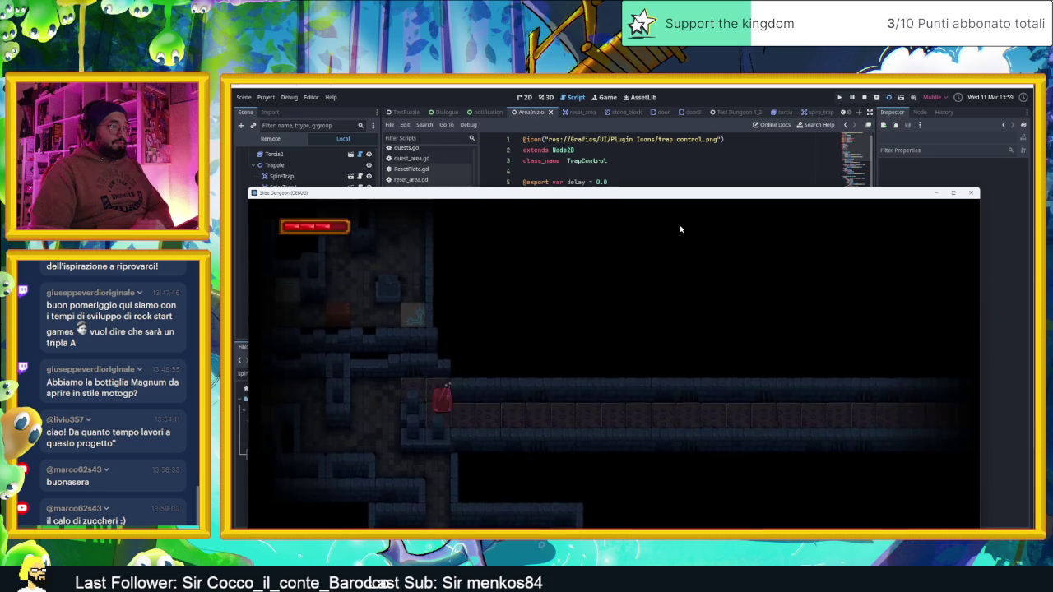
{"action": "key", "text": "Right"}
{"action": "key", "text": "Left"}
{"action": "key", "text": "Up"}
{"action": "key", "text": "Left"}
{"action": "key", "text": "Down"}
{"action": "key", "text": "Down"}
{"action": "key", "text": "Right"}
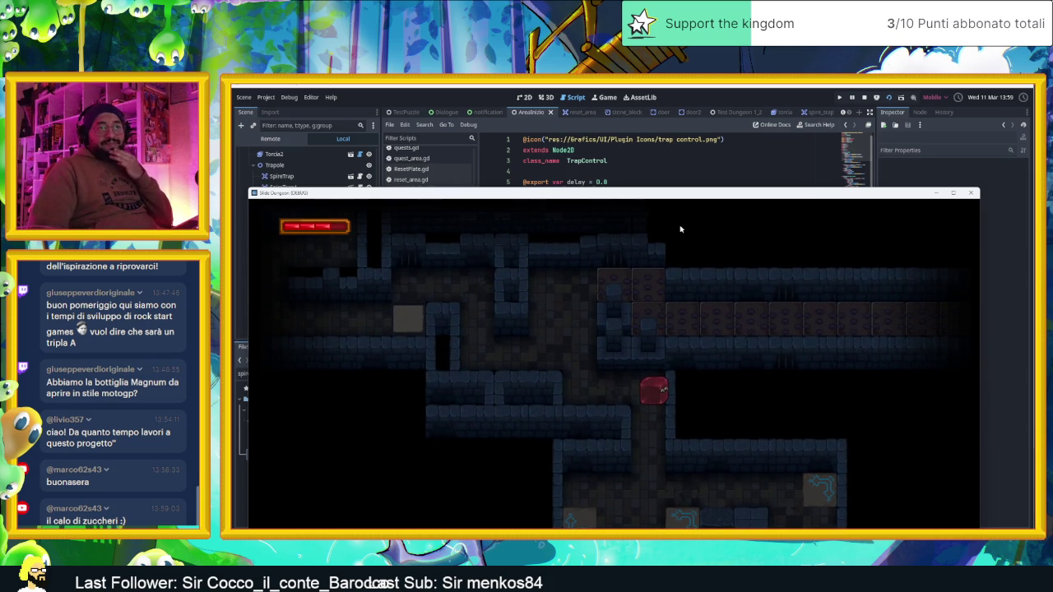
{"action": "left_click", "coordinate": [865, 98]}
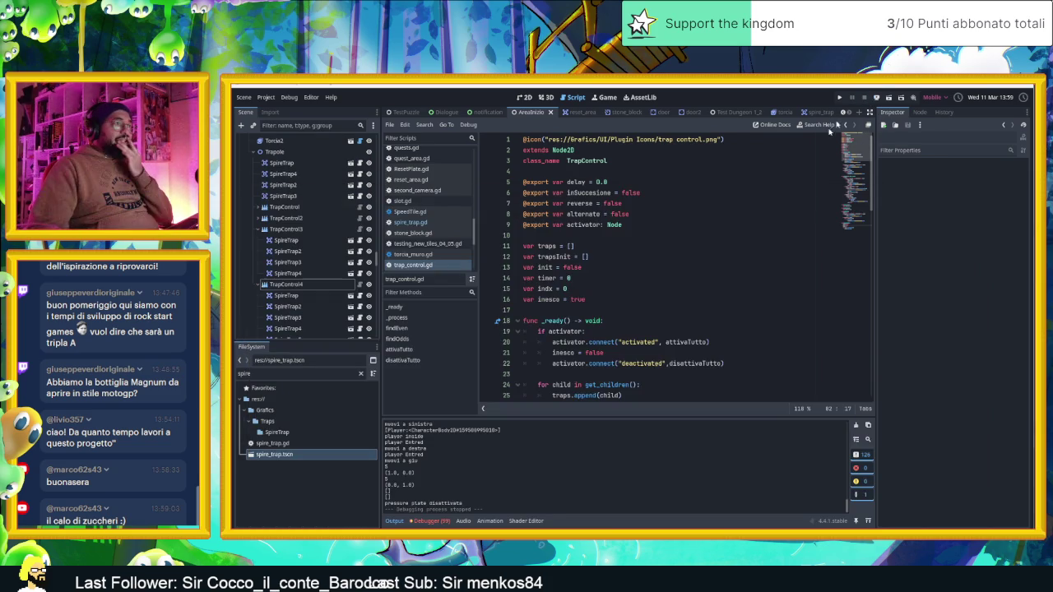
Review trap_control.gd, then open the spire_trap scene
{"action": "scroll", "coordinate": [703, 311], "scroll_direction": "down", "scroll_amount": 8}
{"action": "scroll", "coordinate": [703, 311], "scroll_direction": "down", "scroll_amount": 13}
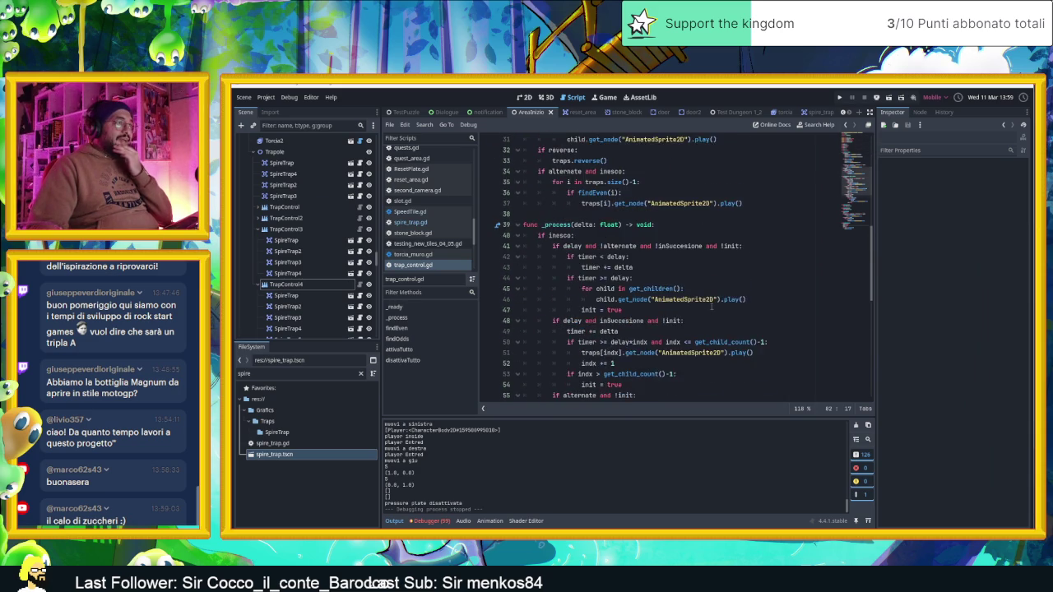
{"action": "scroll", "coordinate": [708, 312], "scroll_direction": "up", "scroll_amount": 3}
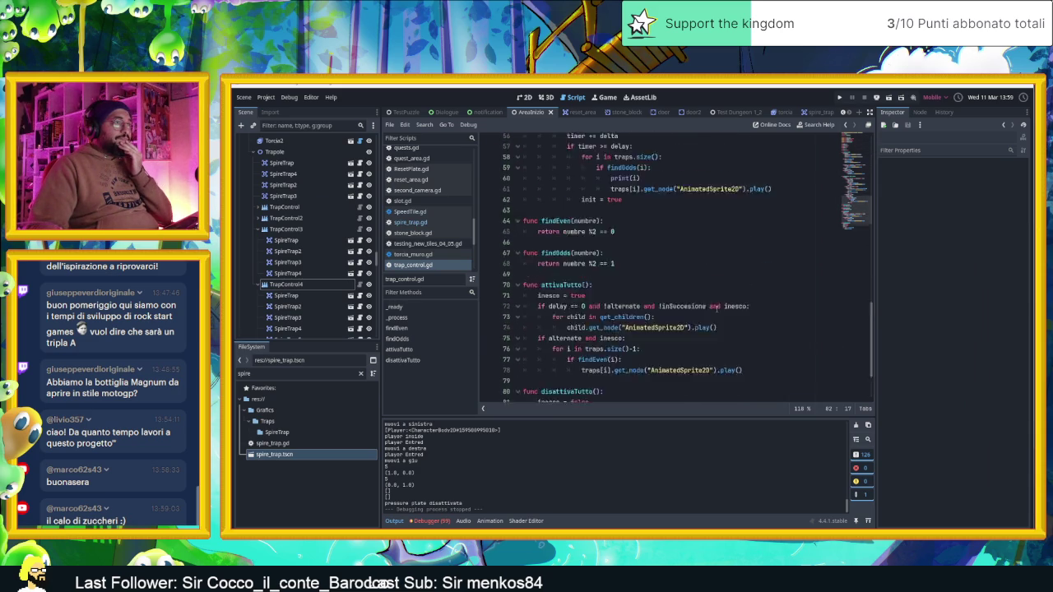
{"action": "scroll", "coordinate": [717, 306], "scroll_direction": "down", "scroll_amount": 2}
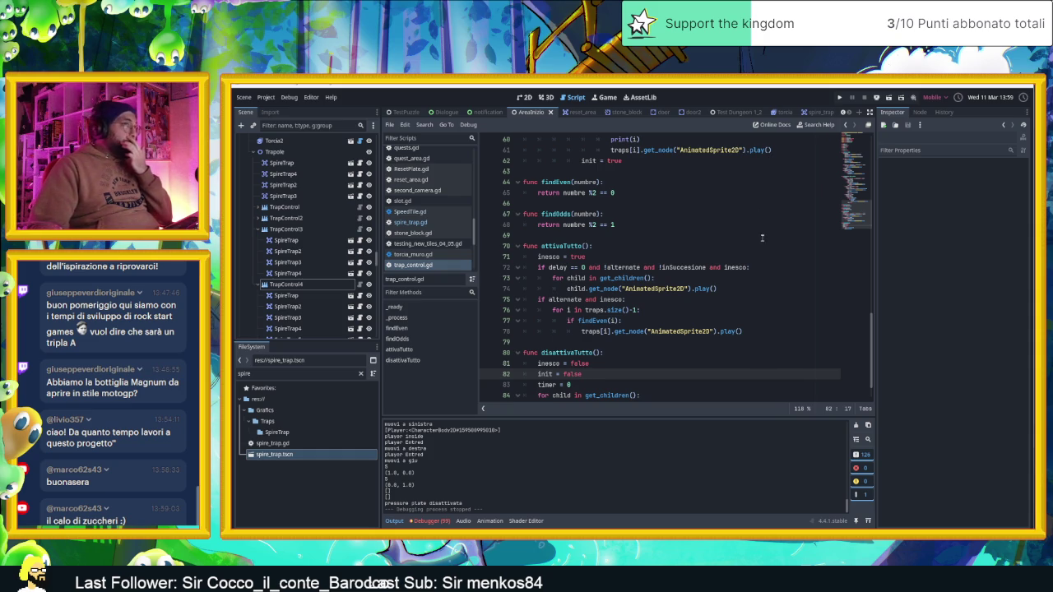
{"action": "left_click", "coordinate": [810, 112]}
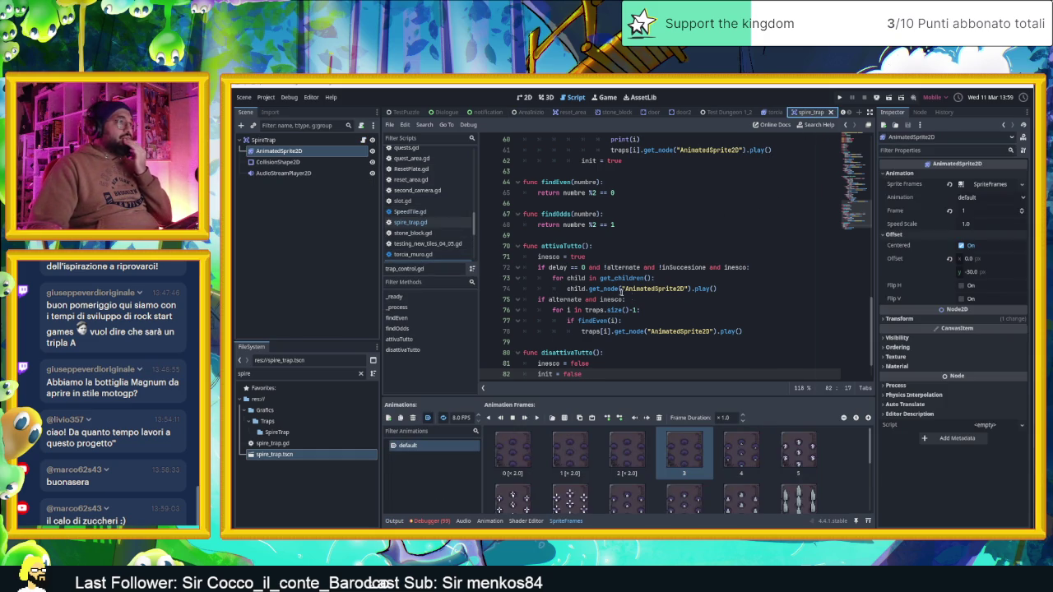
{"action": "scroll", "coordinate": [663, 319], "scroll_direction": "down", "scroll_amount": 2}
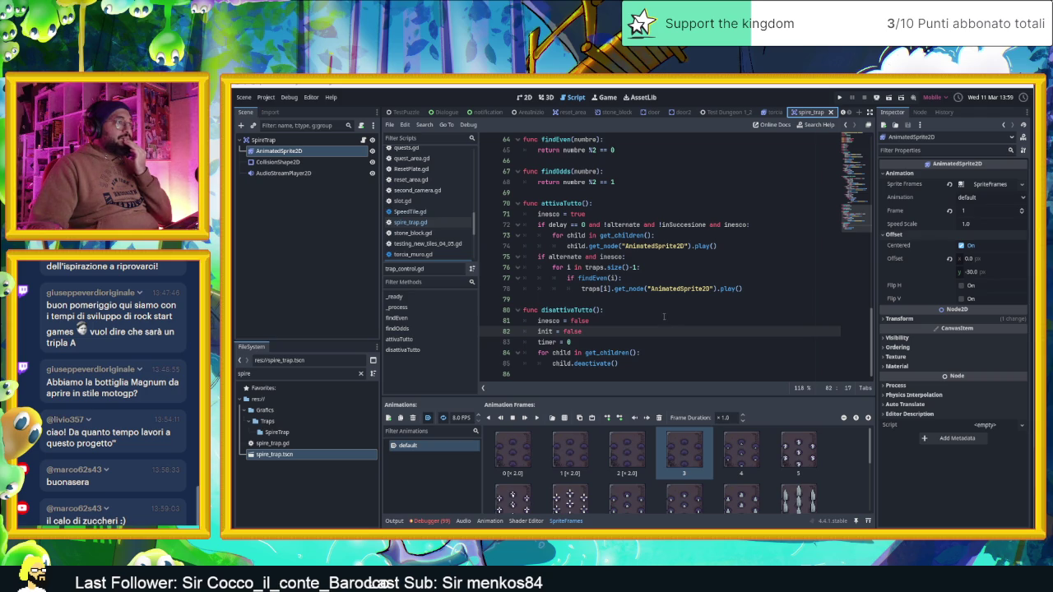
Read through the spire_trap.gd script, then switch via Test Dungeon 1_2 to the AreaInizio scene
{"action": "left_click", "coordinate": [363, 142]}
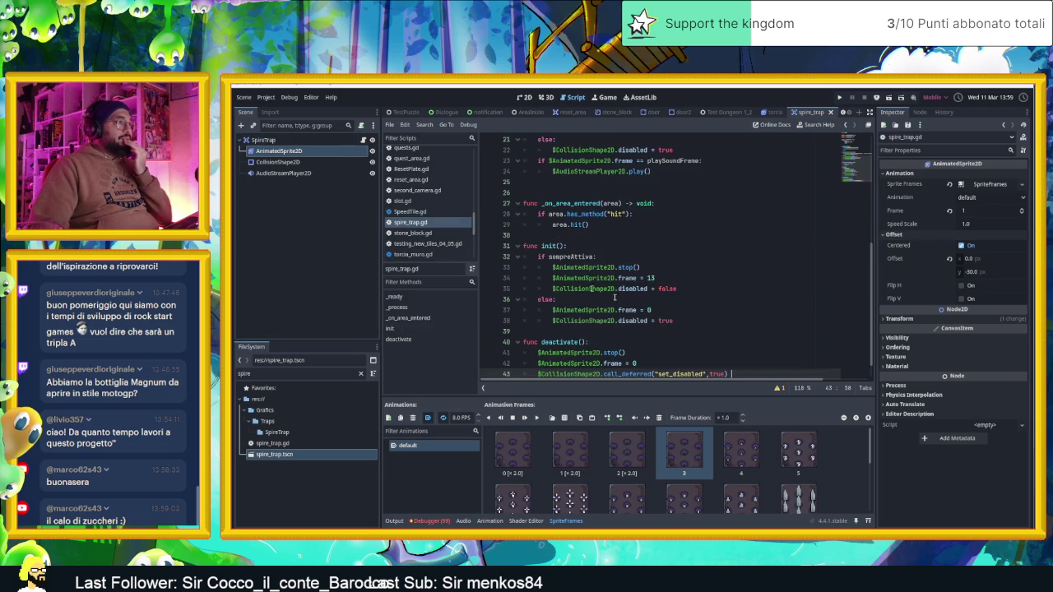
{"action": "scroll", "coordinate": [710, 323], "scroll_direction": "down", "scroll_amount": 1}
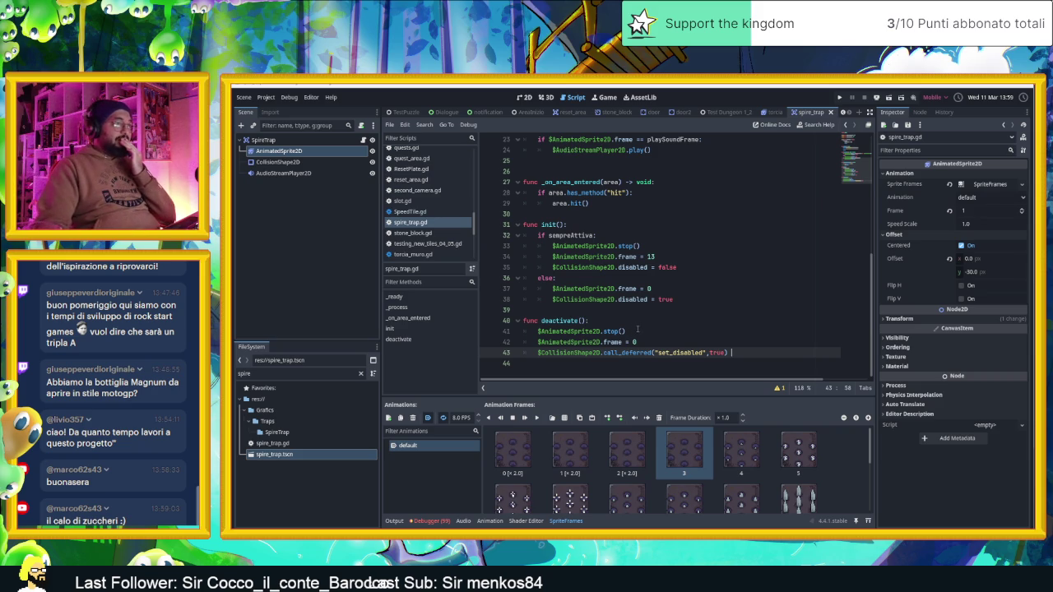
{"action": "scroll", "coordinate": [700, 330], "scroll_direction": "up", "scroll_amount": 1}
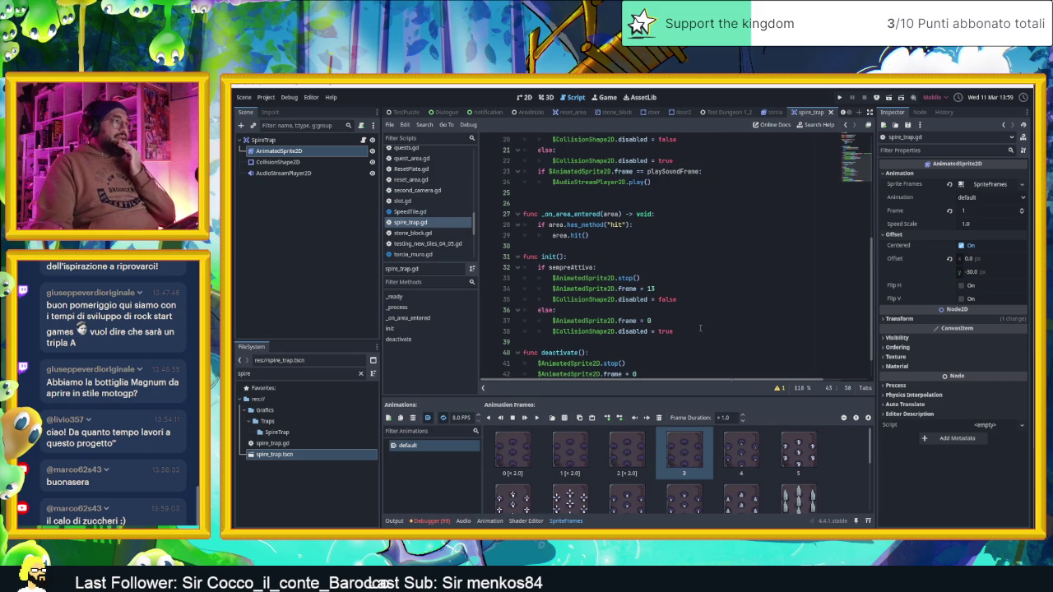
{"action": "scroll", "coordinate": [700, 332], "scroll_direction": "up", "scroll_amount": 1}
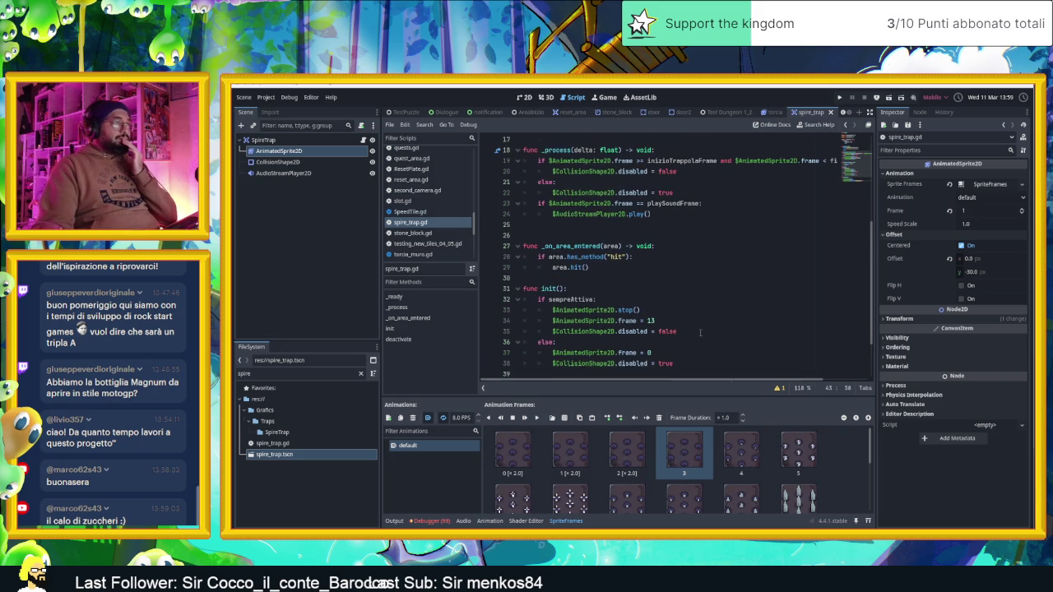
{"action": "scroll", "coordinate": [699, 334], "scroll_direction": "up", "scroll_amount": 3}
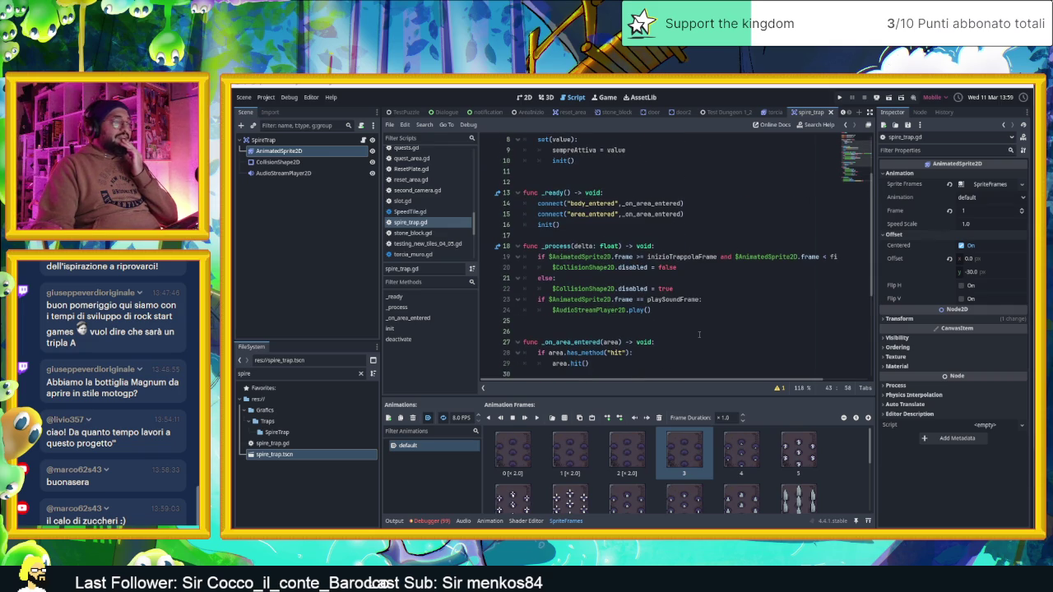
{"action": "scroll", "coordinate": [699, 334], "scroll_direction": "up", "scroll_amount": 1}
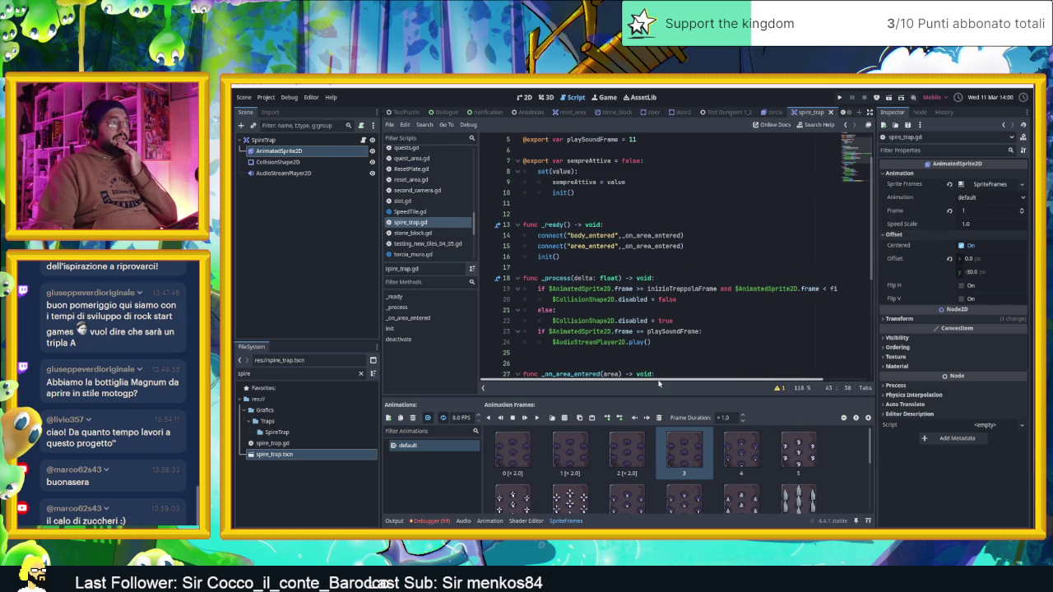
{"action": "scroll", "coordinate": [669, 333], "scroll_direction": "up", "scroll_amount": 2}
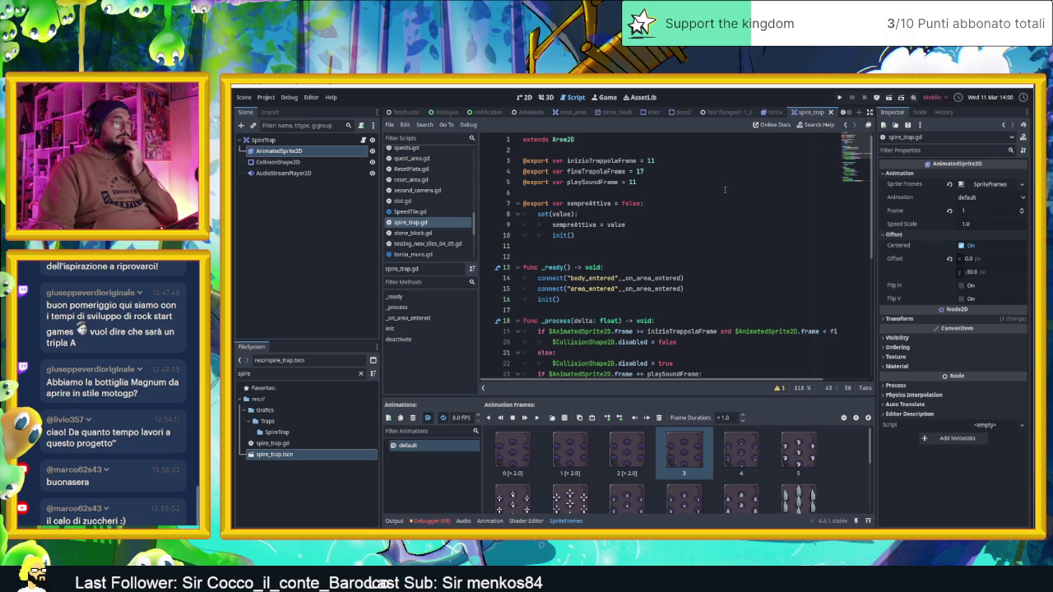
{"action": "left_click", "coordinate": [715, 113]}
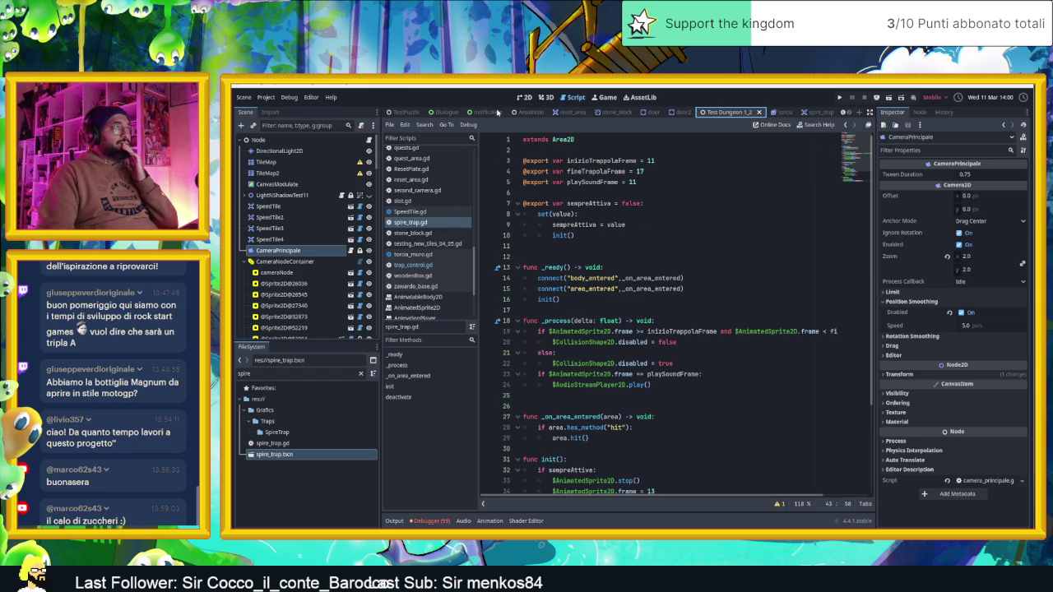
{"action": "left_click", "coordinate": [530, 112]}
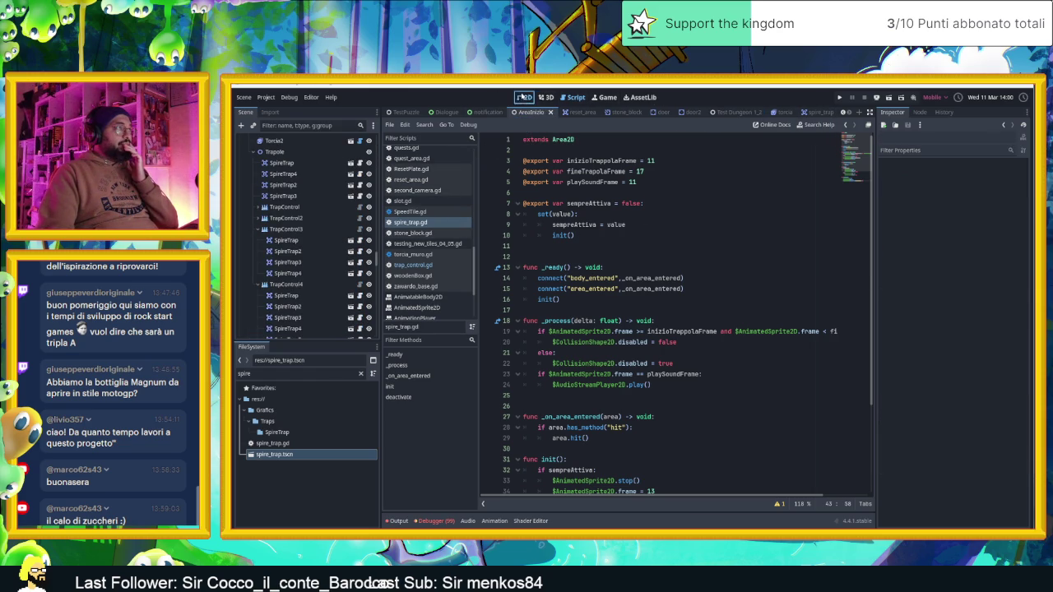
Show the trap corridors in the 2D view and clear the 99 debugger errors and the output log
{"action": "left_click", "coordinate": [525, 97]}
{"action": "scroll", "coordinate": [614, 356], "scroll_direction": "down", "scroll_amount": 2}
{"action": "left_click_drag", "start_coordinate": [691, 309], "coordinate": [618, 338]}
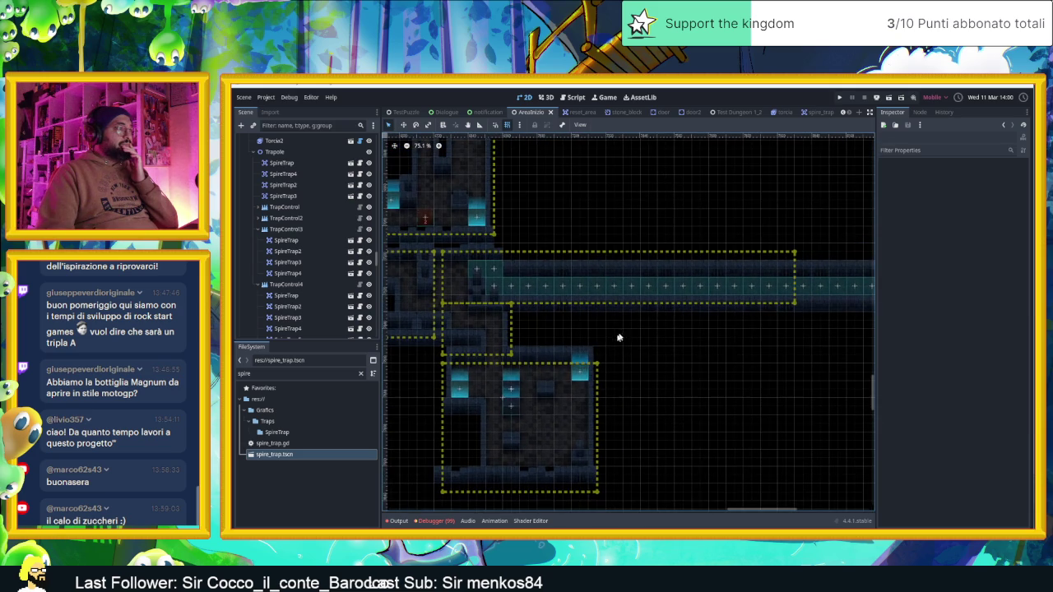
{"action": "left_click", "coordinate": [436, 521]}
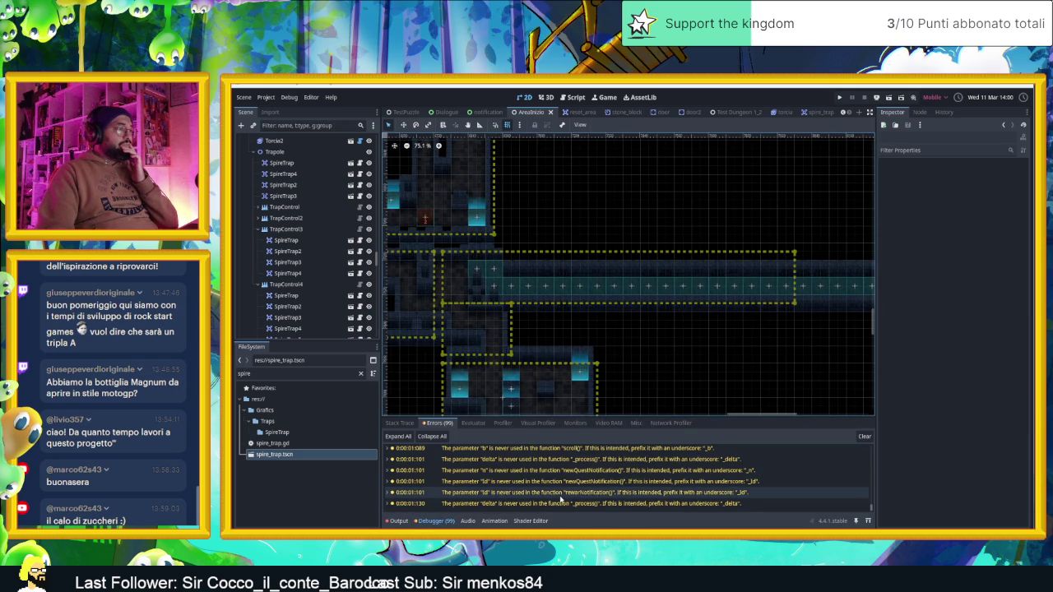
{"action": "scroll", "coordinate": [681, 485], "scroll_direction": "up", "scroll_amount": 10}
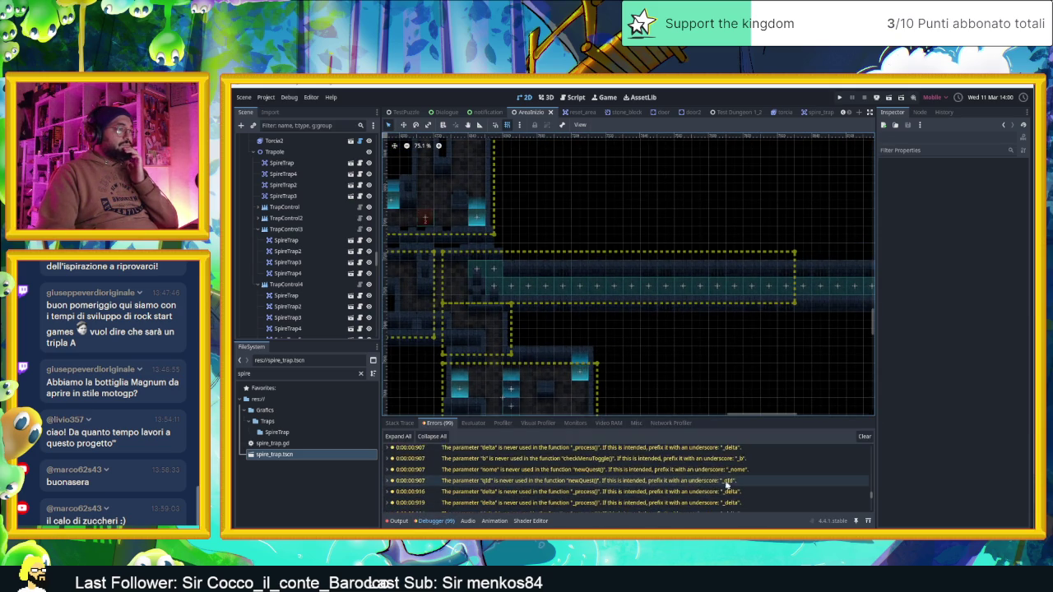
{"action": "left_click", "coordinate": [863, 436]}
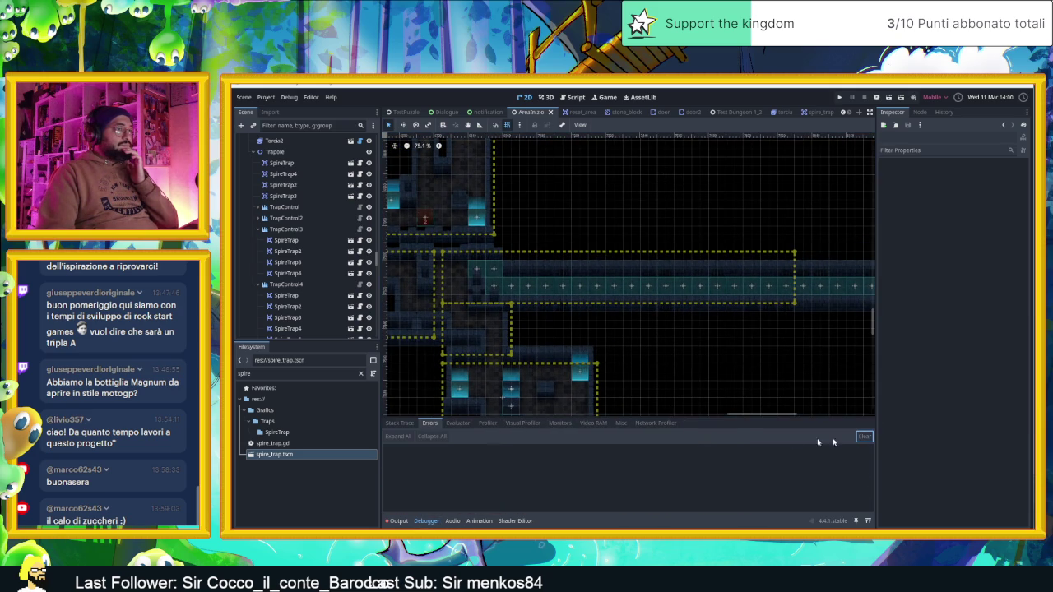
{"action": "left_click", "coordinate": [398, 521]}
{"action": "left_click", "coordinate": [856, 425]}
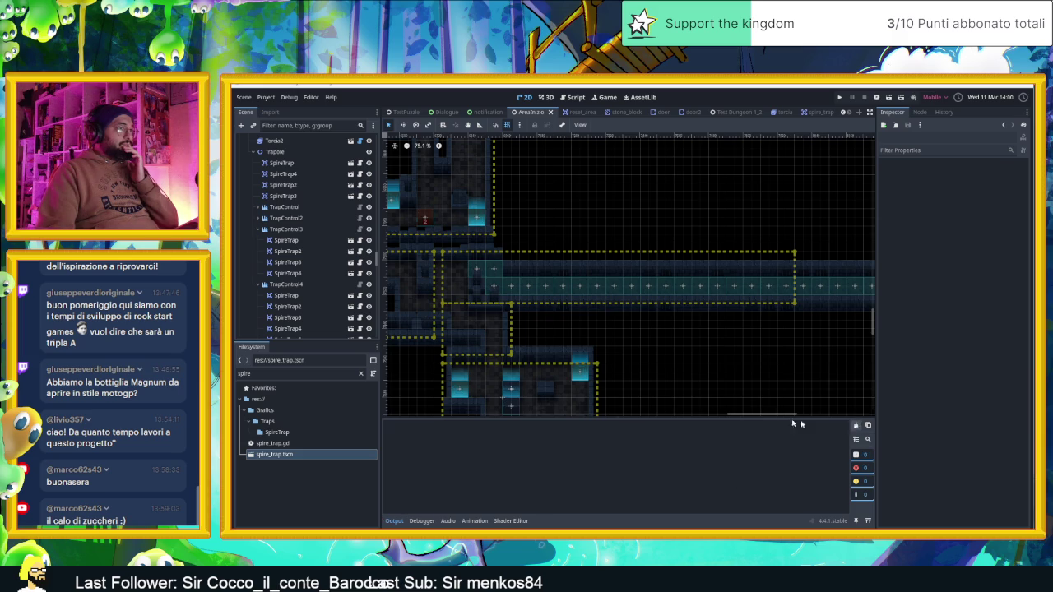
Open TrapControl4's trap_control.gd and add print(timer) on line 50
{"action": "scroll", "coordinate": [679, 321], "scroll_direction": "down", "scroll_amount": 3}
{"action": "scroll", "coordinate": [616, 299], "scroll_direction": "up", "scroll_amount": 1}
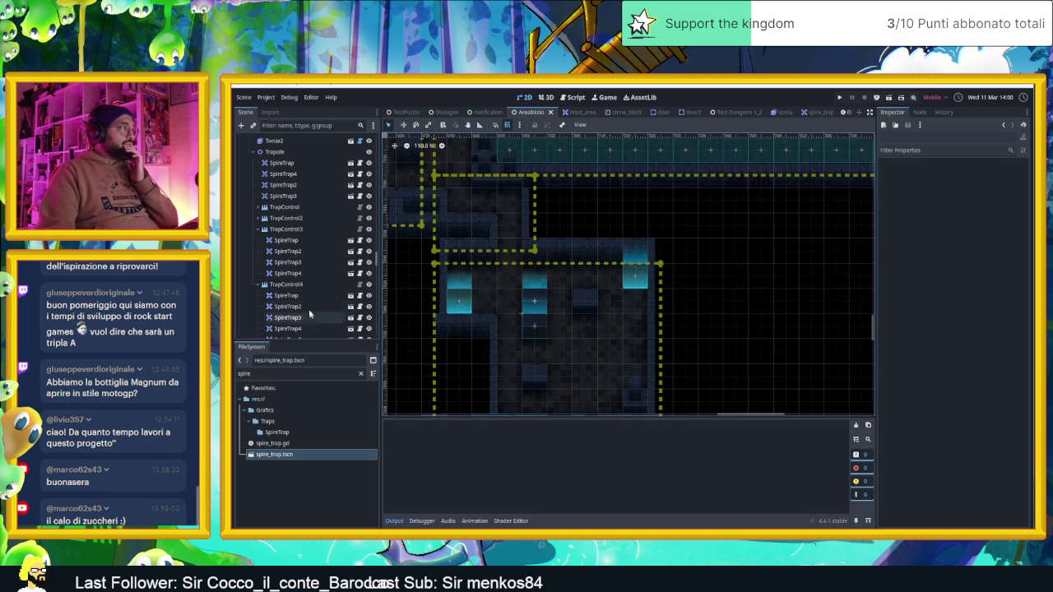
{"action": "left_click", "coordinate": [286, 284]}
{"action": "left_click", "coordinate": [359, 284]}
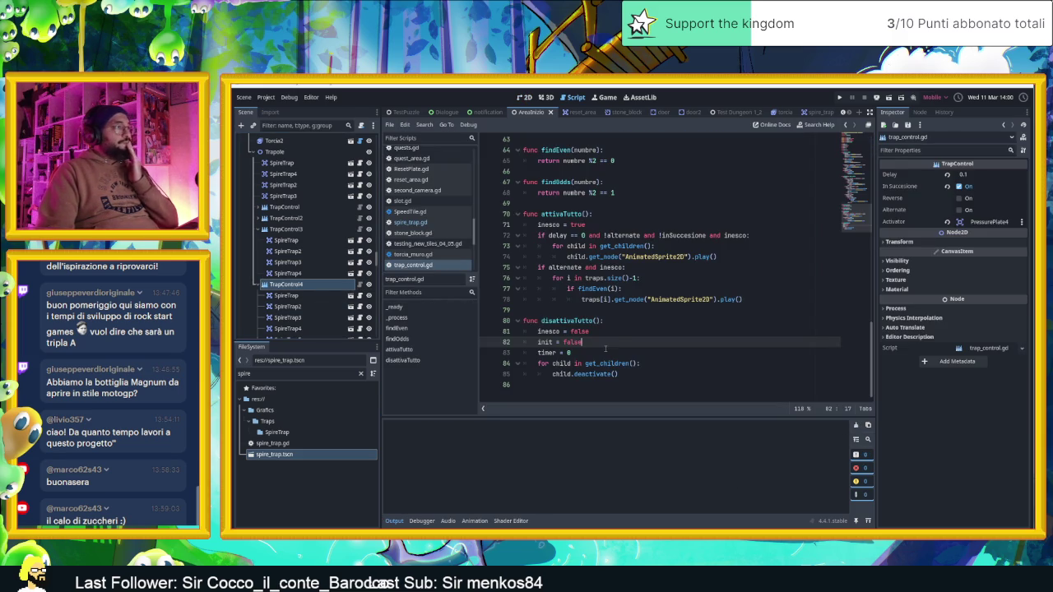
{"action": "scroll", "coordinate": [674, 341], "scroll_direction": "up", "scroll_amount": 2}
{"action": "scroll", "coordinate": [675, 342], "scroll_direction": "up", "scroll_amount": 6}
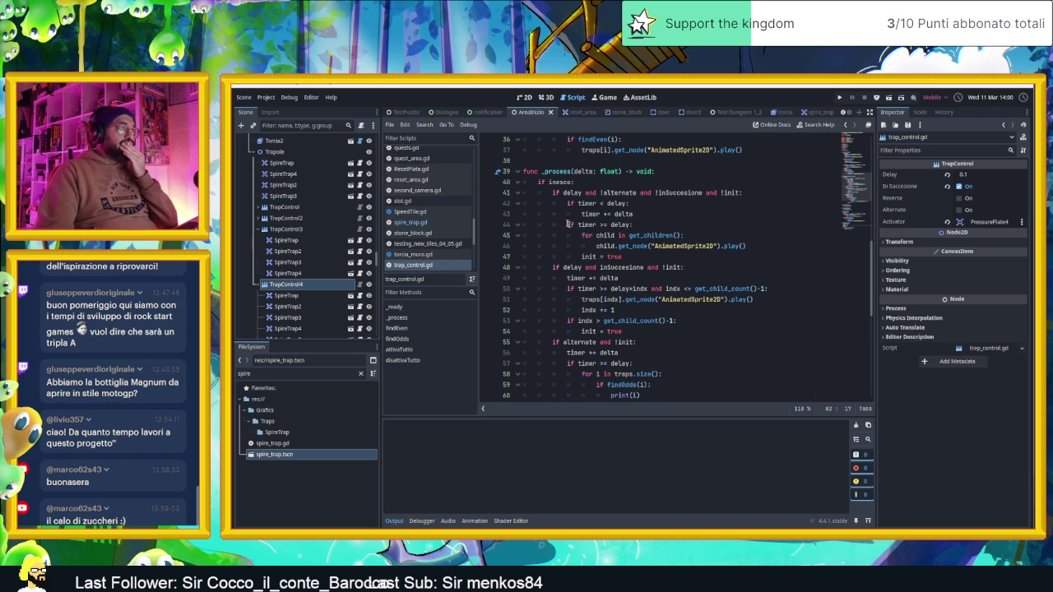
{"action": "key", "text": "ctrl+z"}
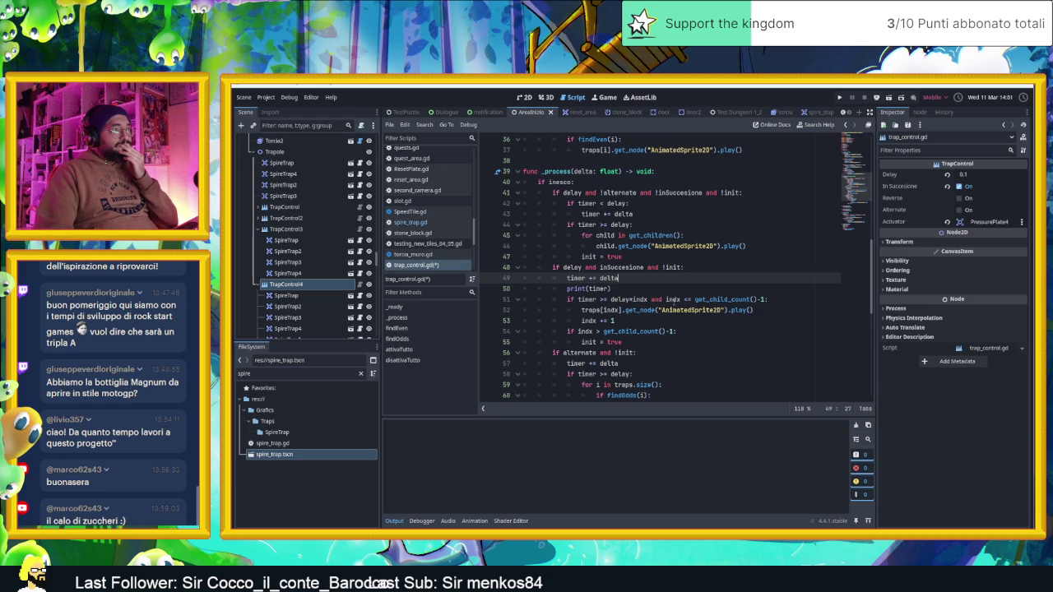
Insert a blank line after indx += 1 in trap_control.gd
{"action": "mouse_move", "coordinate": [676, 301]}
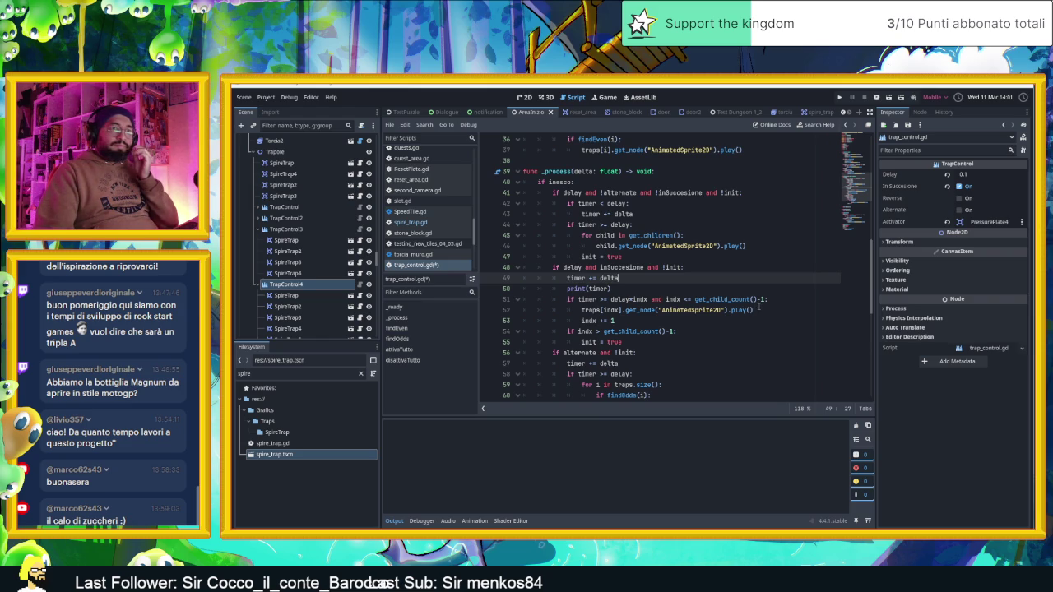
{"action": "left_click", "coordinate": [710, 321]}
{"action": "key", "text": "Return"}
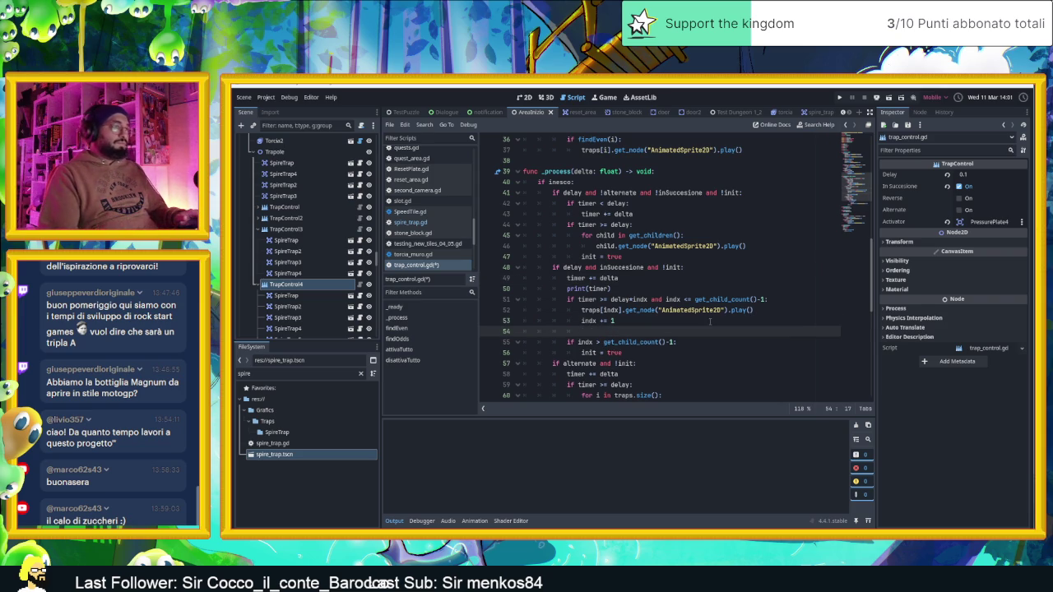
Add indx = 0 under timer = 0 in the disattivaTutto function
{"action": "scroll", "coordinate": [702, 325], "scroll_direction": "down", "scroll_amount": 10}
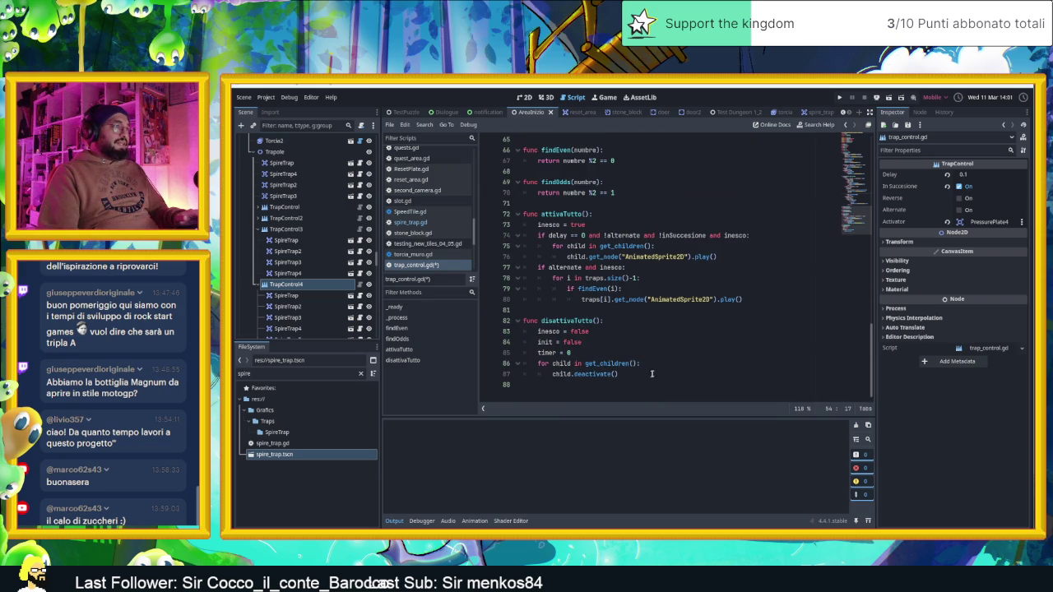
{"action": "left_click", "coordinate": [646, 379]}
{"action": "left_click", "coordinate": [652, 352]}
{"action": "key", "text": "Return"}
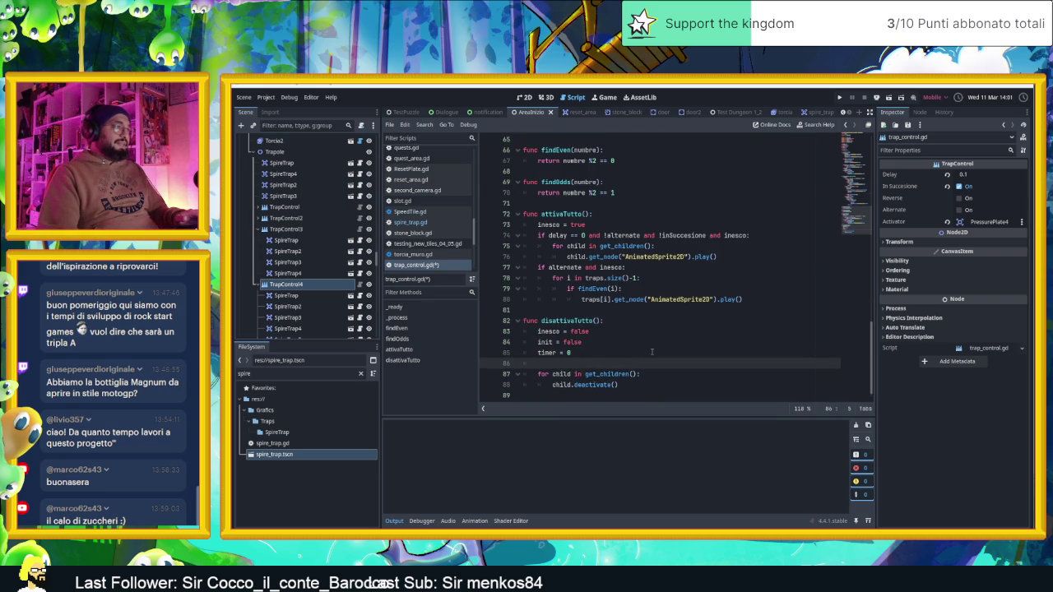
{"action": "type", "text": "i"}
{"action": "key", "text": "BackSpace"}
{"action": "key", "text": "BackSpace"}
{"action": "type", "text": "z_inde"}
{"action": "key", "text": "BackSpace"}
{"action": "key", "text": "BackSpace"}
{"action": "key", "text": "BackSpace"}
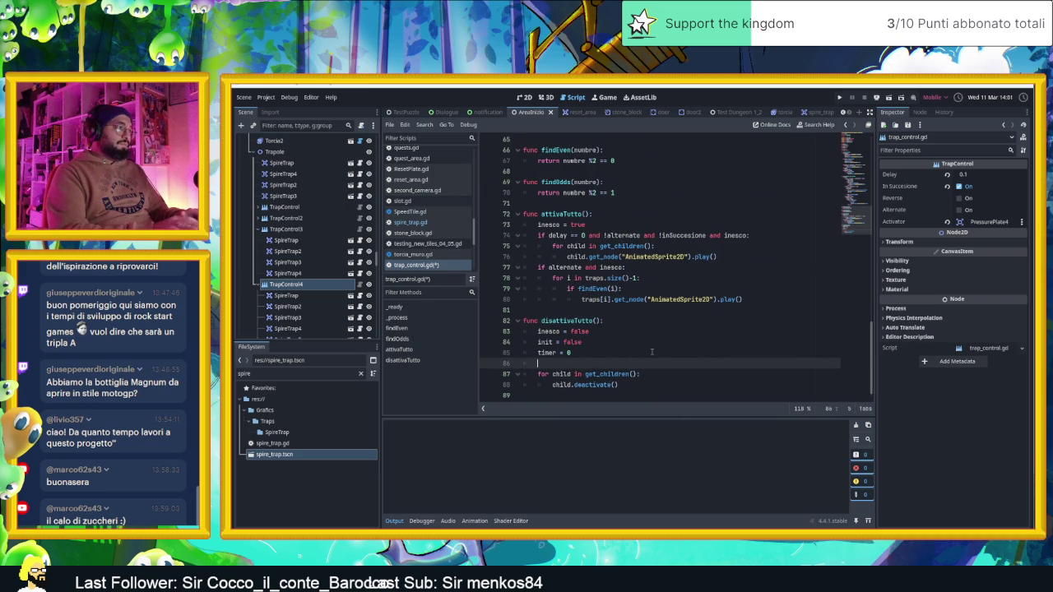
{"action": "type", "text": "indx = 0"}
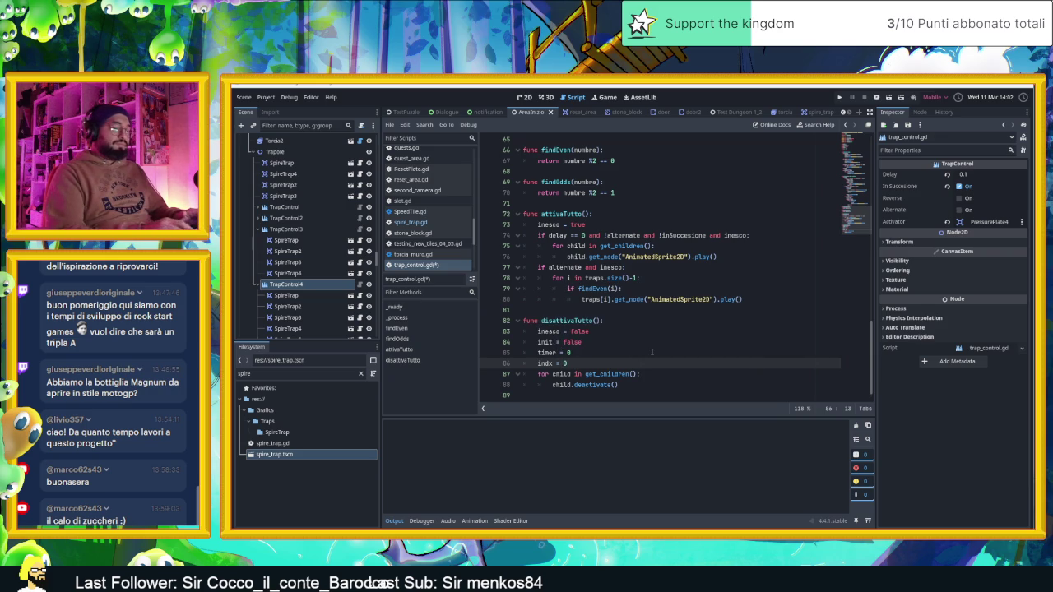
{"action": "left_click", "coordinate": [661, 353]}
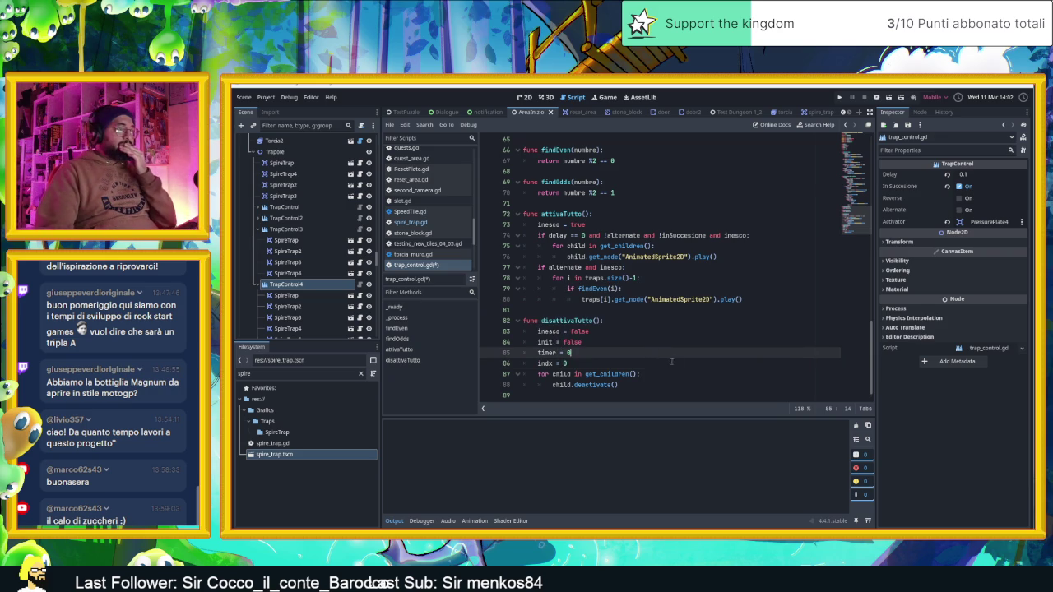
Review the edits and save trap_control.gd with Ctrl+S
{"action": "scroll", "coordinate": [675, 361], "scroll_direction": "up", "scroll_amount": 1}
{"action": "scroll", "coordinate": [685, 366], "scroll_direction": "up", "scroll_amount": 19}
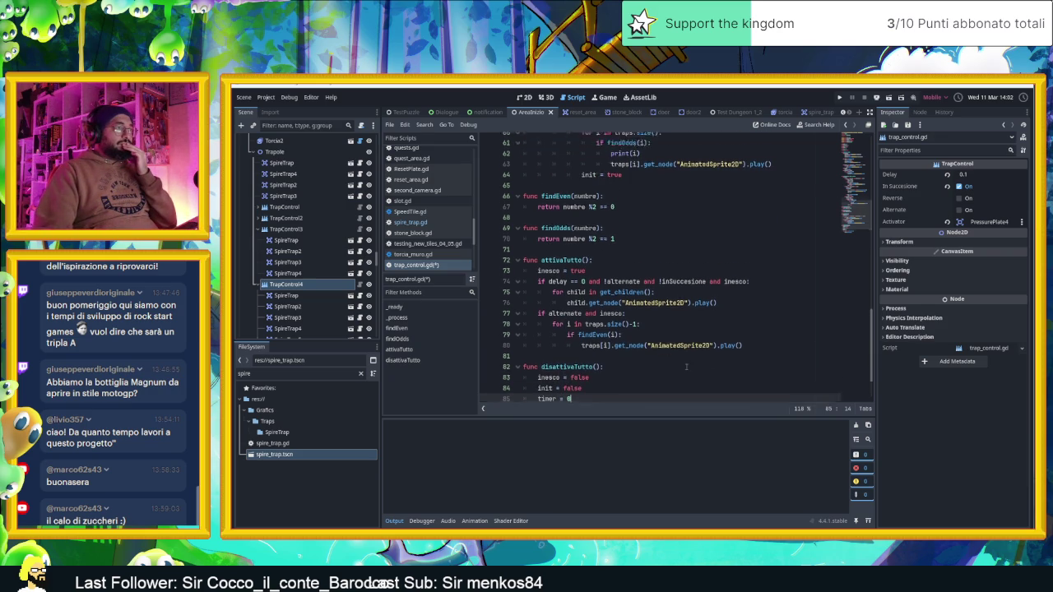
{"action": "scroll", "coordinate": [683, 346], "scroll_direction": "down", "scroll_amount": 5}
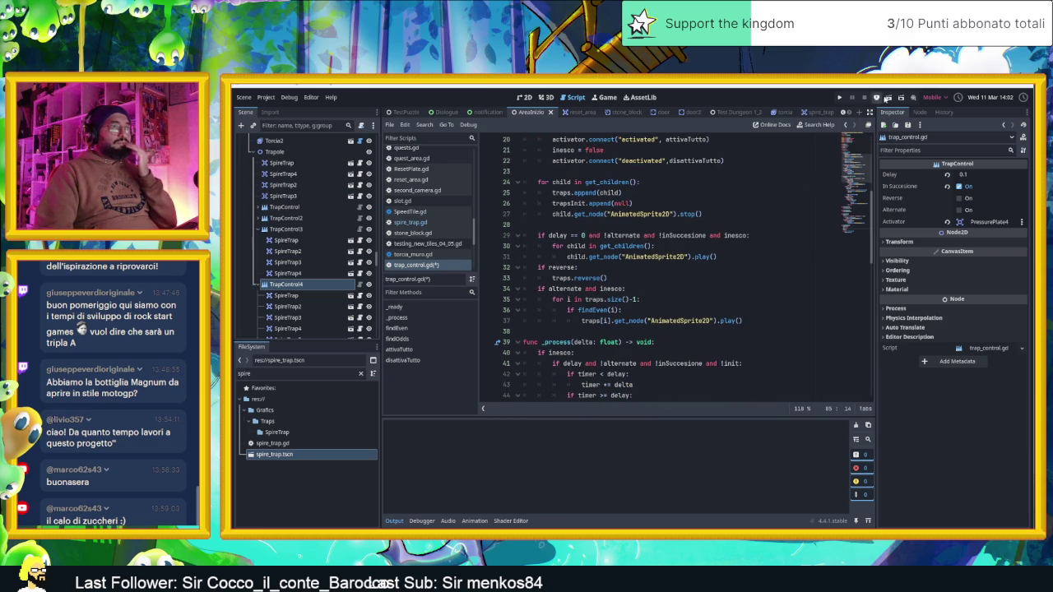
{"action": "key", "text": "ctrl+s"}
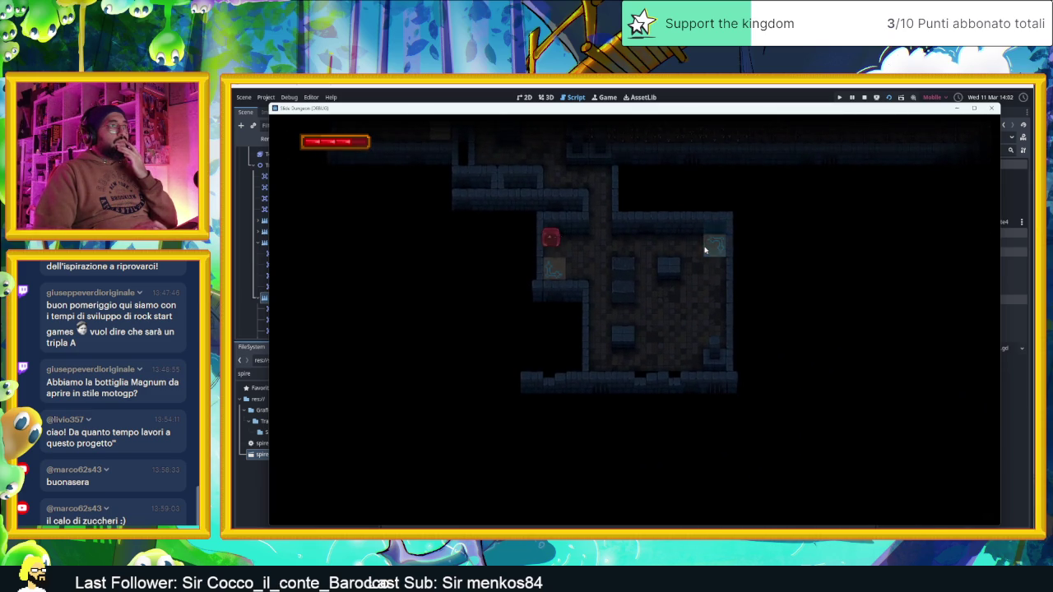
Walk the player around the room and down through the teleport tiles
{"action": "key", "text": "Down"}
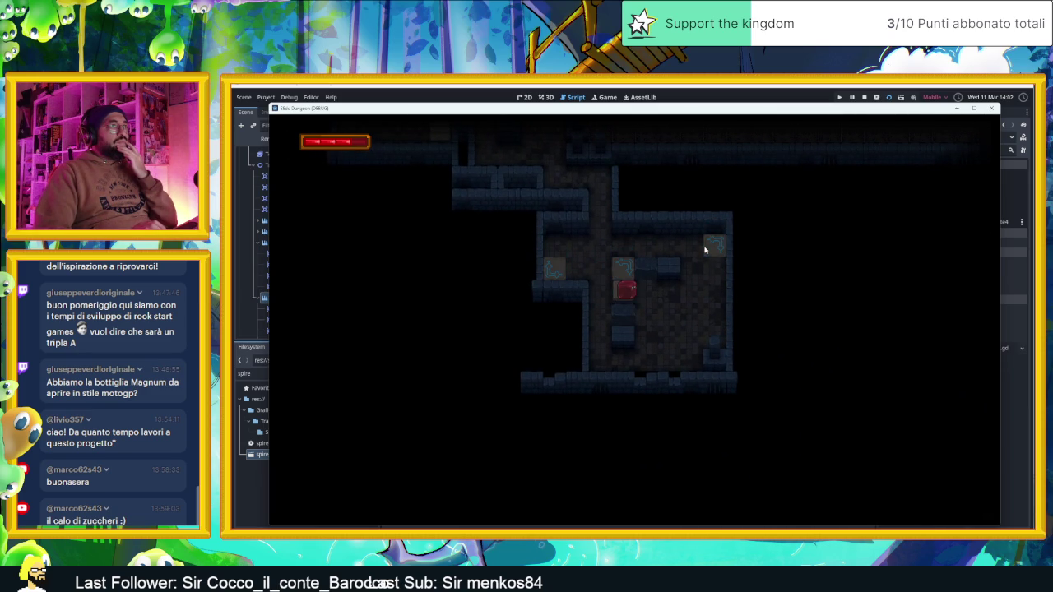
{"action": "key", "text": "Left"}
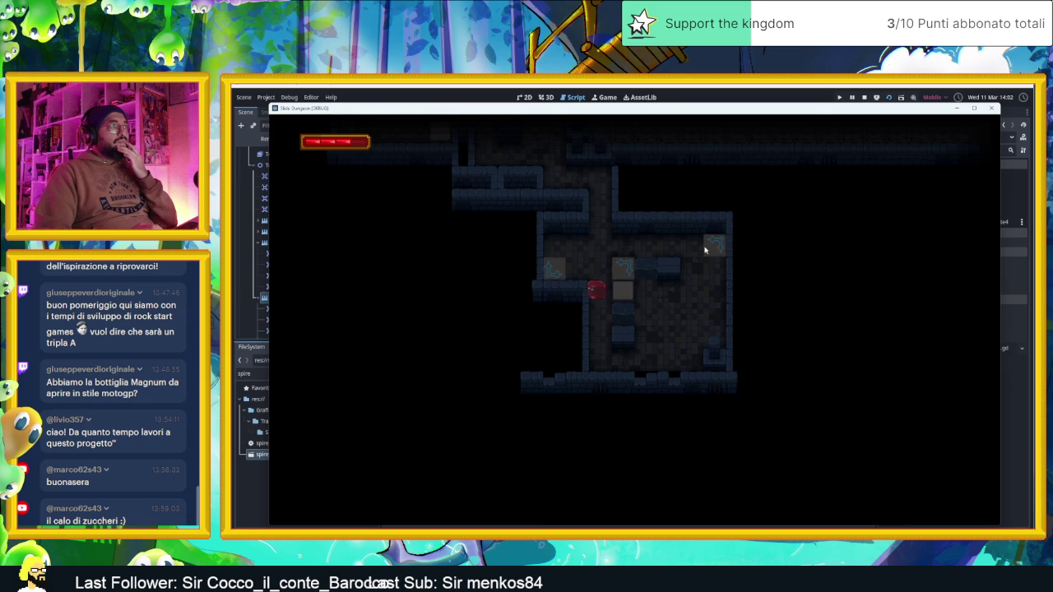
{"action": "key", "text": "Down"}
{"action": "key", "text": "Right"}
{"action": "key", "text": "Up"}
{"action": "key", "text": "Right"}
{"action": "key", "text": "Down"}
{"action": "key", "text": "Up"}
{"action": "key", "text": "Left"}
{"action": "key", "text": "Down"}
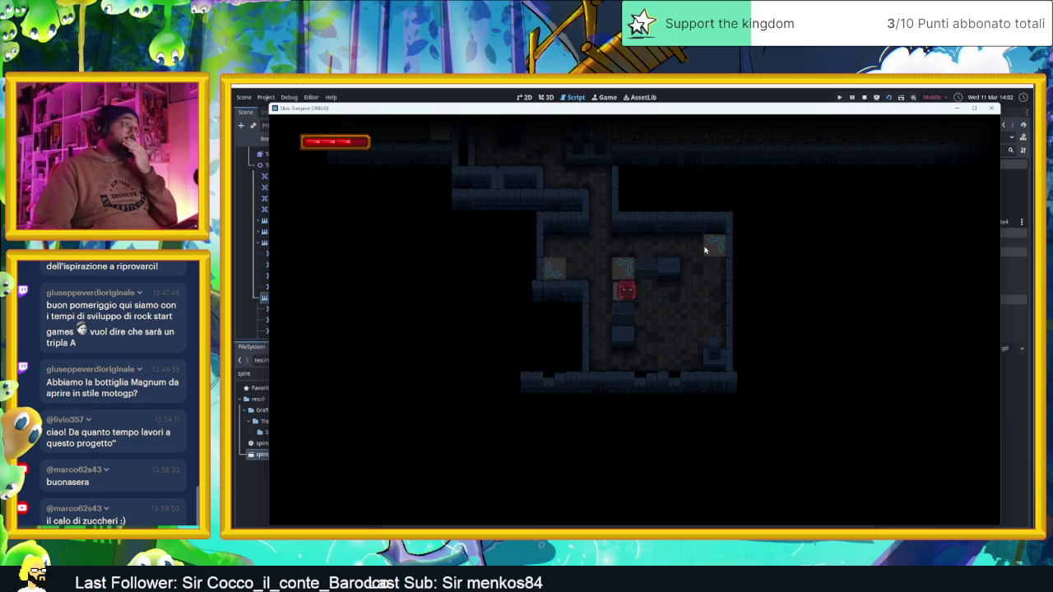
Lead the player out of the room into the corridor to fire the spire traps, then stop the game
{"action": "key", "text": "Left"}
{"action": "key", "text": "Down"}
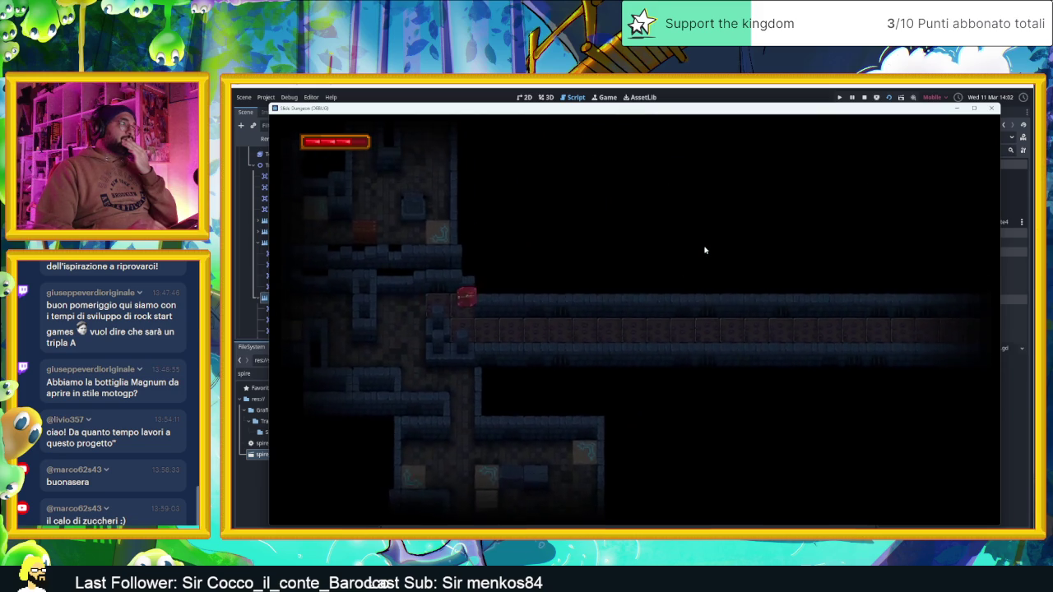
{"action": "key", "text": "Right"}
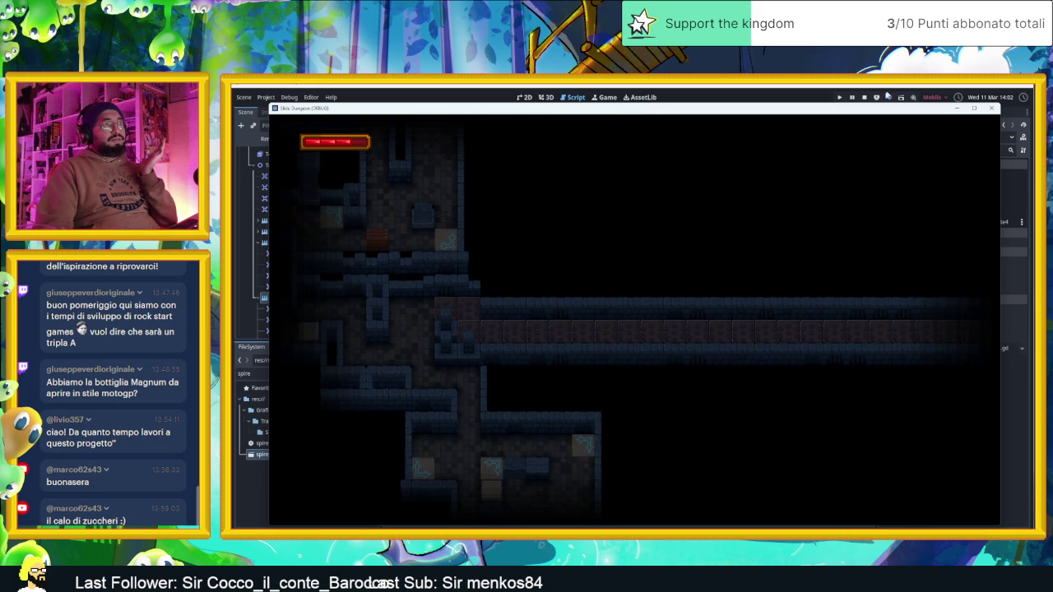
{"action": "left_click", "coordinate": [865, 97]}
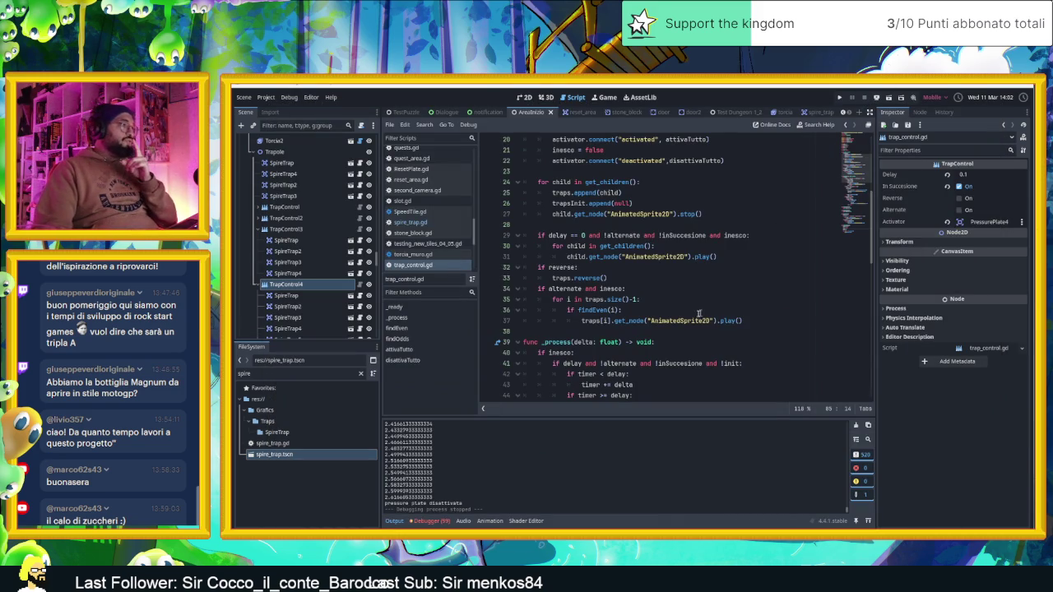
Clear the Output panel after reviewing the timer log
{"action": "scroll", "coordinate": [632, 374], "scroll_direction": "up", "scroll_amount": 4}
{"action": "scroll", "coordinate": [500, 463], "scroll_direction": "up", "scroll_amount": 10}
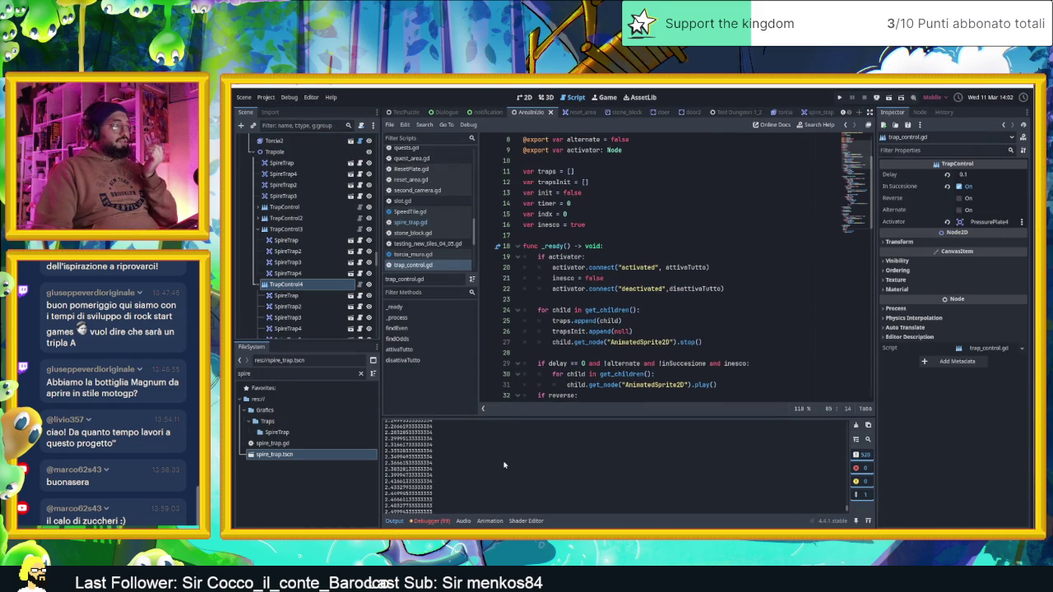
{"action": "scroll", "coordinate": [500, 463], "scroll_direction": "up", "scroll_amount": 12}
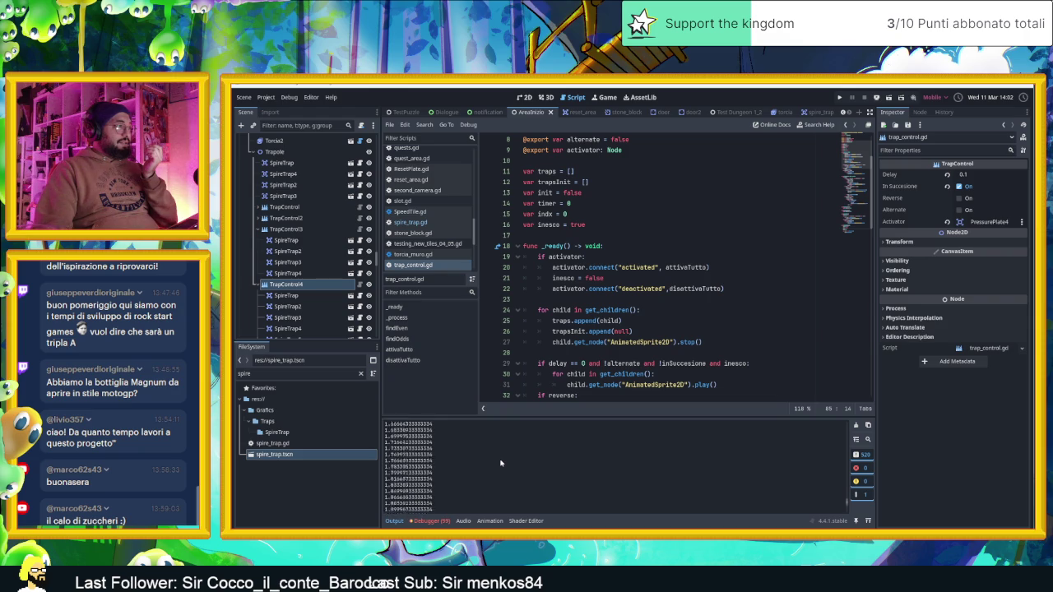
{"action": "scroll", "coordinate": [500, 463], "scroll_direction": "up", "scroll_amount": 15}
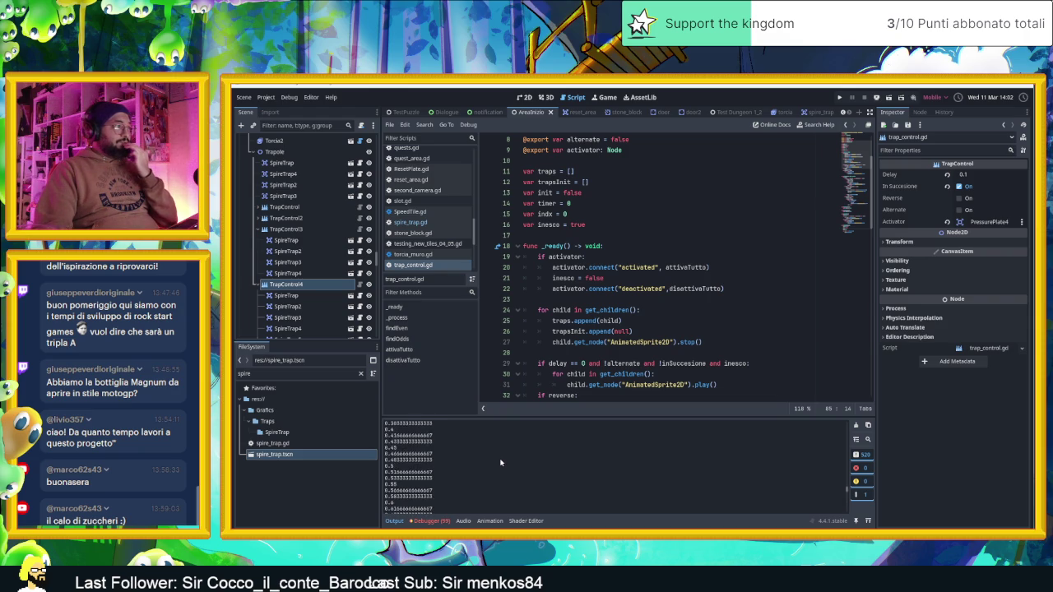
{"action": "left_click", "coordinate": [856, 425]}
{"action": "scroll", "coordinate": [652, 300], "scroll_direction": "down", "scroll_amount": 5}
{"action": "scroll", "coordinate": [658, 321], "scroll_direction": "down", "scroll_amount": 5}
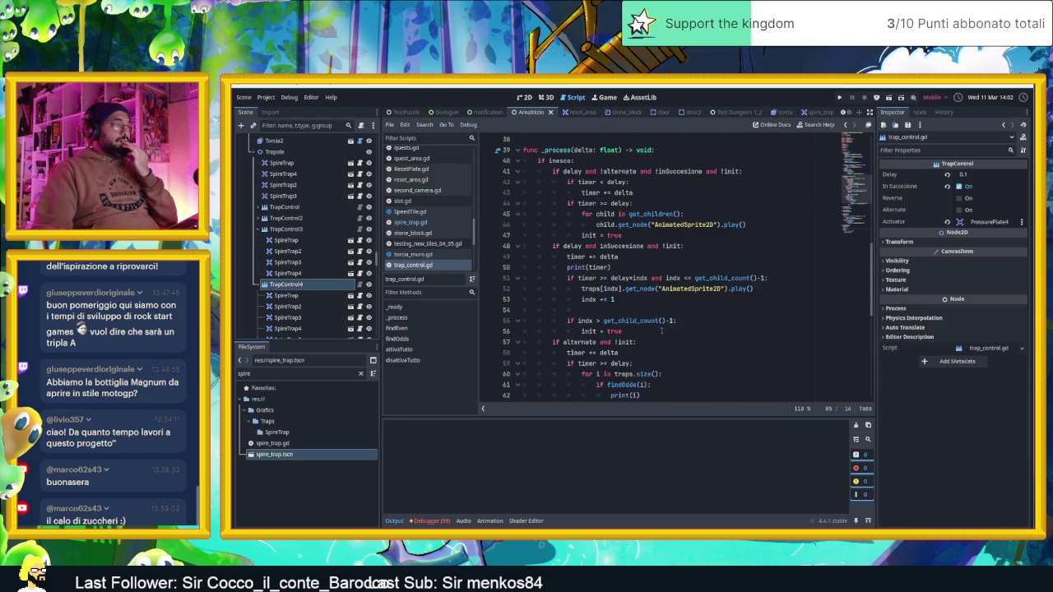
{"action": "scroll", "coordinate": [662, 330], "scroll_direction": "down", "scroll_amount": 9}
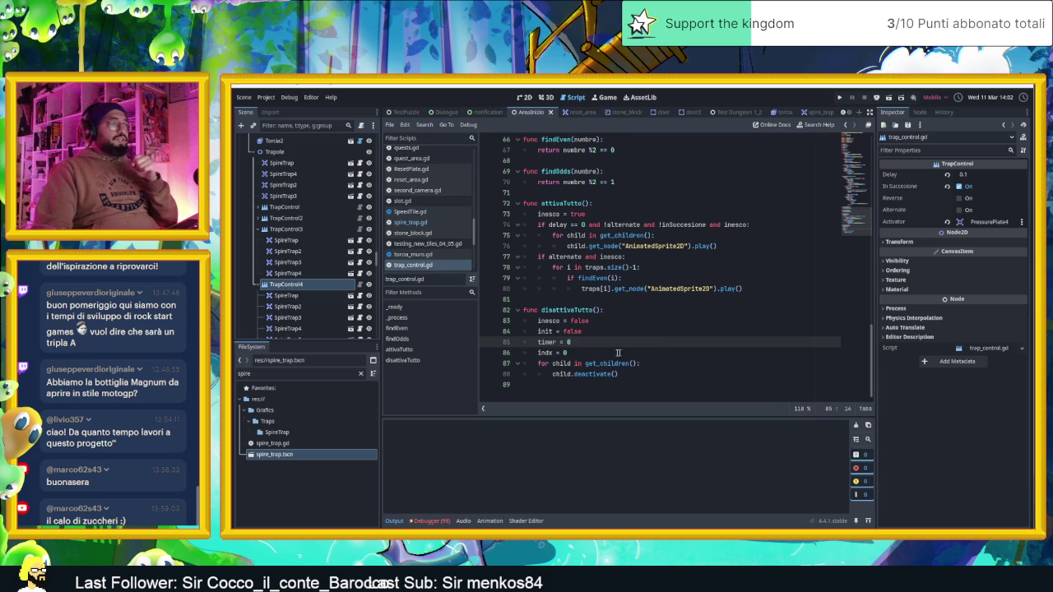
Delete the print(timer) debug line from _process with Ctrl+Shift+K
{"action": "left_click", "coordinate": [612, 352]}
{"action": "scroll", "coordinate": [710, 348], "scroll_direction": "up", "scroll_amount": 11}
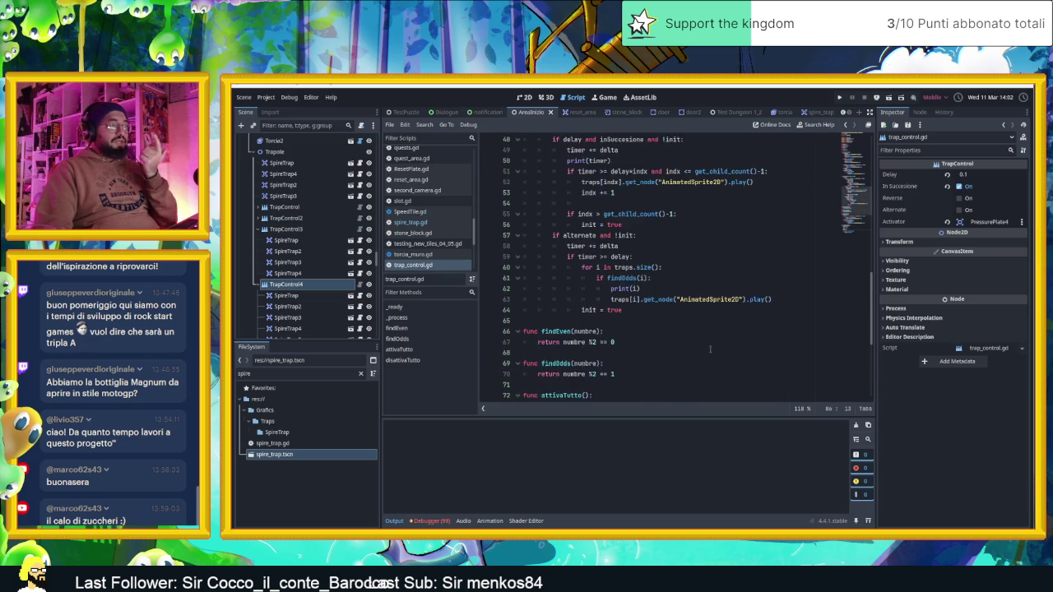
{"action": "scroll", "coordinate": [709, 349], "scroll_direction": "up", "scroll_amount": 3}
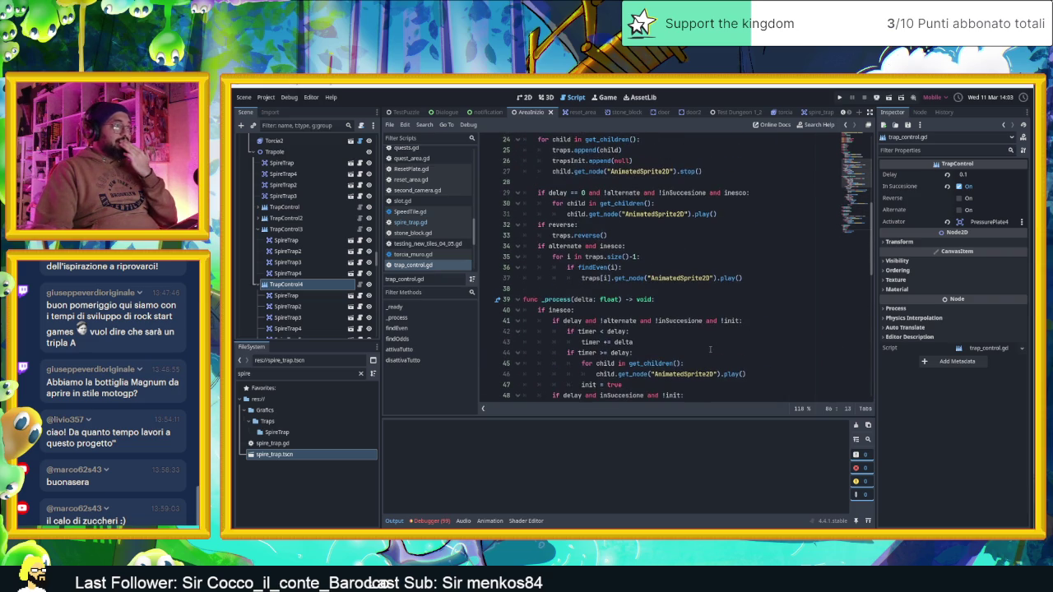
{"action": "scroll", "coordinate": [710, 349], "scroll_direction": "down", "scroll_amount": 5}
{"action": "left_click", "coordinate": [649, 257]}
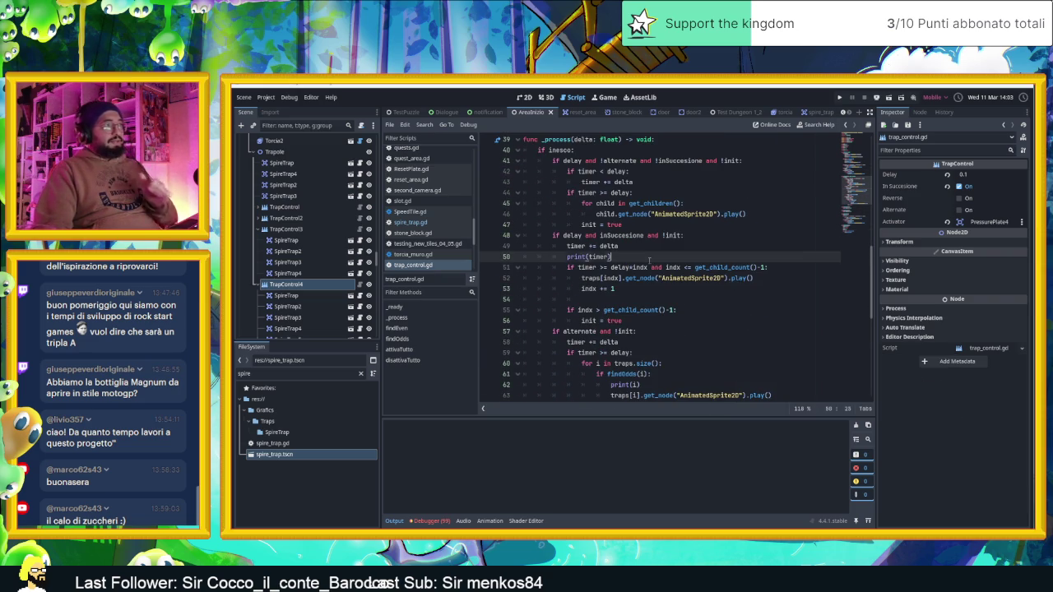
{"action": "key", "text": "ctrl+shift+k"}
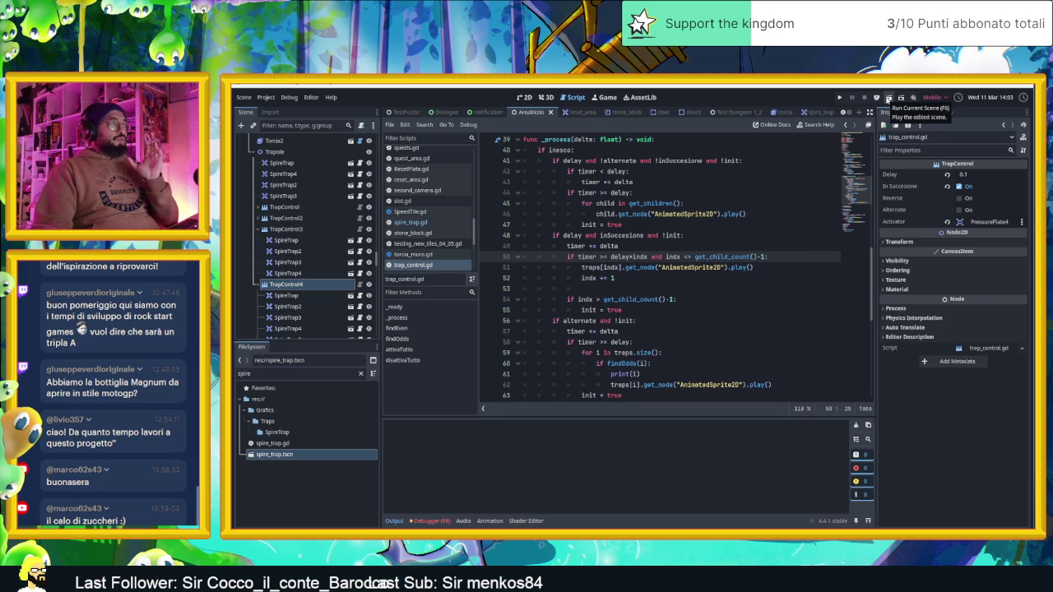
Run the dungeon scene and steer the slime down into the lower room
{"action": "left_click", "coordinate": [888, 100]}
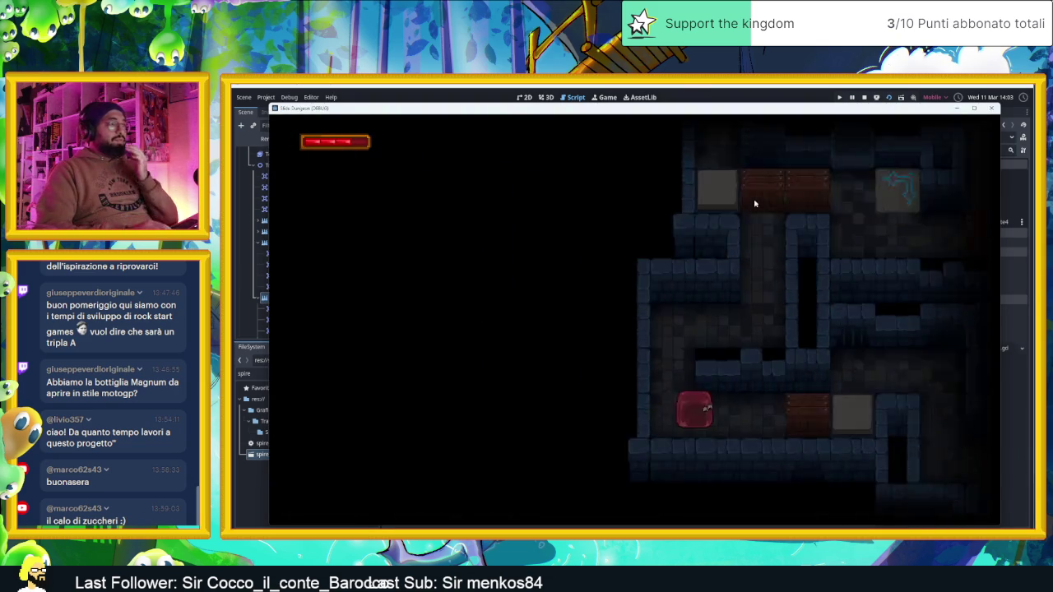
{"action": "key", "text": "Right"}
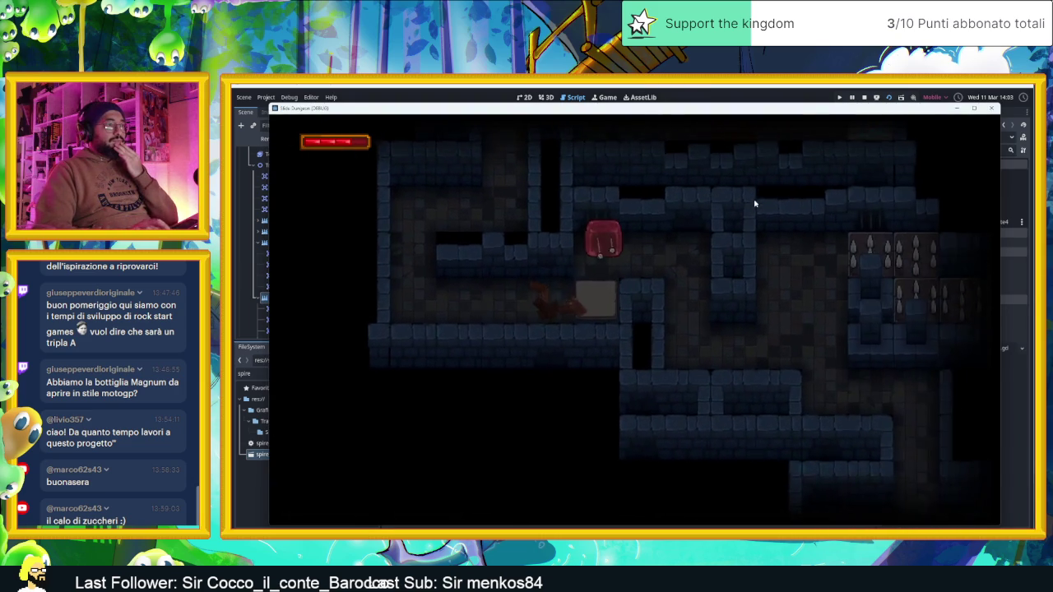
{"action": "key", "text": "Down"}
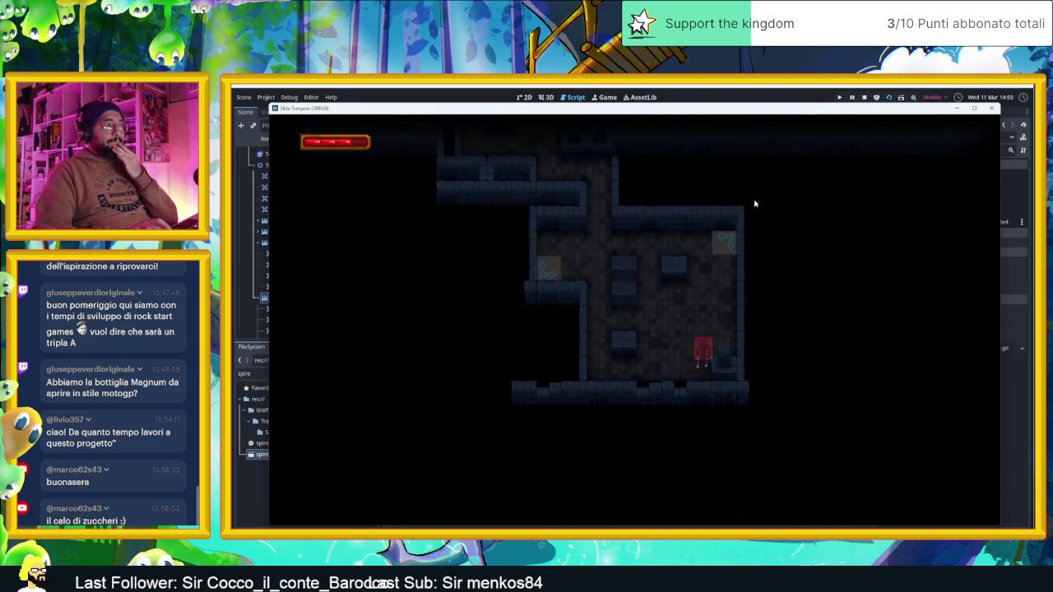
{"action": "key", "text": "Right"}
{"action": "key", "text": "Down"}
{"action": "key", "text": "Left"}
Send the slime along the long corridor and back into the passage below, then stop the game
{"action": "key", "text": "Left"}
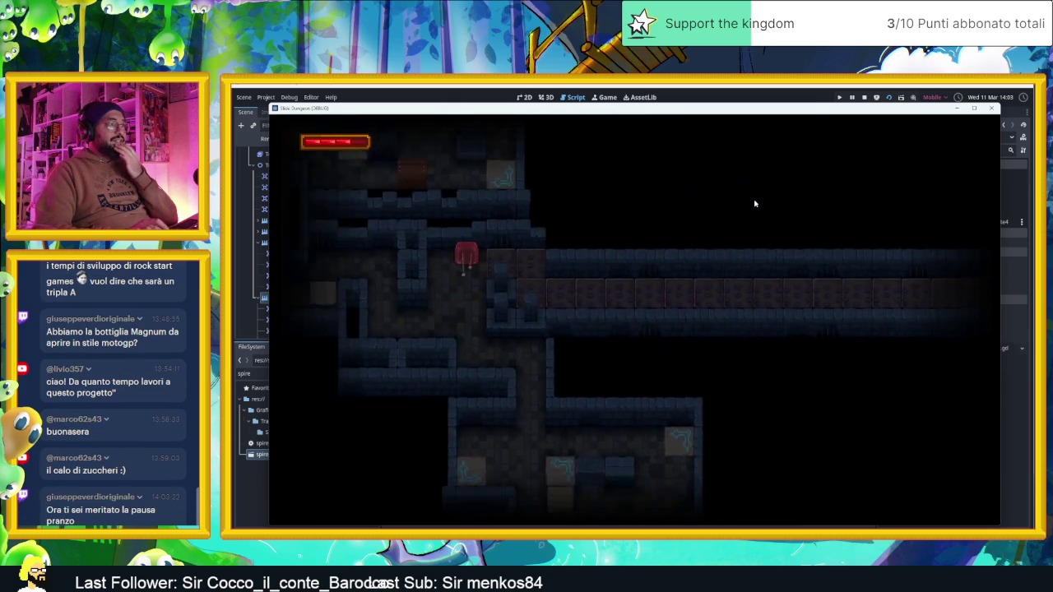
{"action": "key", "text": "Down"}
{"action": "key", "text": "Right"}
{"action": "key", "text": "Left"}
{"action": "key", "text": "Up"}
{"action": "key", "text": "Left"}
{"action": "key", "text": "Down"}
{"action": "key", "text": "Right"}
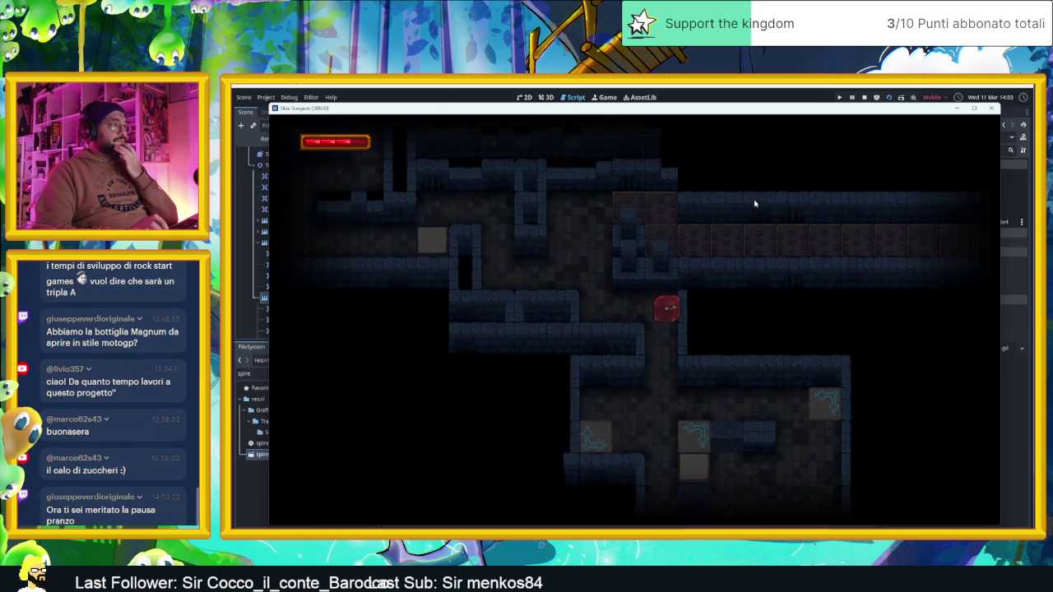
{"action": "left_click", "coordinate": [864, 97]}
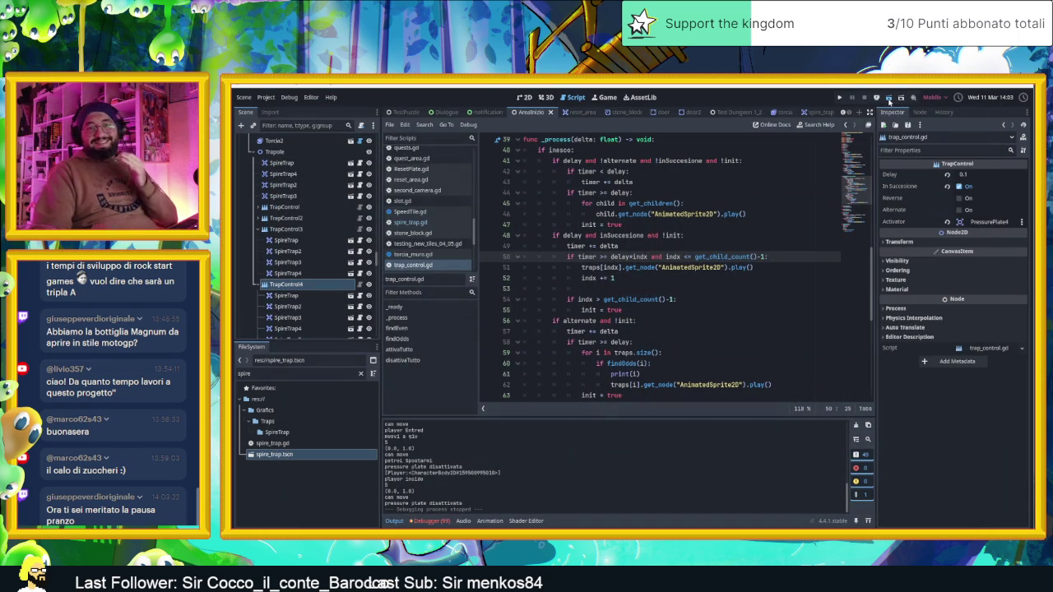
Start another run, walking the player past the crate and along the corridor into the lower room, then stop
{"action": "left_click", "coordinate": [888, 99]}
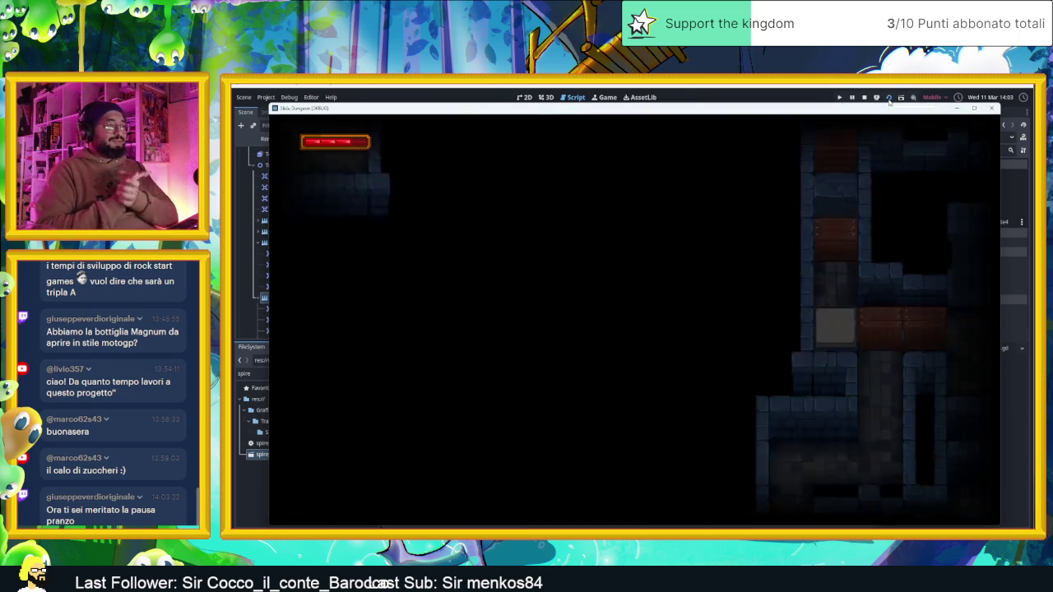
{"action": "key", "text": "Right"}
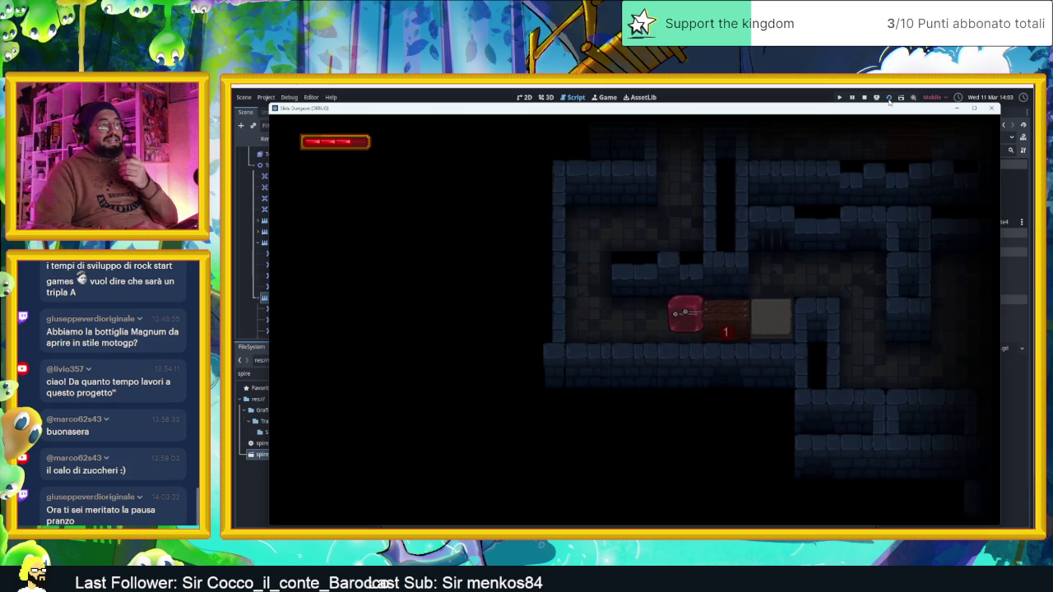
{"action": "key", "text": "Left"}
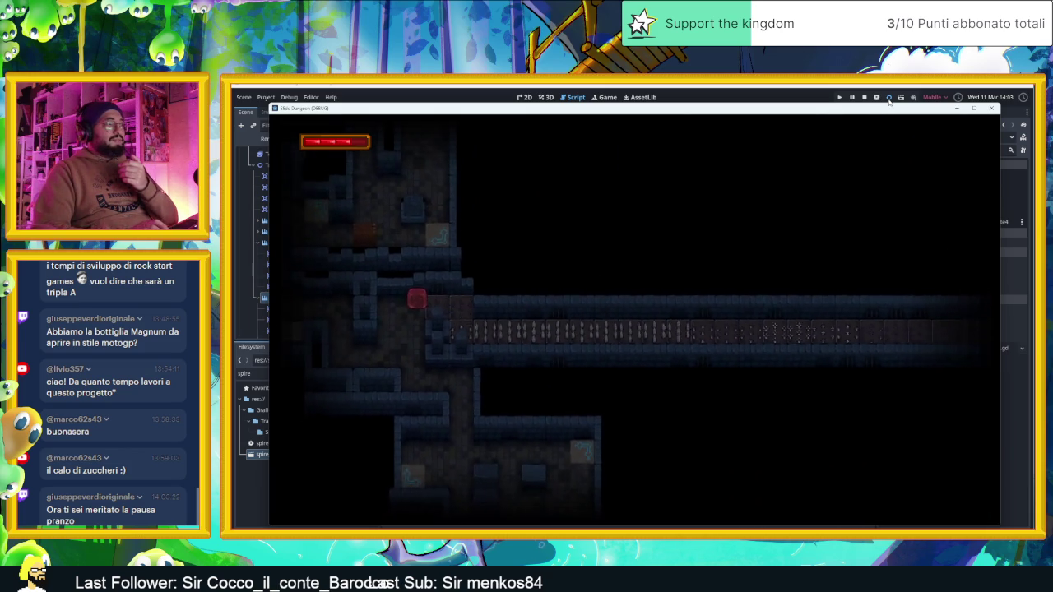
{"action": "key", "text": "Right"}
{"action": "key", "text": "Down"}
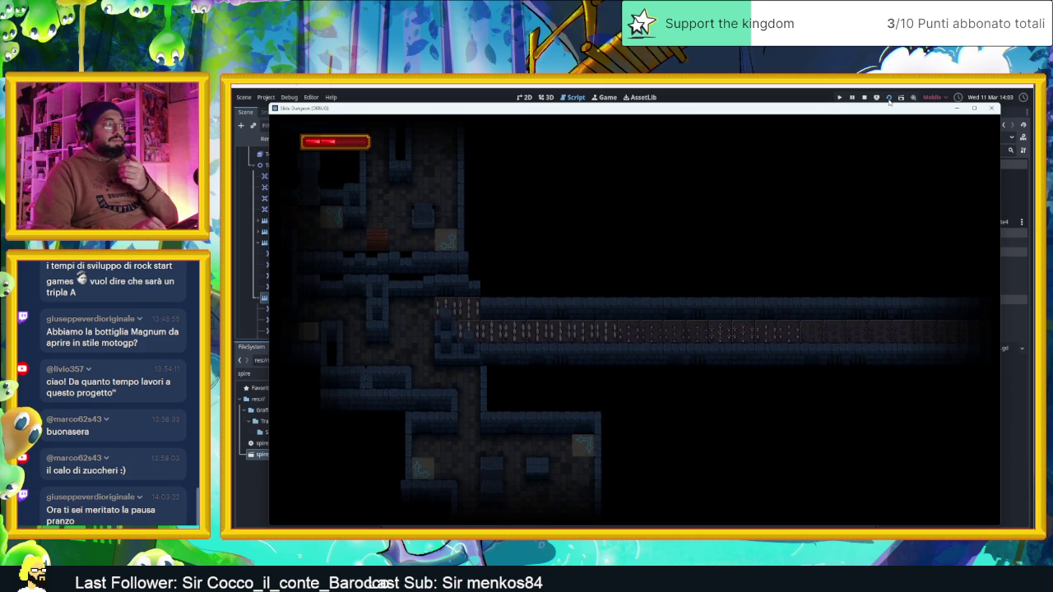
{"action": "key", "text": "Down"}
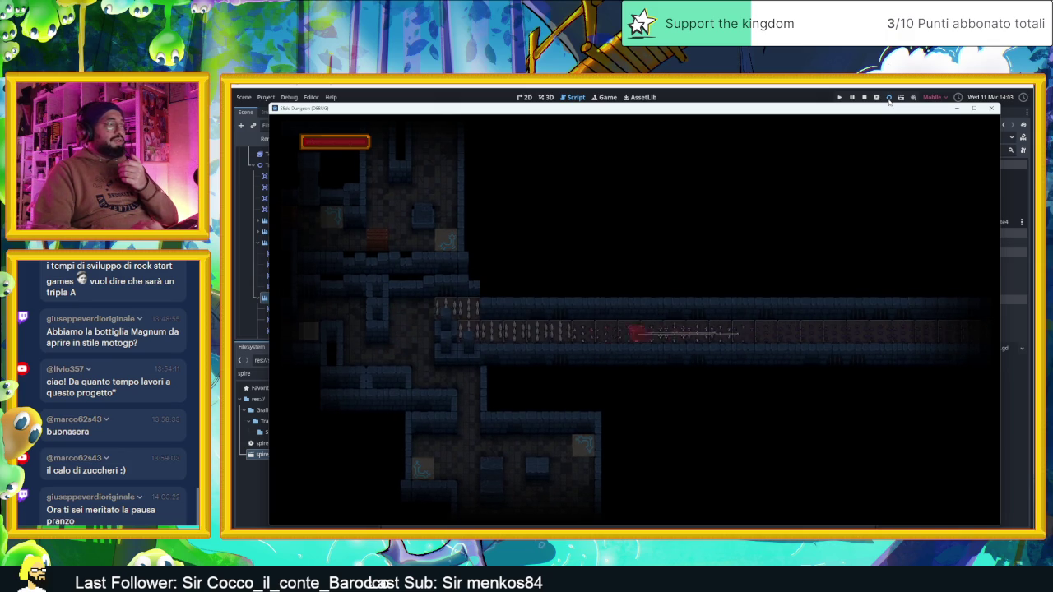
{"action": "key", "text": "Right"}
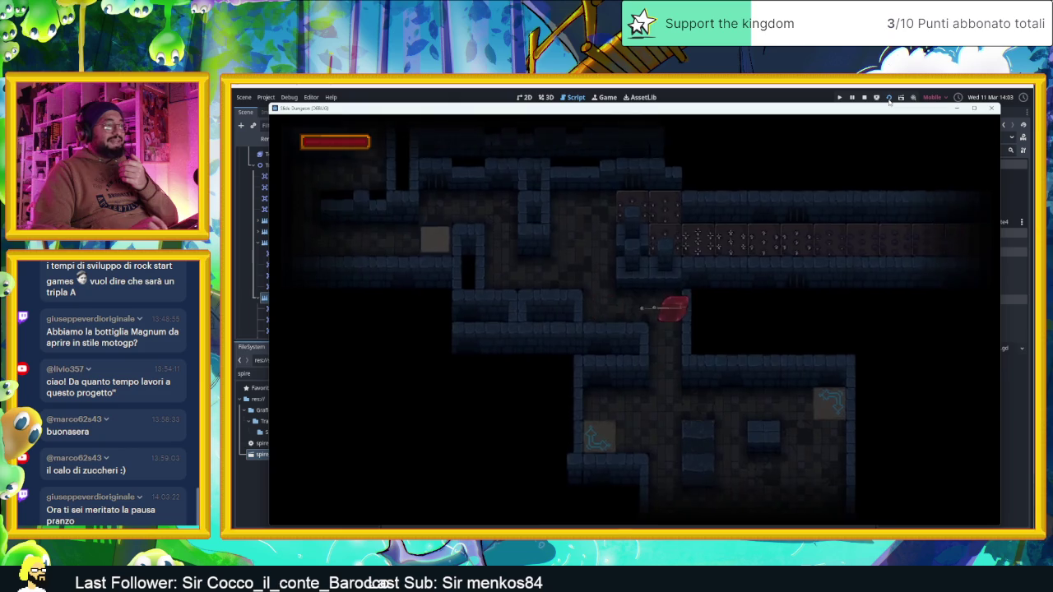
{"action": "key", "text": "Down"}
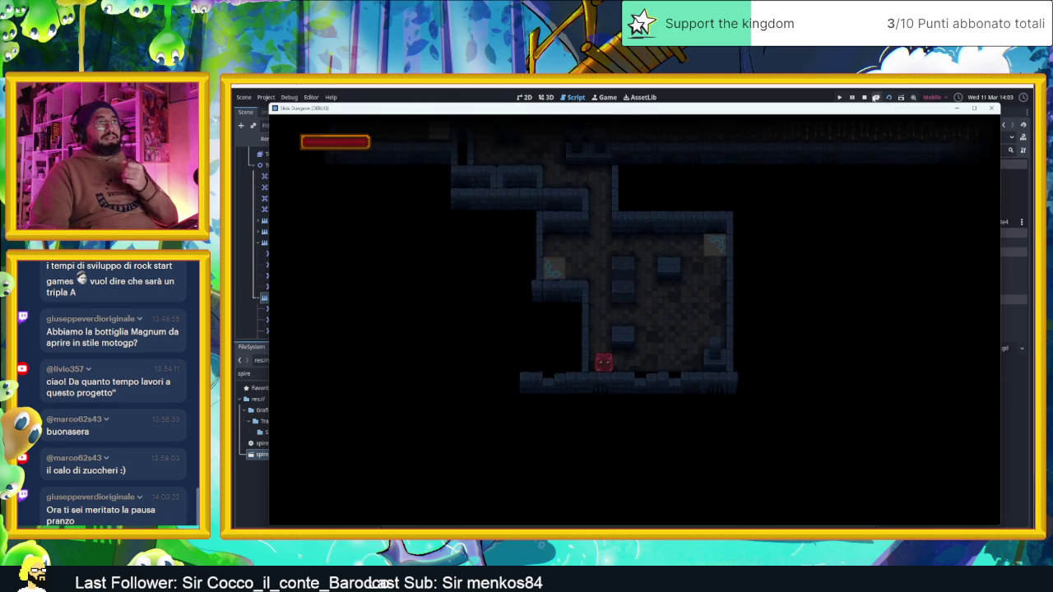
{"action": "left_click", "coordinate": [864, 97]}
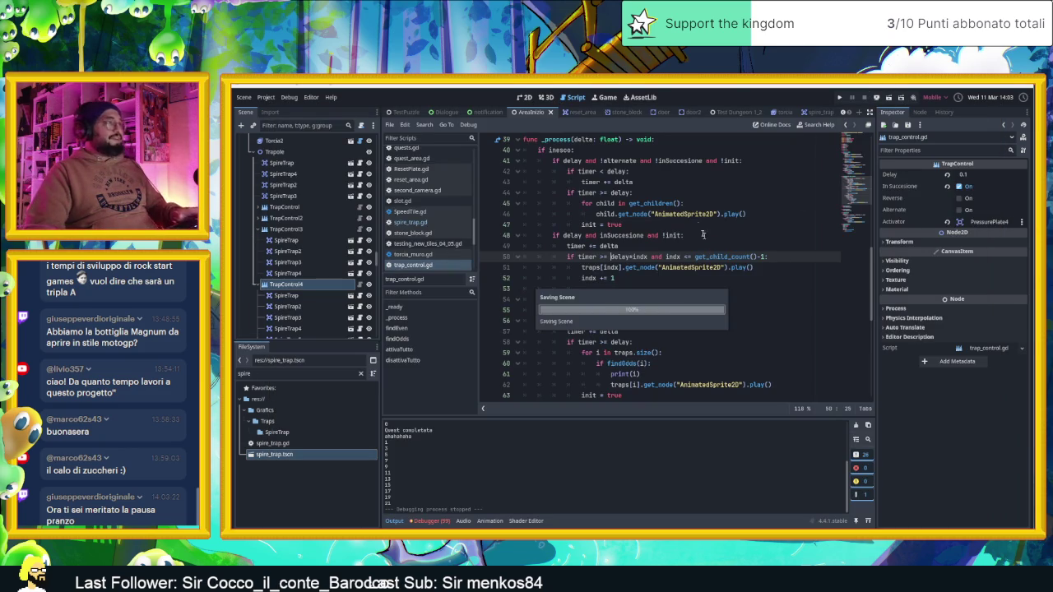
Widen the spire corridor's camera zone _Sprite2D_97890 by dragging its right edge further right
{"action": "left_click", "coordinate": [525, 99]}
{"action": "scroll", "coordinate": [741, 263], "scroll_direction": "down", "scroll_amount": 5}
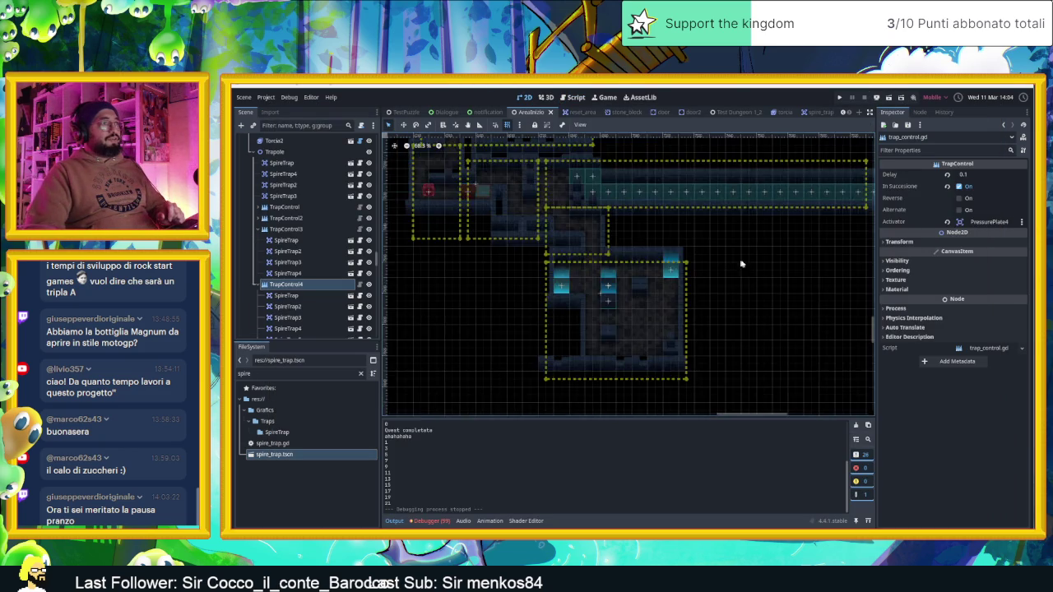
{"action": "scroll", "coordinate": [587, 294], "scroll_direction": "up", "scroll_amount": 3}
{"action": "left_click_drag", "start_coordinate": [587, 293], "coordinate": [673, 318]}
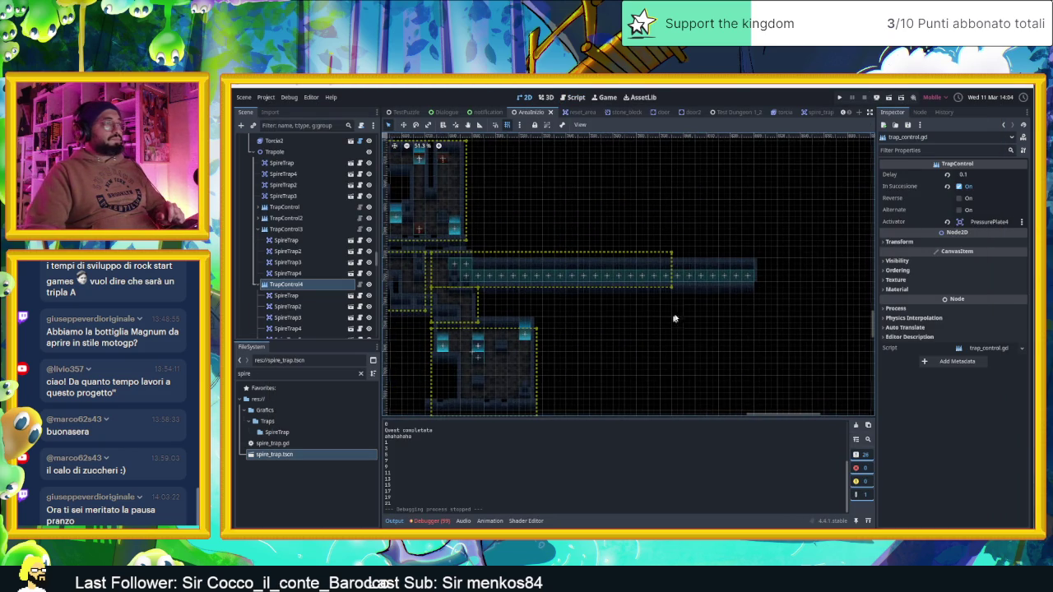
{"action": "left_click", "coordinate": [668, 261]}
{"action": "mouse_move", "coordinate": [673, 270]}
{"action": "left_mouse_down"}
{"action": "mouse_move", "coordinate": [776, 276]}
{"action": "mouse_move", "coordinate": [759, 278]}
{"action": "left_mouse_up"}
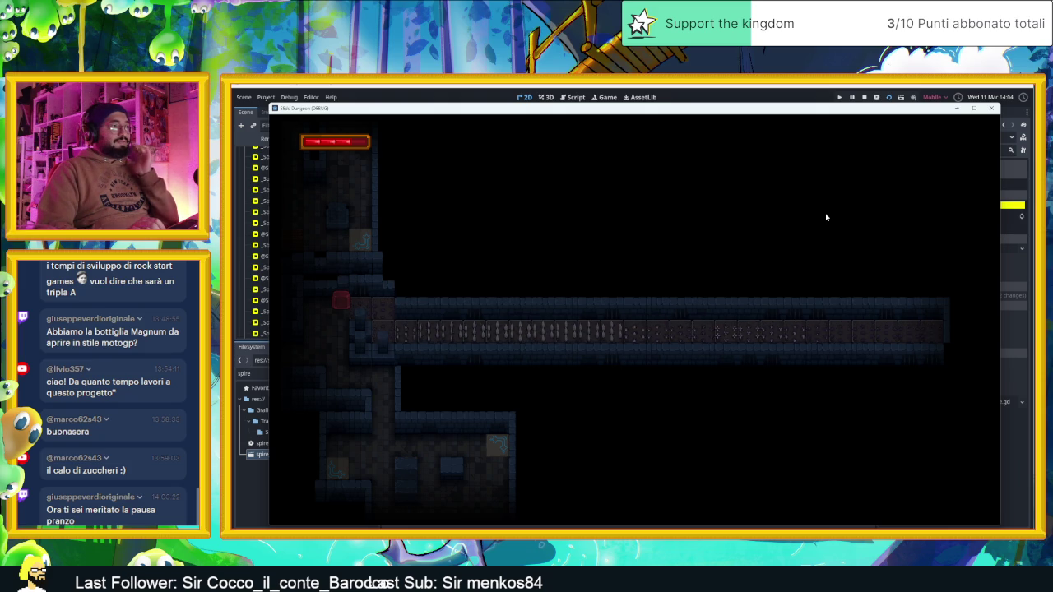
Walk the player through the room, past the centre pillars and to the corridor's far right end, then stop
{"action": "key", "text": "Down"}
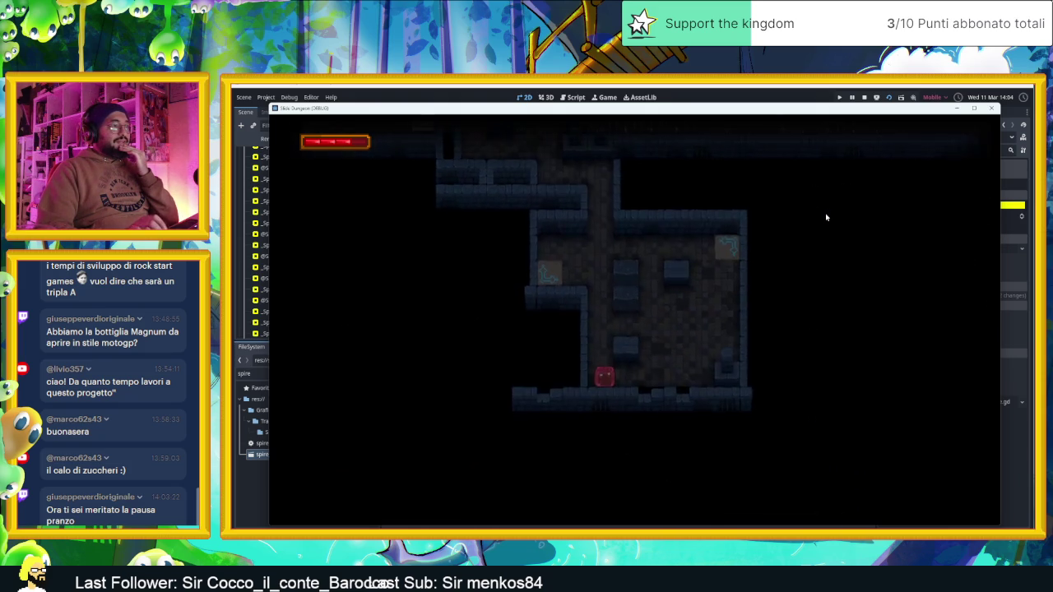
{"action": "key", "text": "Up"}
{"action": "key", "text": "Left"}
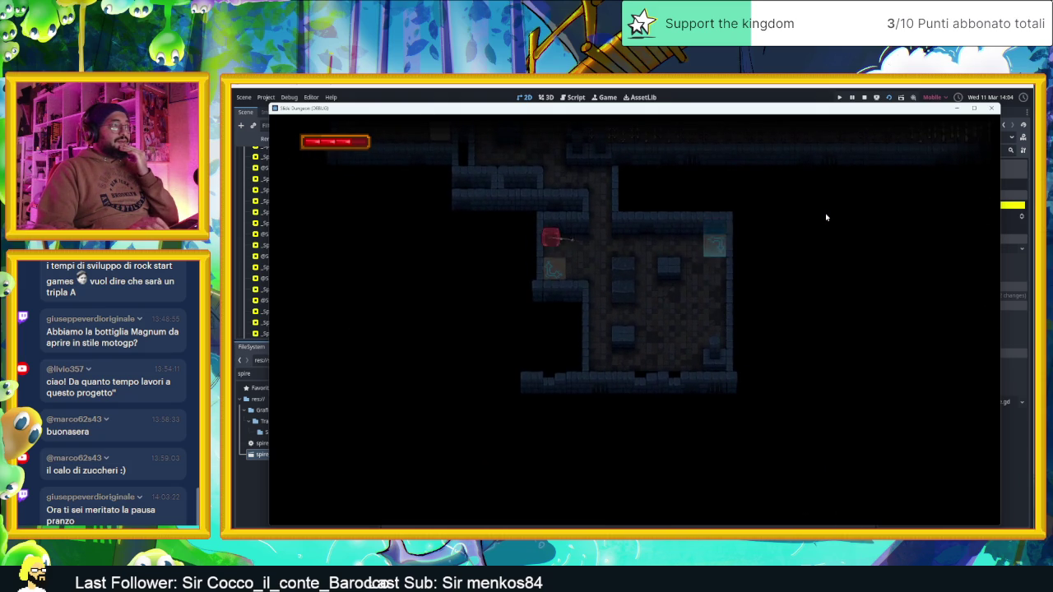
{"action": "key", "text": "Right"}
{"action": "key", "text": "Down"}
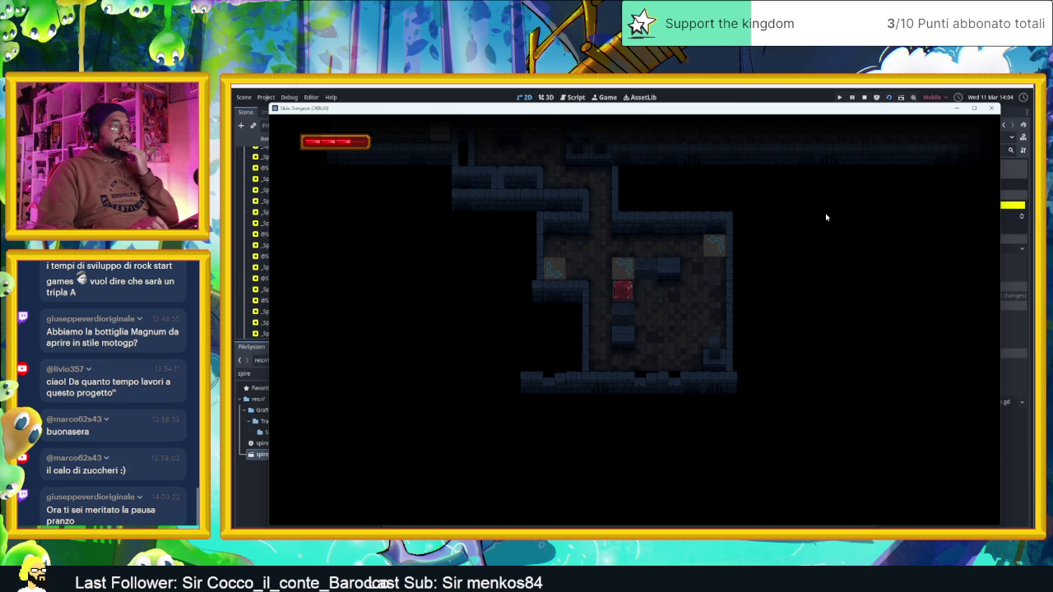
{"action": "key", "text": "Up"}
{"action": "key", "text": "Left"}
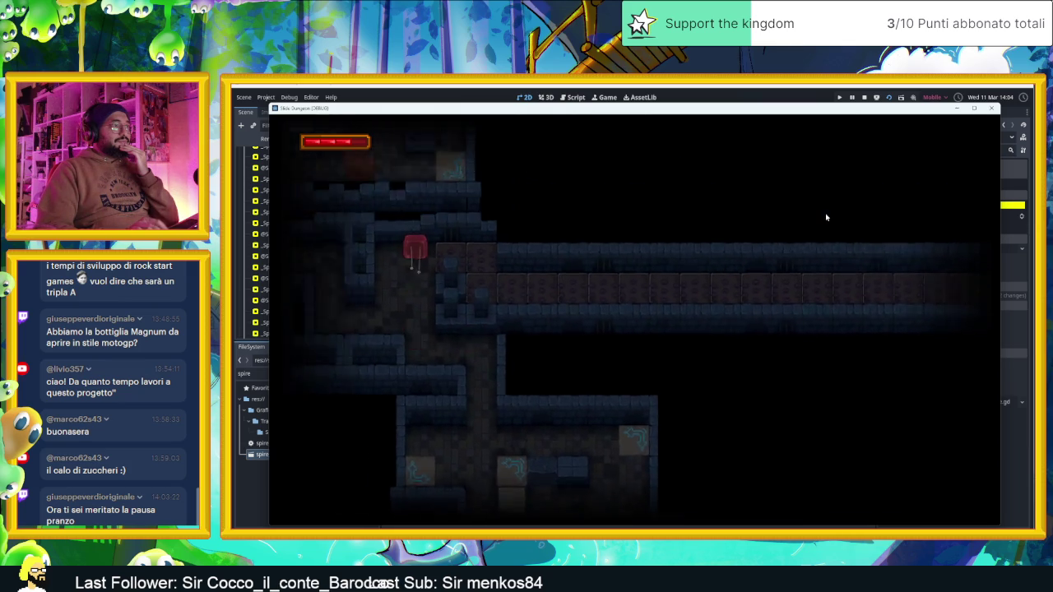
{"action": "key", "text": "Right"}
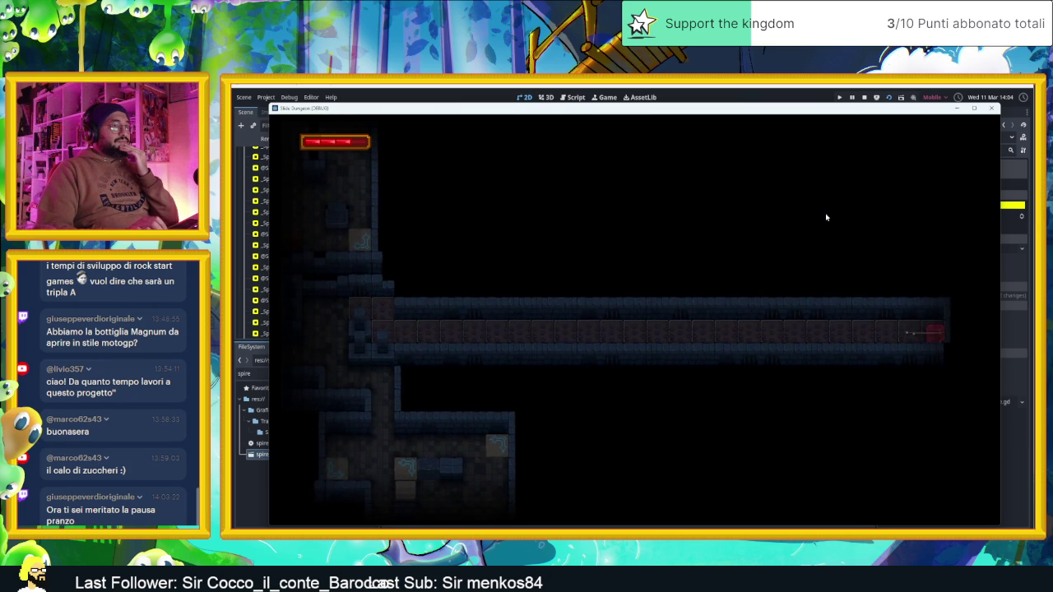
{"action": "left_click", "coordinate": [864, 97]}
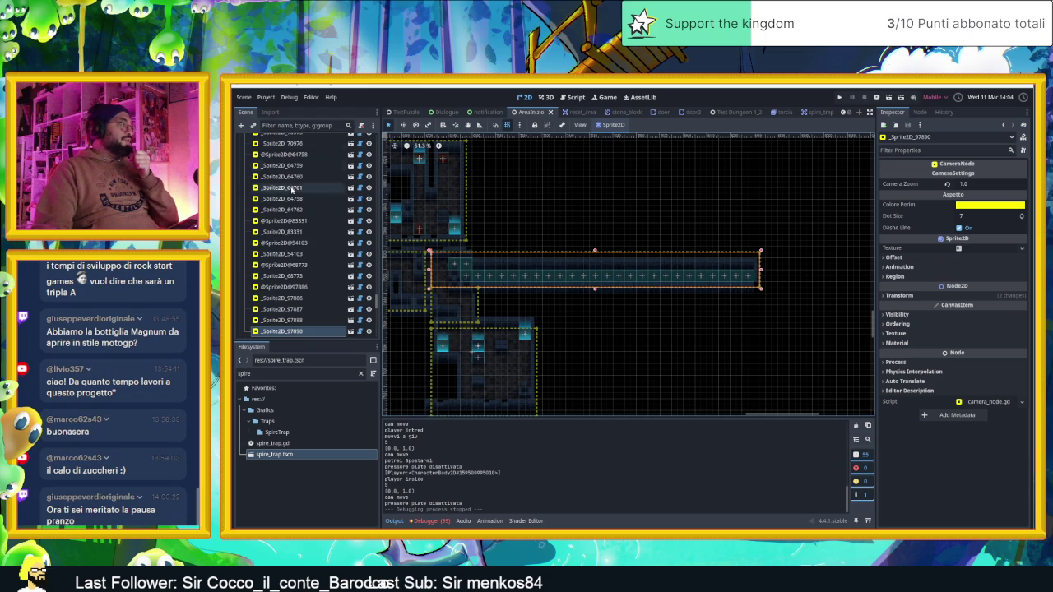
Hide the CameraNodeContainer camera zones and save the scene
{"action": "scroll", "coordinate": [296, 194], "scroll_direction": "up", "scroll_amount": 5}
{"action": "left_click", "coordinate": [349, 199]}
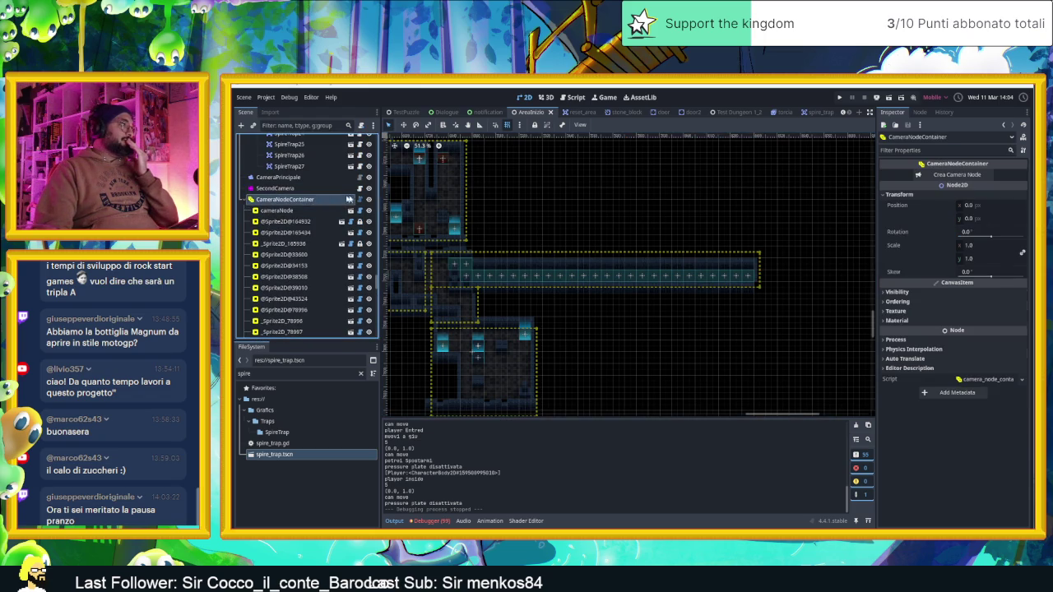
{"action": "left_click", "coordinate": [368, 199]}
{"action": "key", "text": "ctrl+s"}
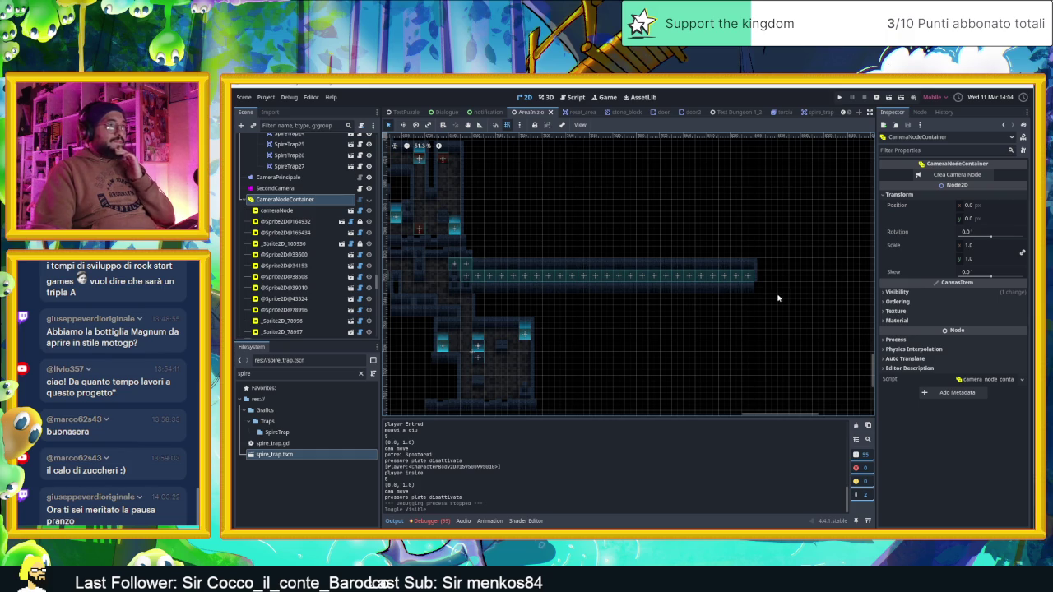
Adjust the level view slightly and select the Muri wall tile layer
{"action": "scroll", "coordinate": [778, 298], "scroll_direction": "up", "scroll_amount": 3}
{"action": "scroll", "coordinate": [795, 284], "scroll_direction": "down", "scroll_amount": 3}
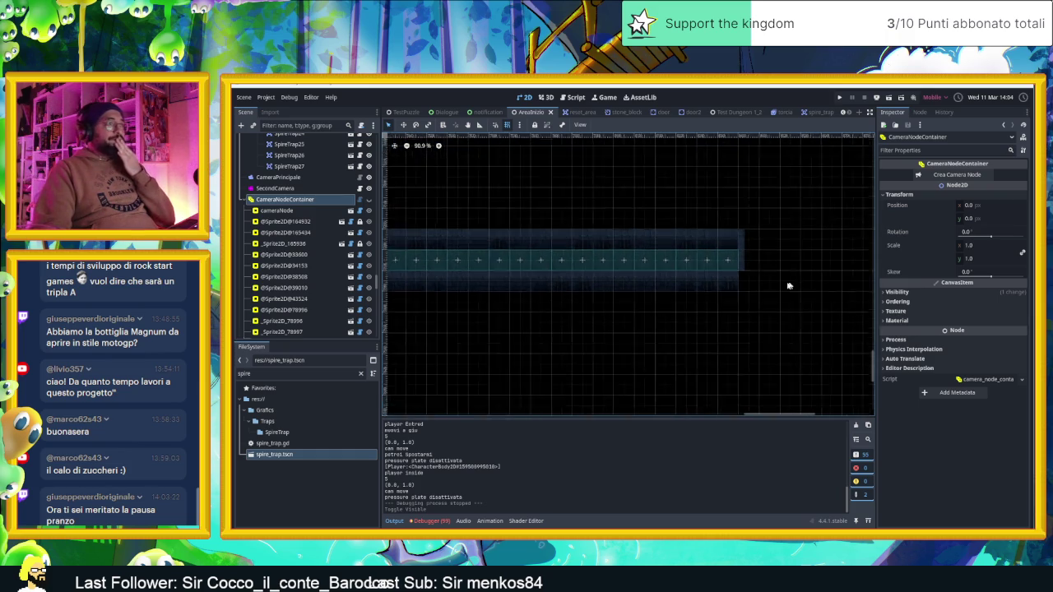
{"action": "left_click_drag", "start_coordinate": [687, 300], "coordinate": [680, 300]}
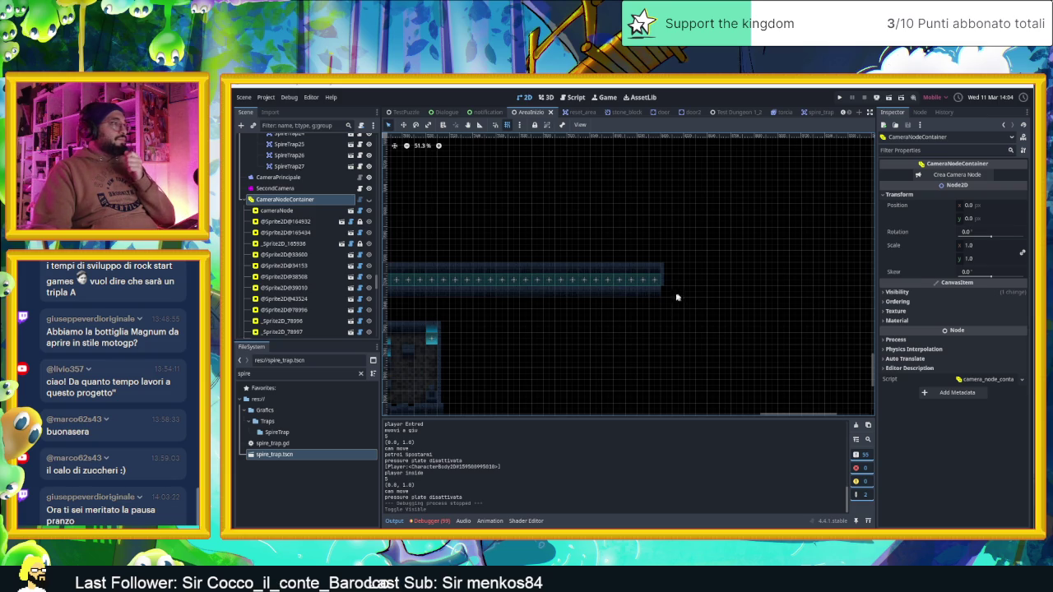
{"action": "scroll", "coordinate": [676, 296], "scroll_direction": "down", "scroll_amount": 3}
{"action": "scroll", "coordinate": [712, 298], "scroll_direction": "up", "scroll_amount": 6}
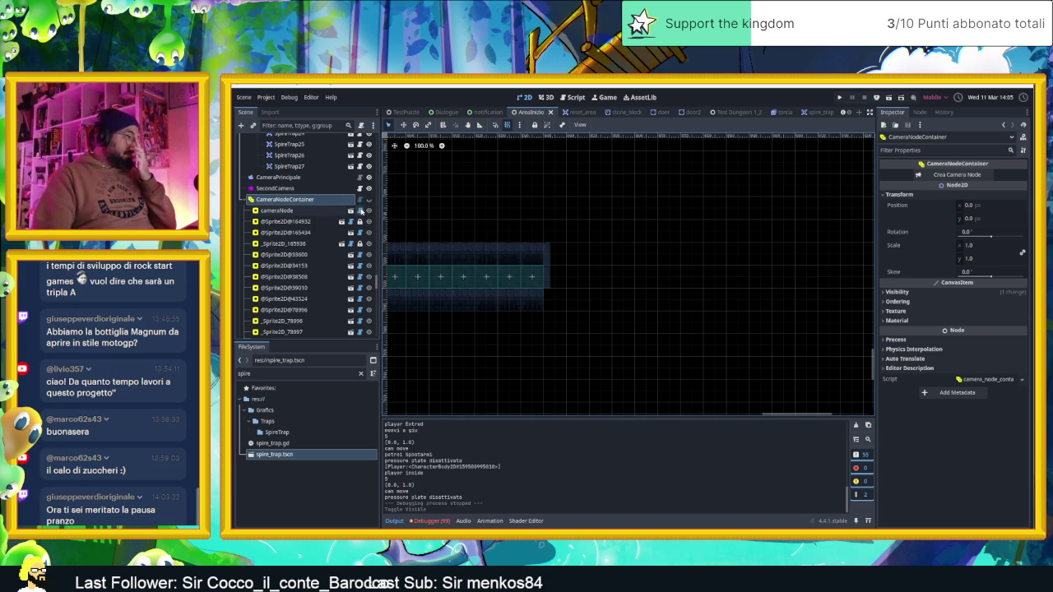
{"action": "scroll", "coordinate": [271, 197], "scroll_direction": "down", "scroll_amount": 10}
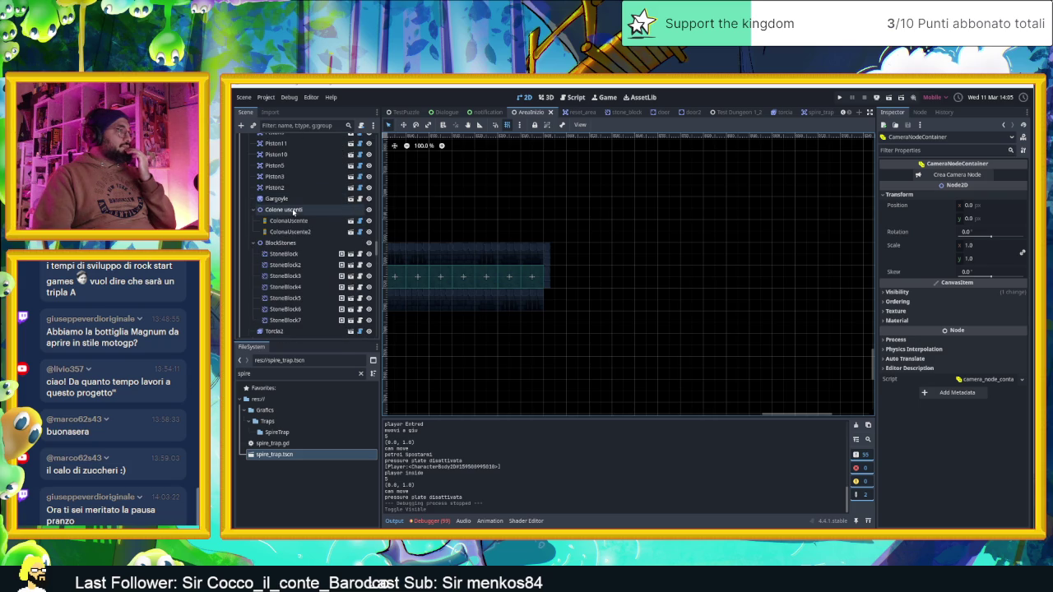
{"action": "scroll", "coordinate": [294, 210], "scroll_direction": "down", "scroll_amount": 10}
{"action": "scroll", "coordinate": [292, 211], "scroll_direction": "up", "scroll_amount": 10}
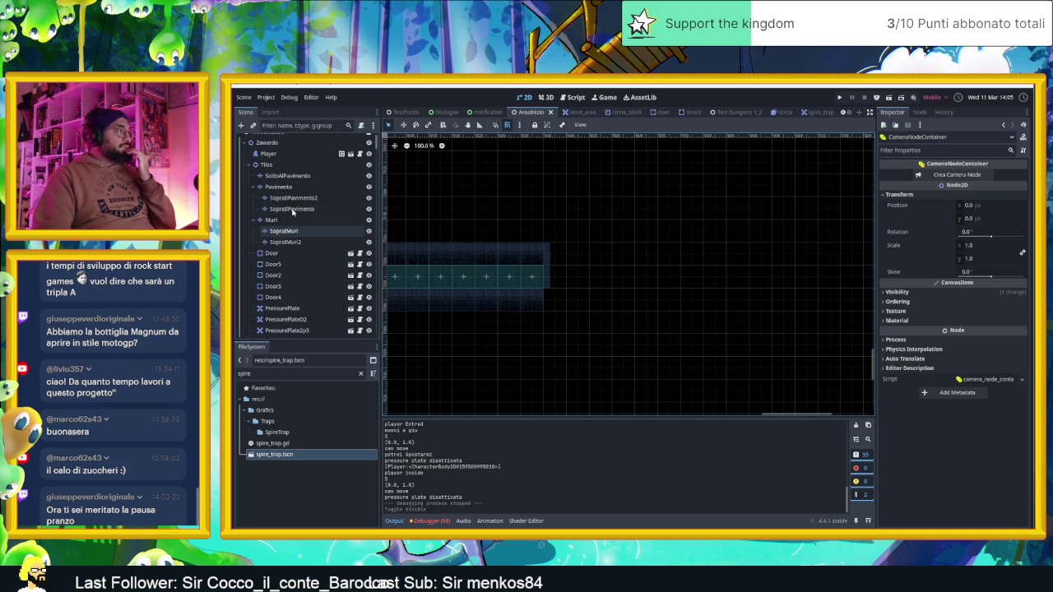
{"action": "left_click", "coordinate": [279, 220]}
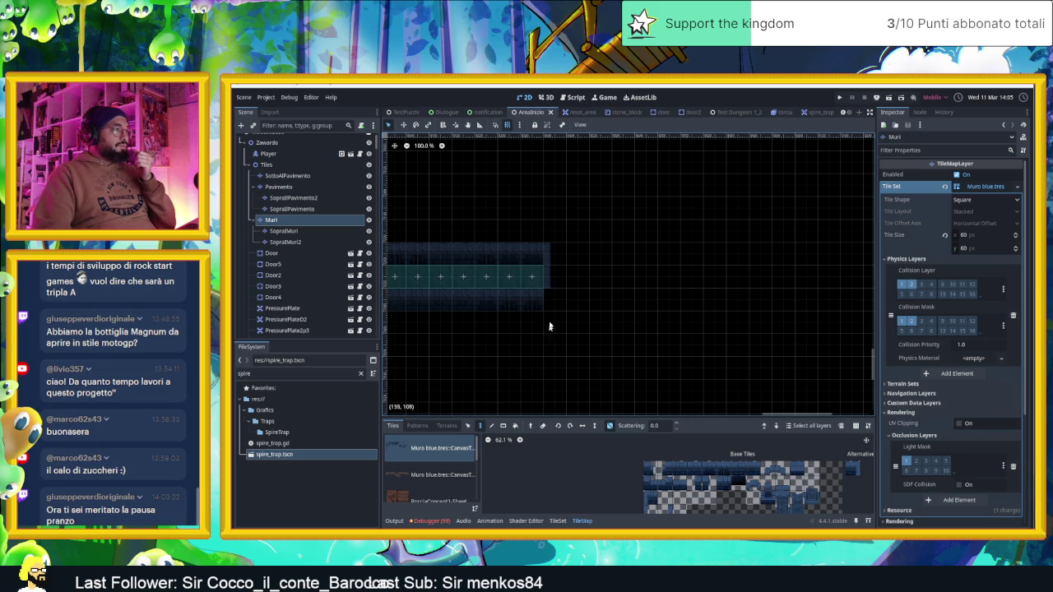
Erase and repaint wall tiles at the right end of the teal corridor strip
{"action": "right_click", "coordinate": [547, 279]}
{"action": "scroll", "coordinate": [576, 320], "scroll_direction": "right", "scroll_amount": 2}
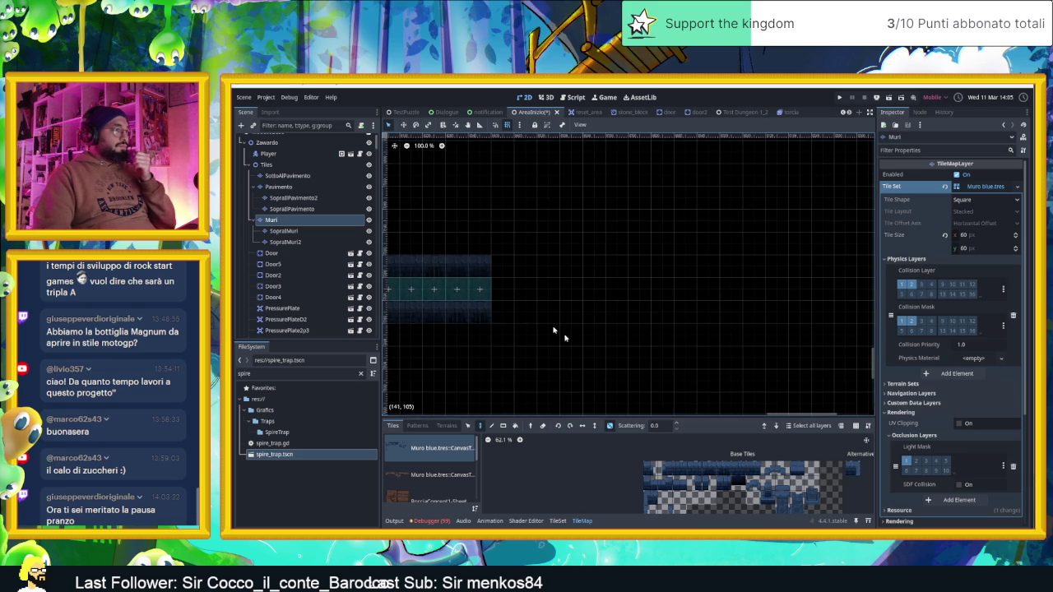
{"action": "left_click", "coordinate": [503, 266]}
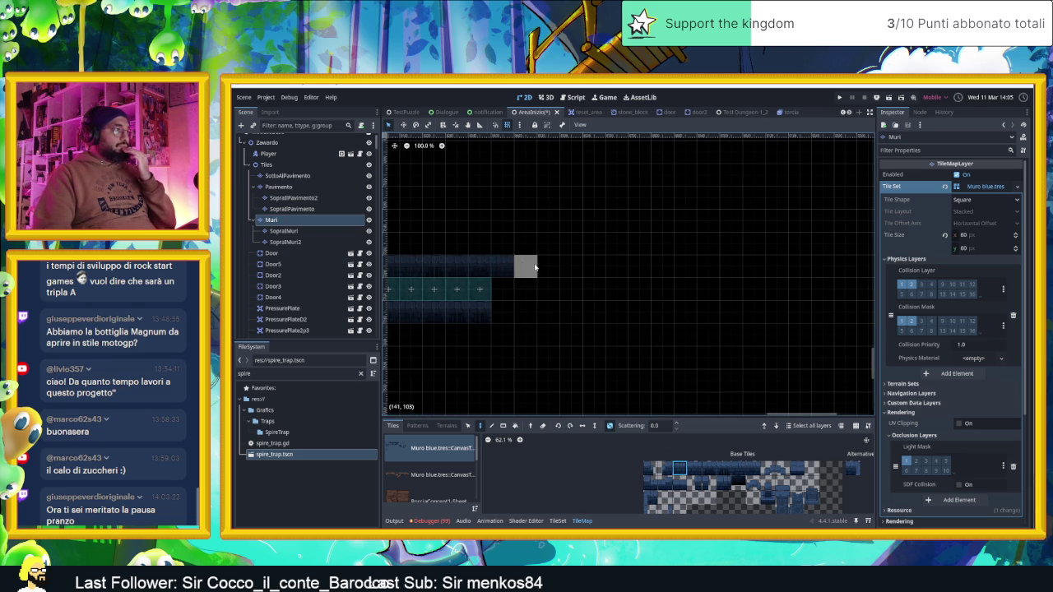
{"action": "left_click", "coordinate": [502, 311]}
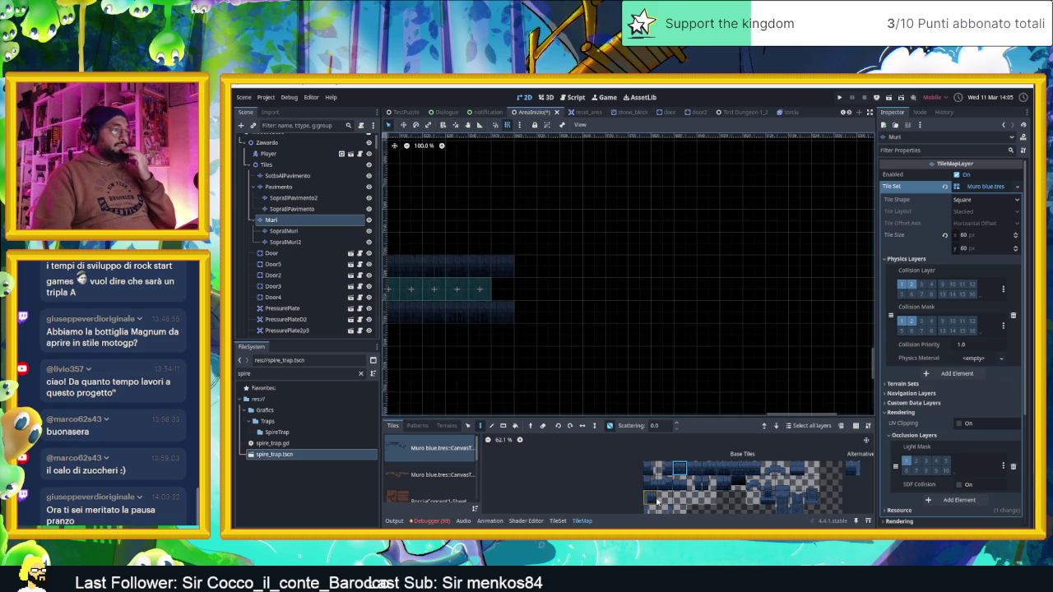
{"action": "left_click", "coordinate": [520, 242]}
{"action": "right_click", "coordinate": [526, 244]}
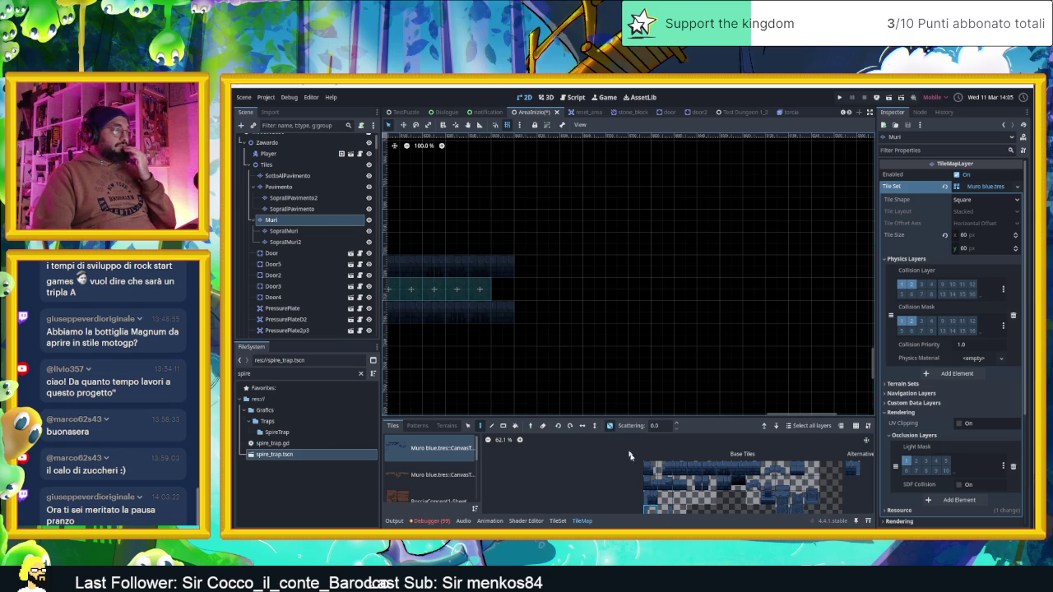
{"action": "left_click", "coordinate": [507, 244]}
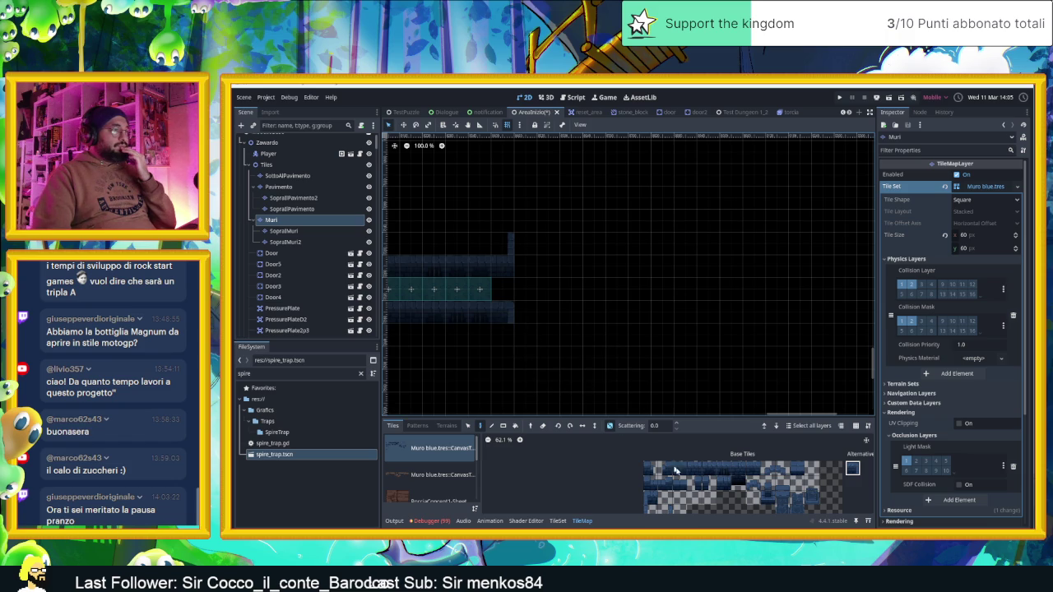
Pick a different wall tile and paint rows along the corridor's upper and lower sides and its end
{"action": "left_click", "coordinate": [681, 481]}
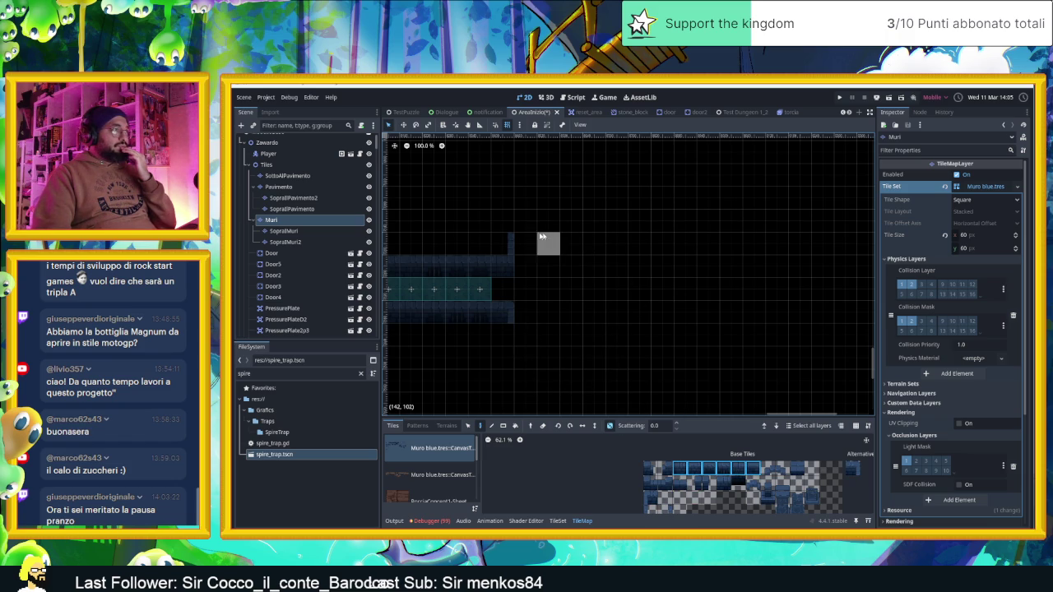
{"action": "left_click_drag", "start_coordinate": [523, 241], "coordinate": [594, 240]}
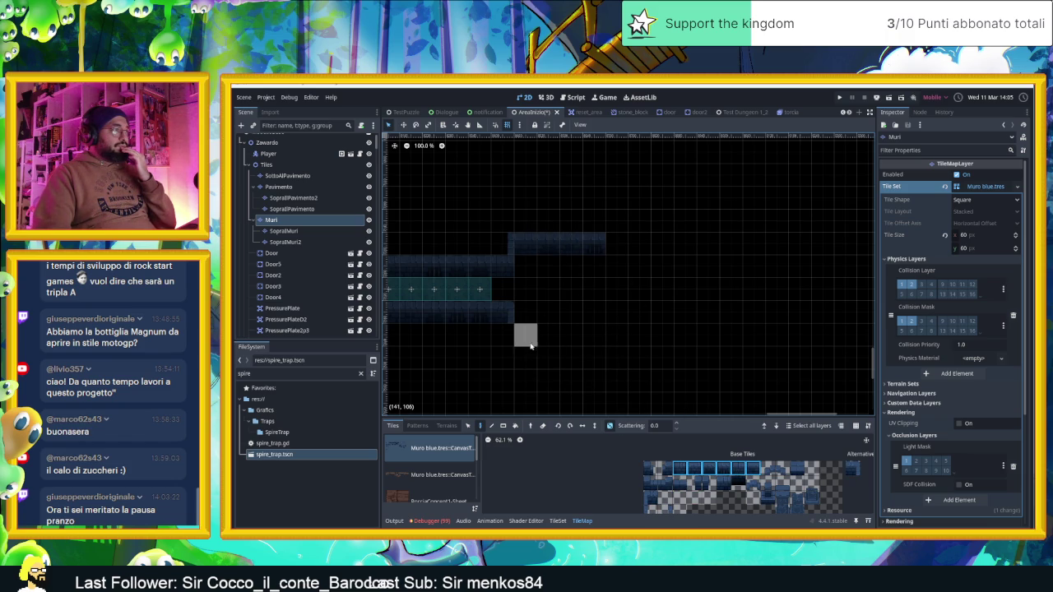
{"action": "left_click_drag", "start_coordinate": [521, 336], "coordinate": [572, 338]}
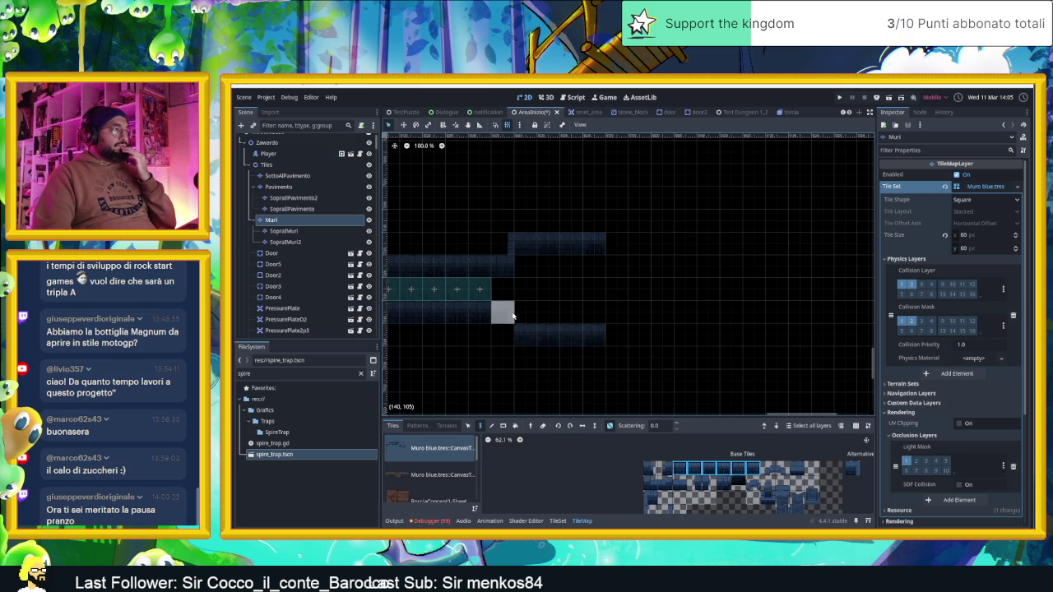
{"action": "right_click", "coordinate": [502, 312]}
{"action": "left_click", "coordinate": [853, 468]}
{"action": "left_click", "coordinate": [525, 313]}
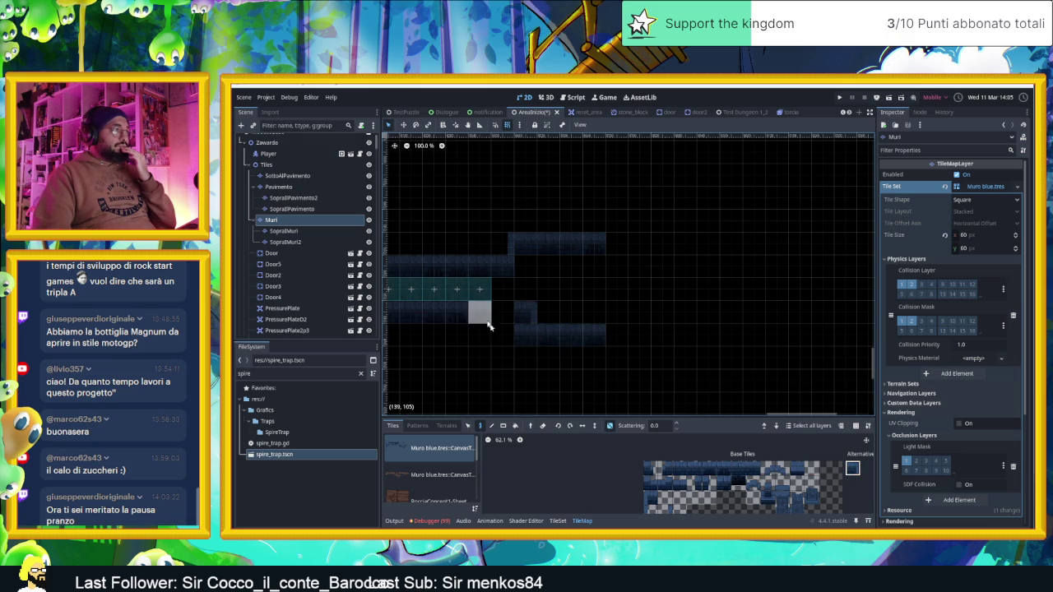
Paint a single Muro blue wall tile in the empty open floor area
{"action": "left_click_drag", "start_coordinate": [748, 468], "coordinate": [678, 468]}
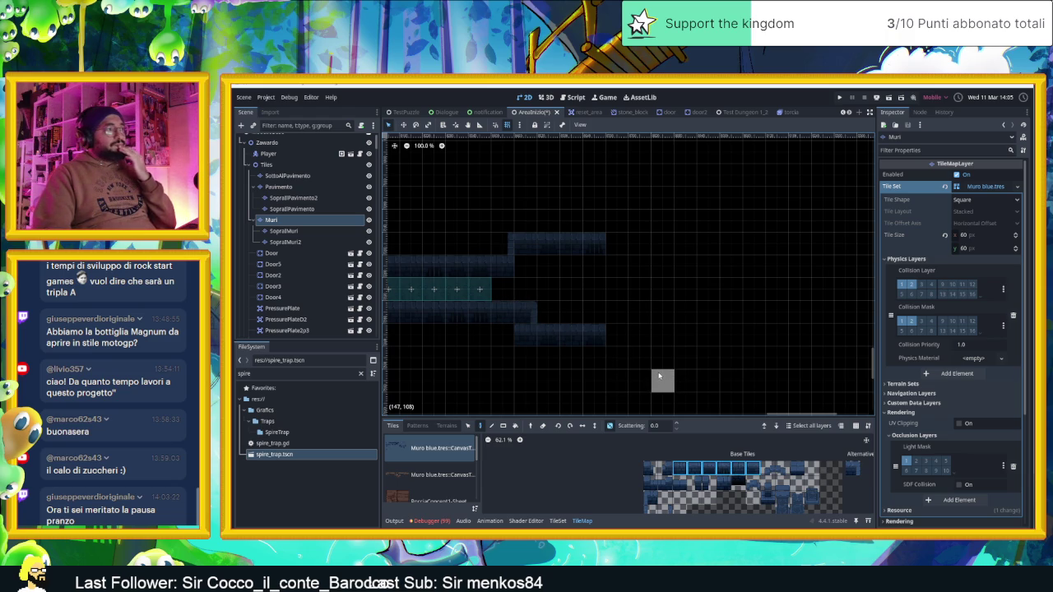
{"action": "left_click", "coordinate": [800, 468]}
{"action": "left_click", "coordinate": [571, 289]}
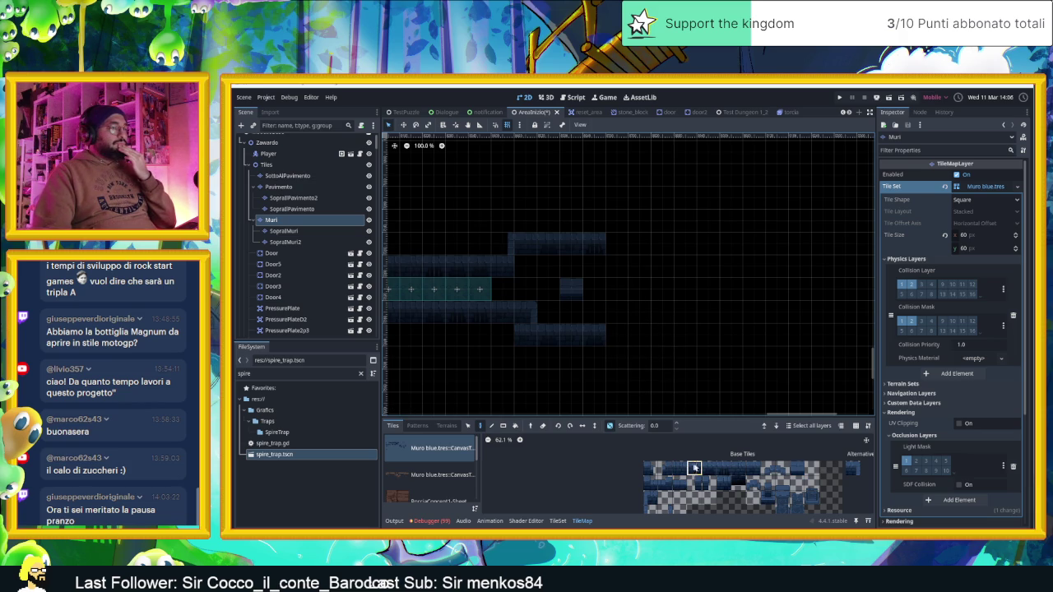
Place a wall block in the open area and paint wall tiles on the lower wall row
{"action": "left_click", "coordinate": [652, 510]}
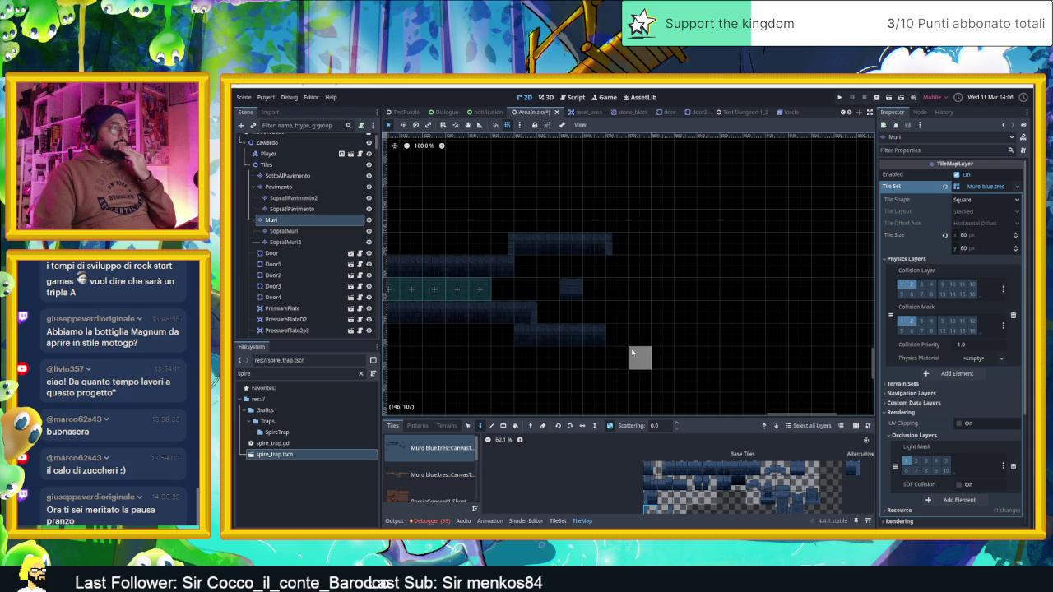
{"action": "left_click", "coordinate": [622, 263]}
{"action": "left_click_drag", "start_coordinate": [676, 467], "coordinate": [752, 469]}
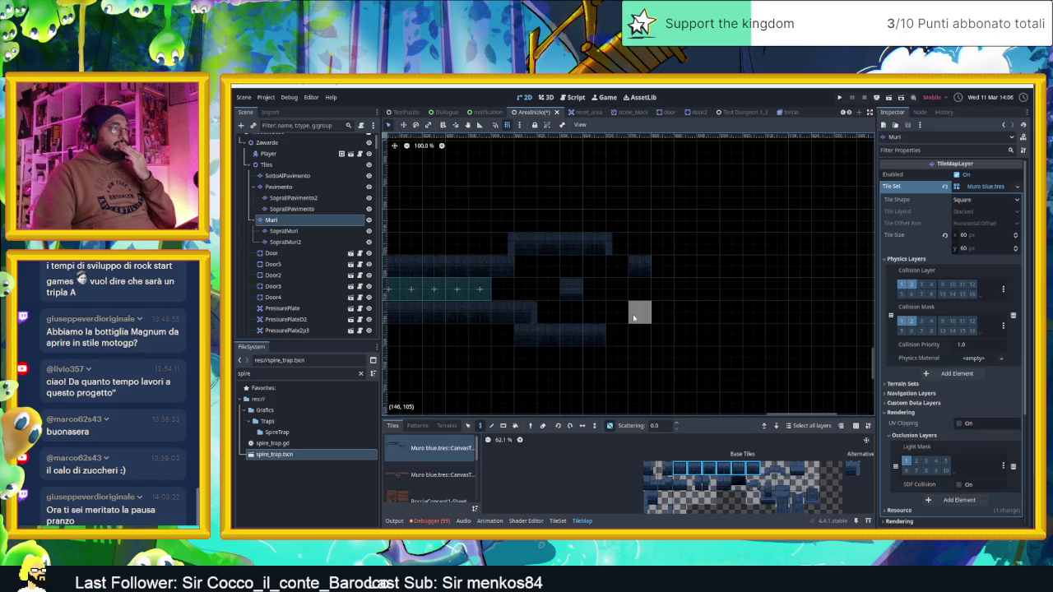
{"action": "left_click", "coordinate": [649, 496]}
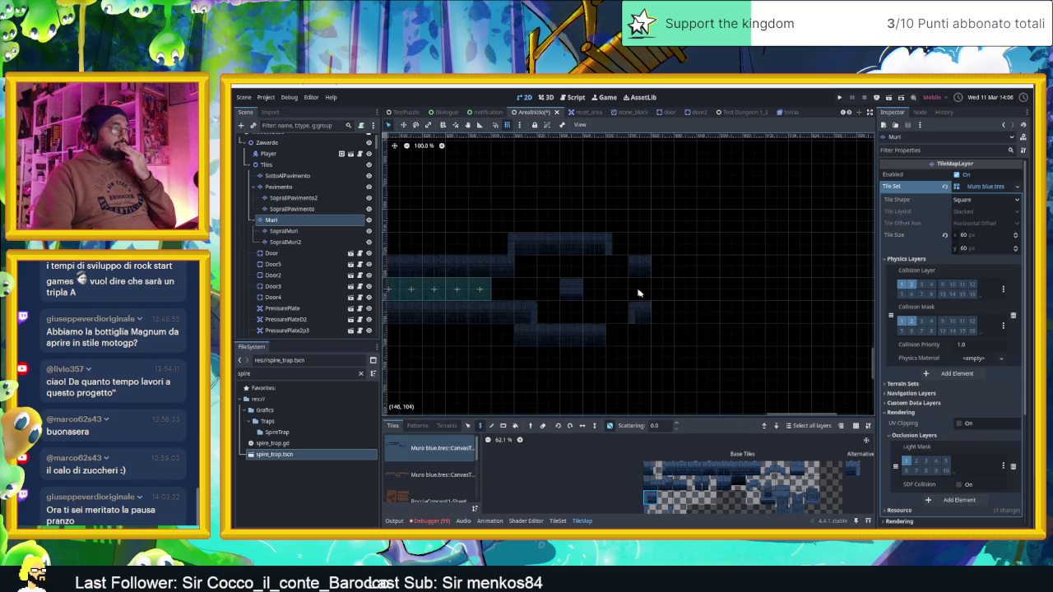
{"action": "left_click_drag", "start_coordinate": [725, 467], "coordinate": [755, 468]}
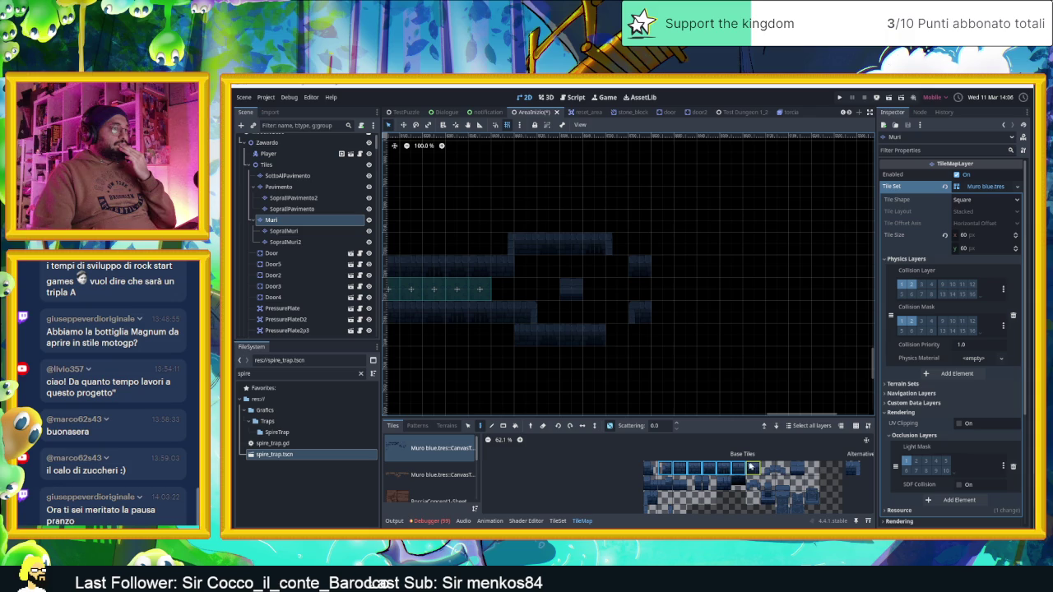
{"action": "left_click", "coordinate": [619, 336]}
{"action": "left_click", "coordinate": [619, 335]}
Extend the lower wall row to the right and repaint its left-end tile
{"action": "left_click", "coordinate": [647, 510]}
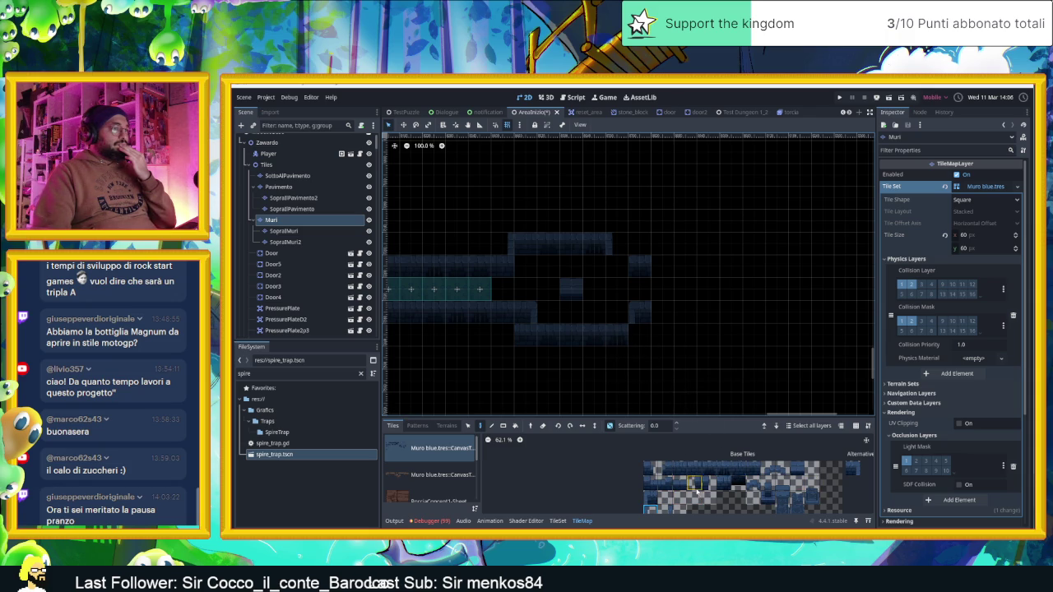
{"action": "left_click", "coordinate": [634, 334]}
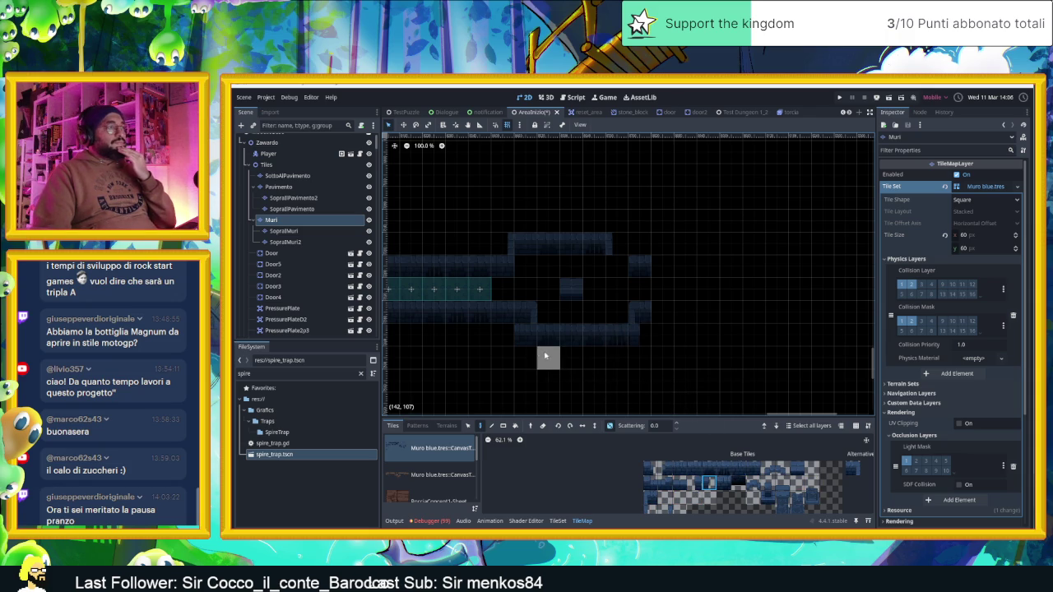
{"action": "left_click", "coordinate": [682, 490]}
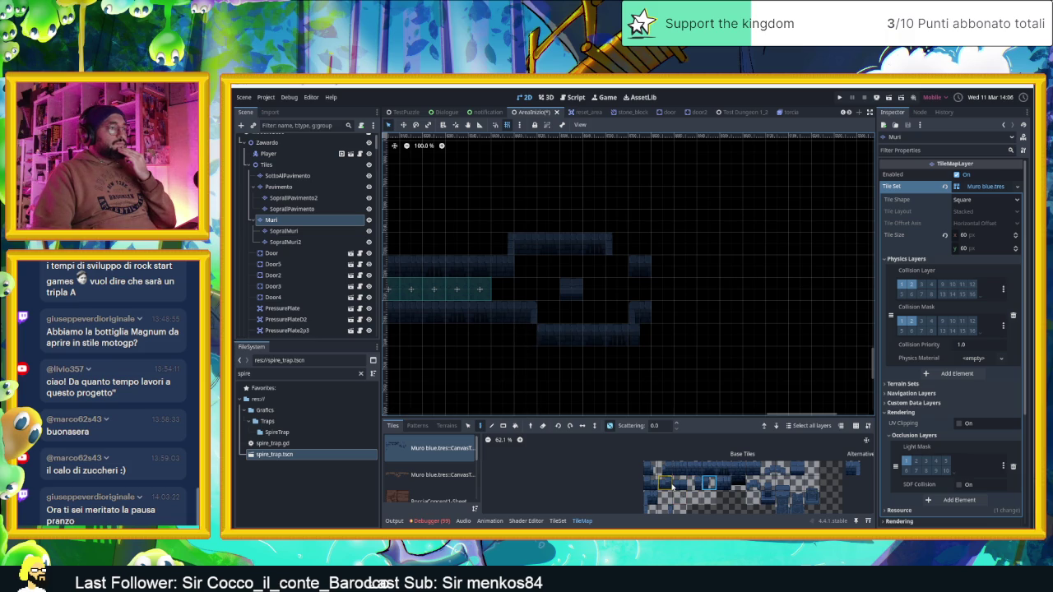
{"action": "left_click", "coordinate": [662, 484]}
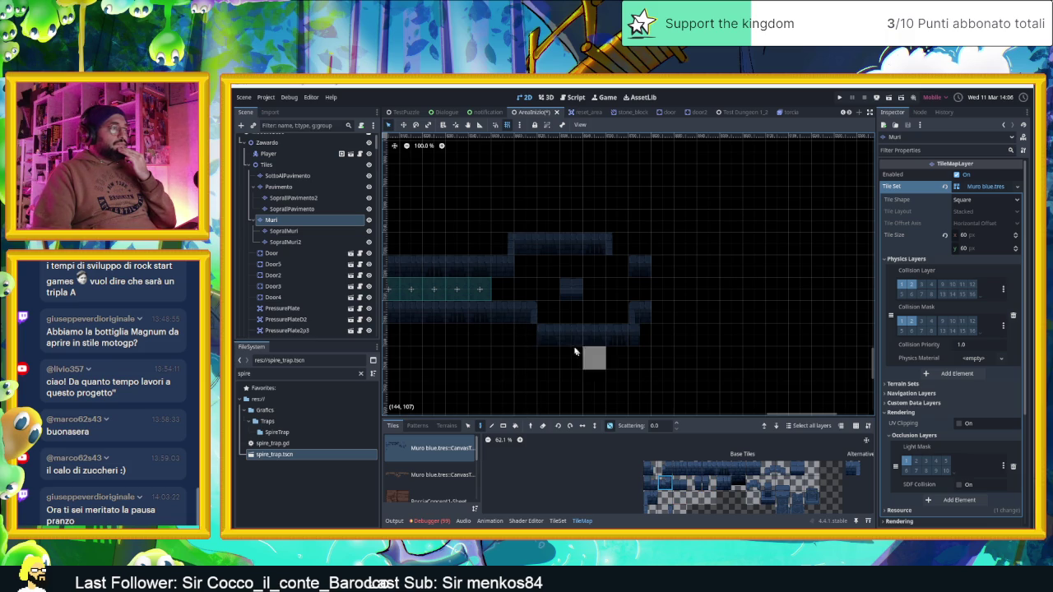
{"action": "left_click", "coordinate": [525, 335]}
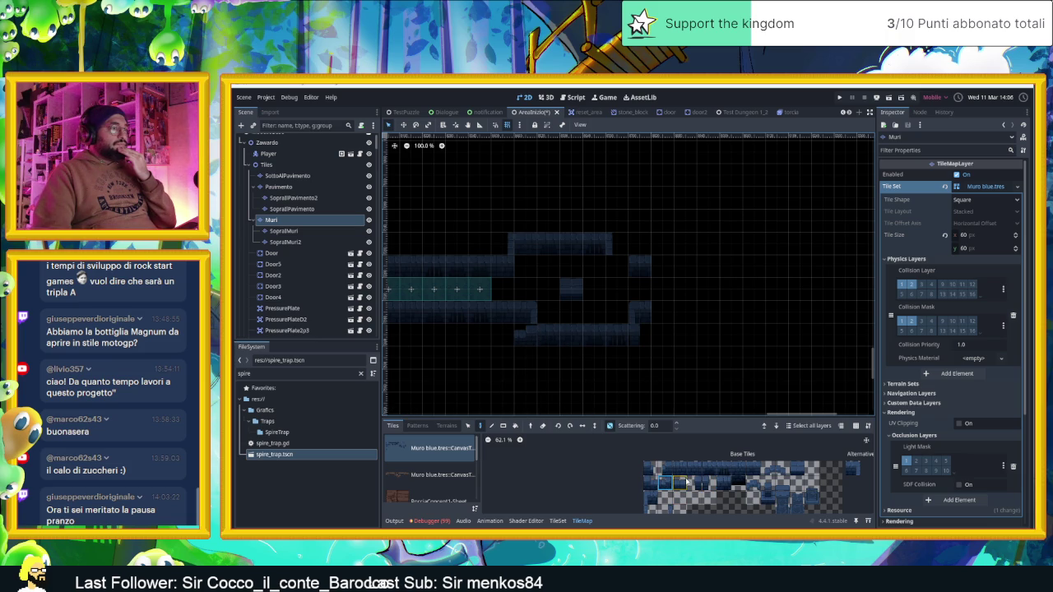
{"action": "left_click", "coordinate": [695, 482]}
{"action": "left_click", "coordinate": [527, 335]}
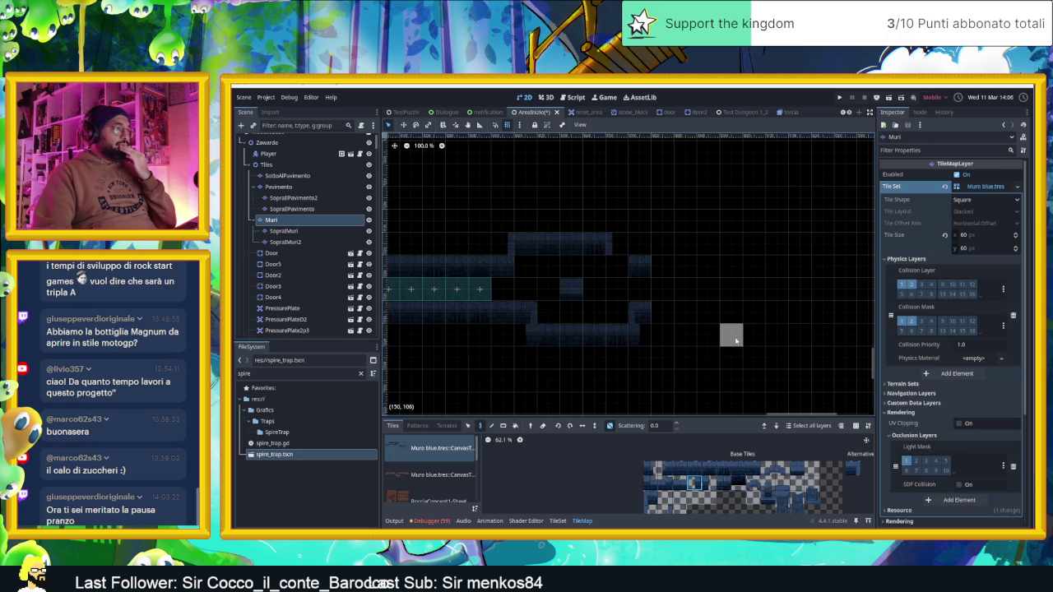
{"action": "scroll", "coordinate": [626, 329], "scroll_direction": "up", "scroll_amount": 3}
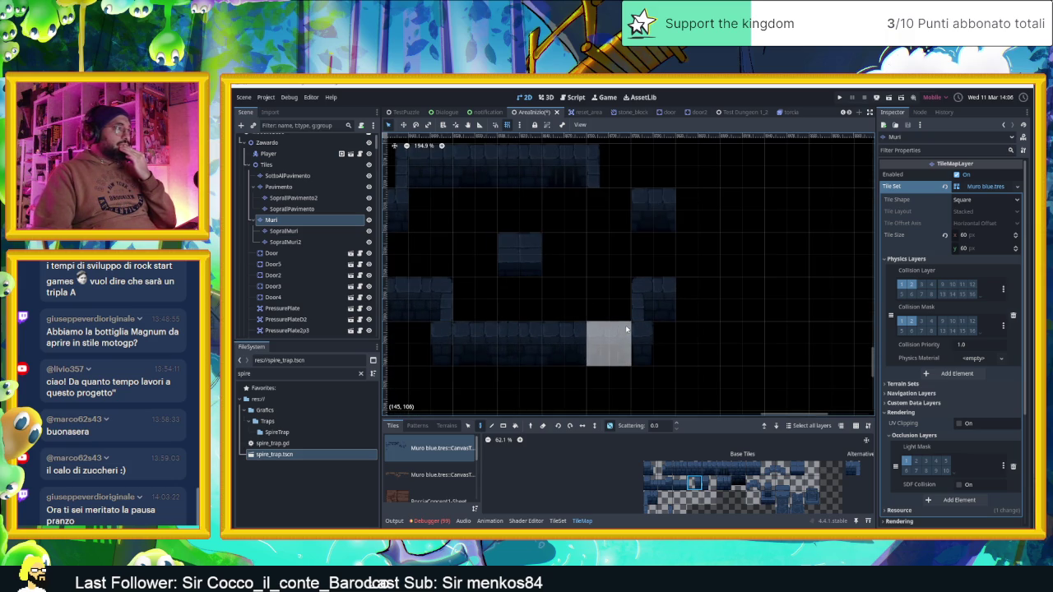
{"action": "scroll", "coordinate": [626, 329], "scroll_direction": "down", "scroll_amount": 3}
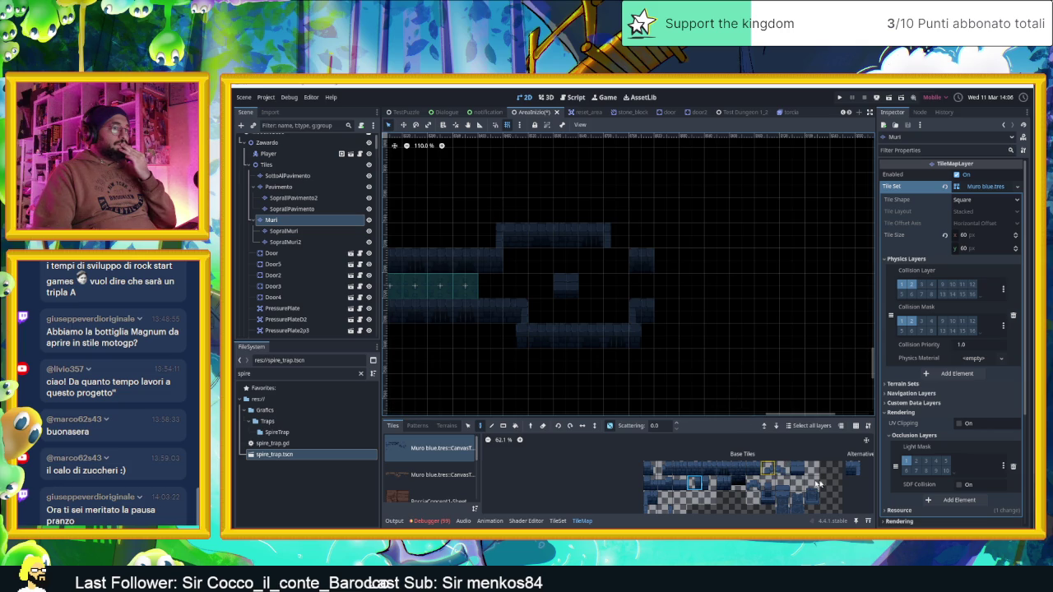
Add a wall tile at the right end of the top wall row
{"action": "left_click", "coordinate": [693, 468]}
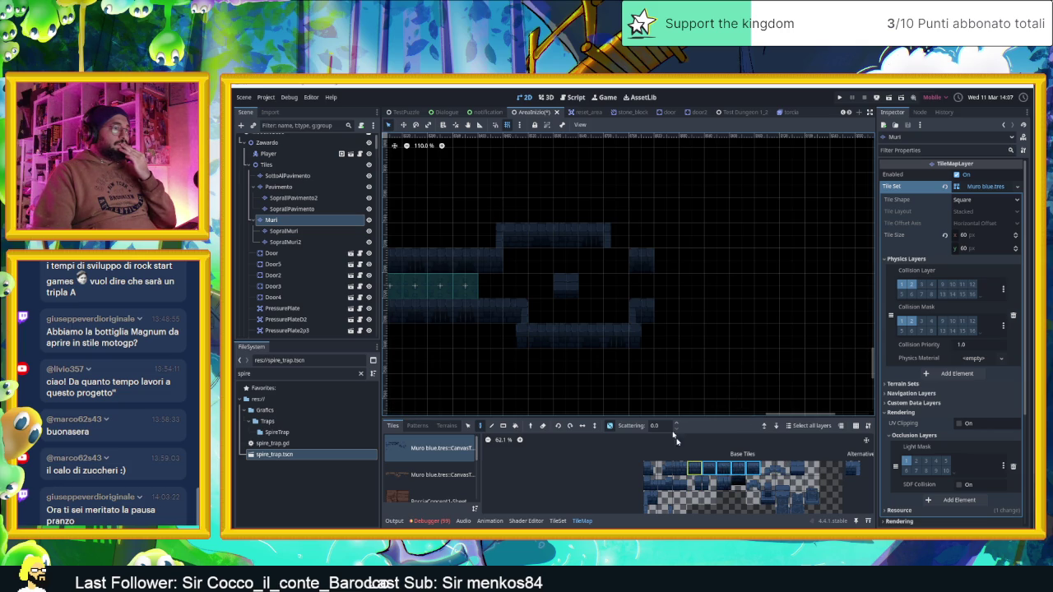
{"action": "left_click", "coordinate": [613, 240]}
{"action": "left_click", "coordinate": [652, 498]}
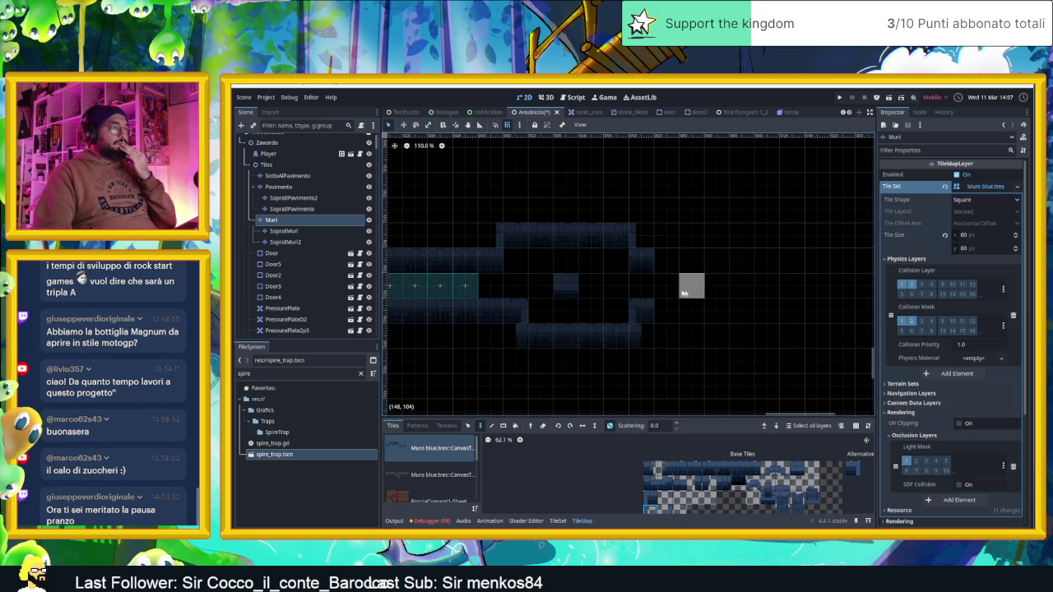
{"action": "right_click", "coordinate": [617, 235]}
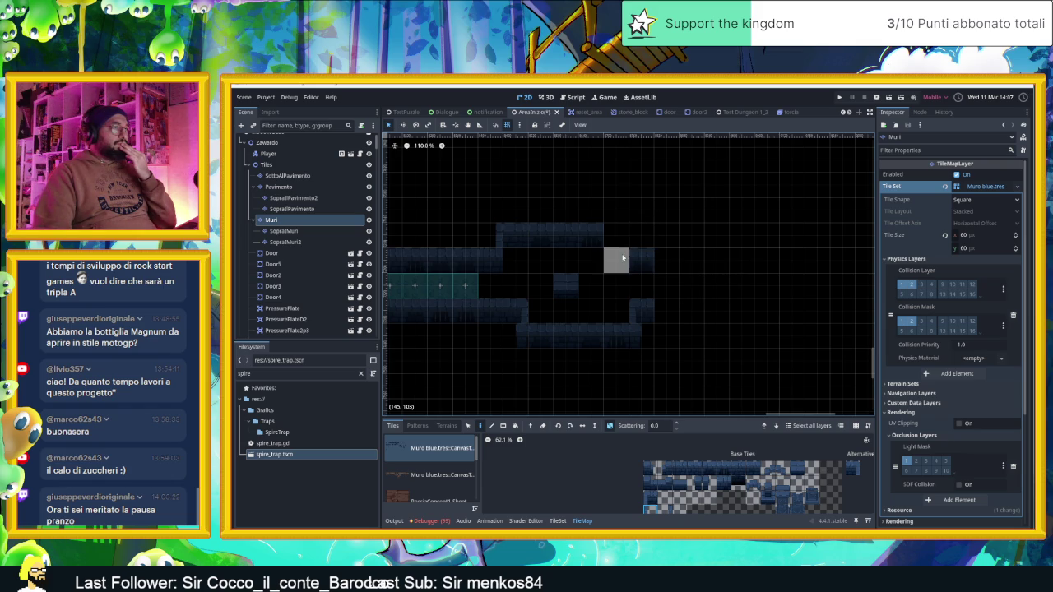
{"action": "left_click", "coordinate": [612, 236]}
{"action": "left_click", "coordinate": [695, 466]}
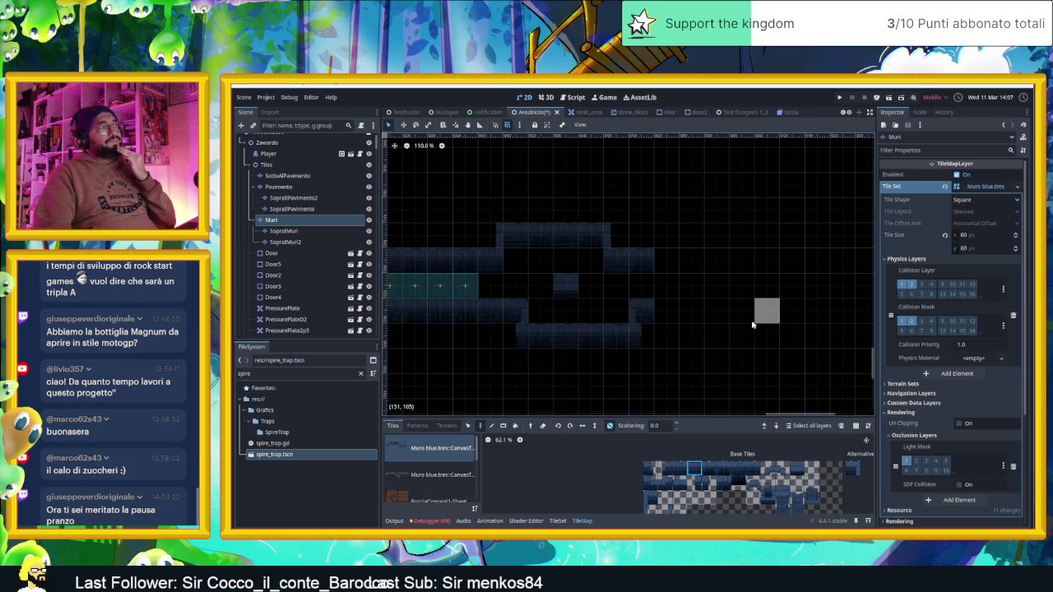
Extend the upper and lower wall rows rightward past the corridor's end using a three-tile strip
{"action": "scroll", "coordinate": [752, 321], "scroll_direction": "down", "scroll_amount": 1}
{"action": "scroll", "coordinate": [683, 339], "scroll_direction": "down", "scroll_amount": 1}
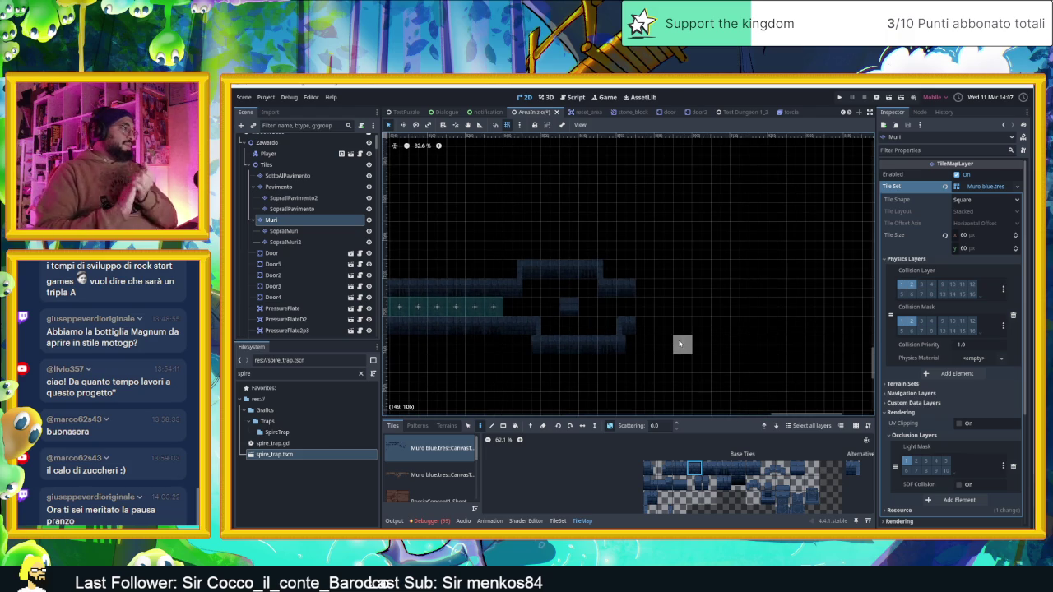
{"action": "scroll", "coordinate": [679, 344], "scroll_direction": "down", "scroll_amount": 3}
{"action": "scroll", "coordinate": [622, 345], "scroll_direction": "down", "scroll_amount": 3}
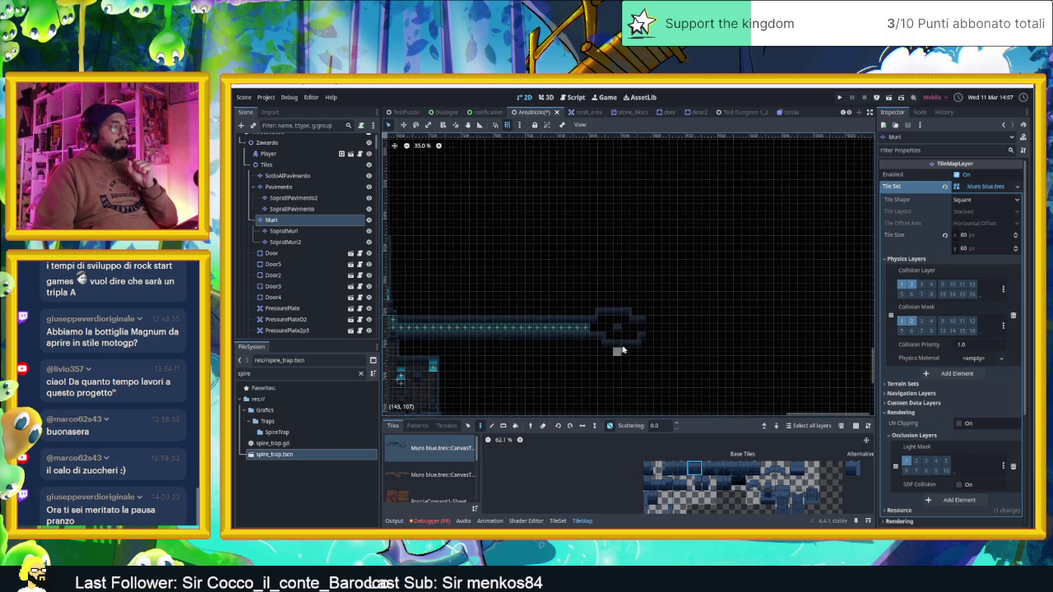
{"action": "left_click_drag", "start_coordinate": [609, 307], "coordinate": [687, 306]}
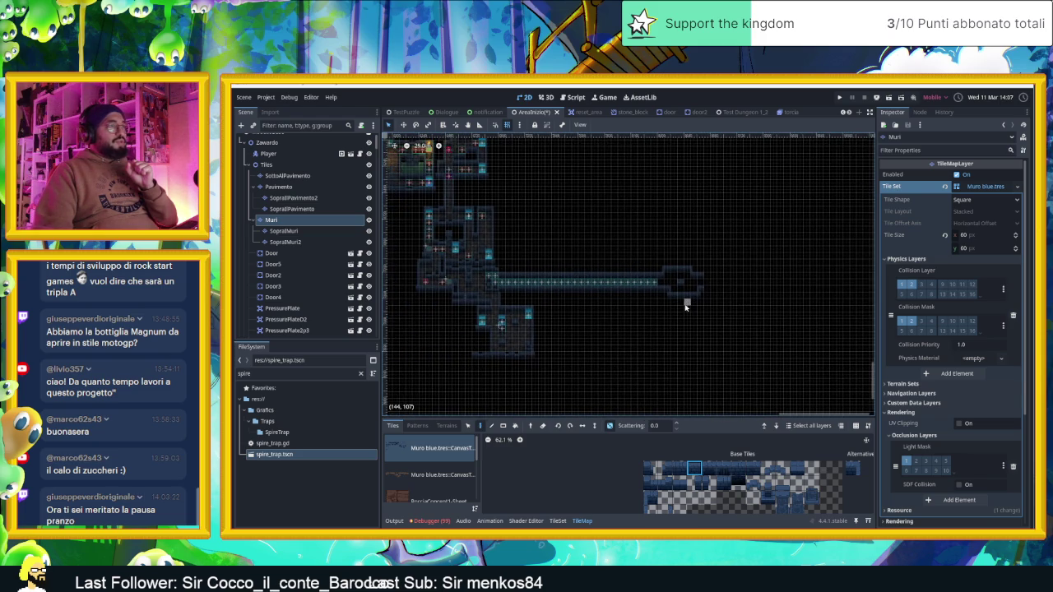
{"action": "scroll", "coordinate": [740, 296], "scroll_direction": "up", "scroll_amount": 4}
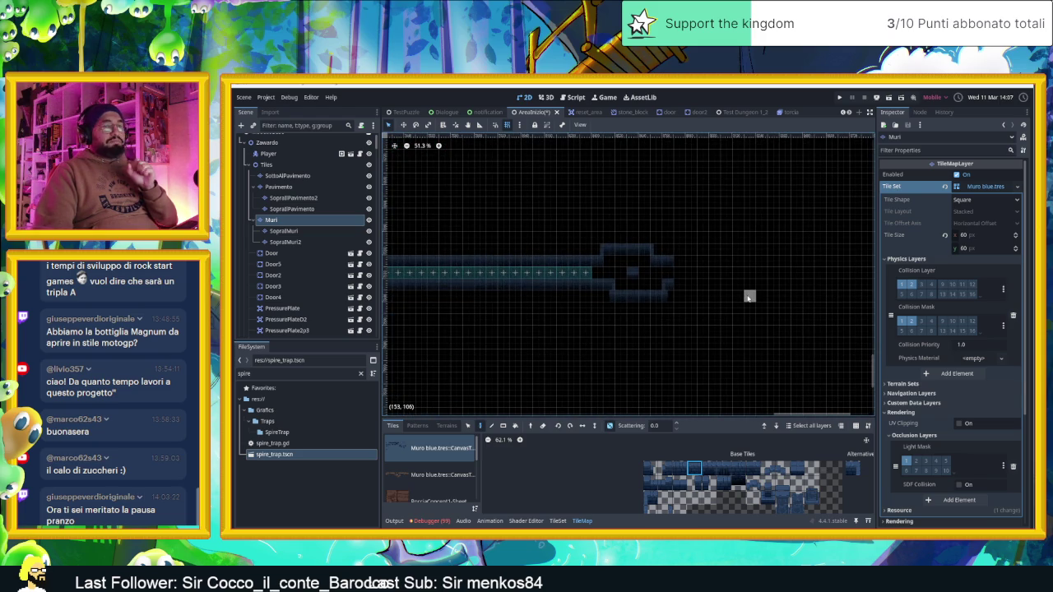
{"action": "scroll", "coordinate": [677, 297], "scroll_direction": "down", "scroll_amount": 3}
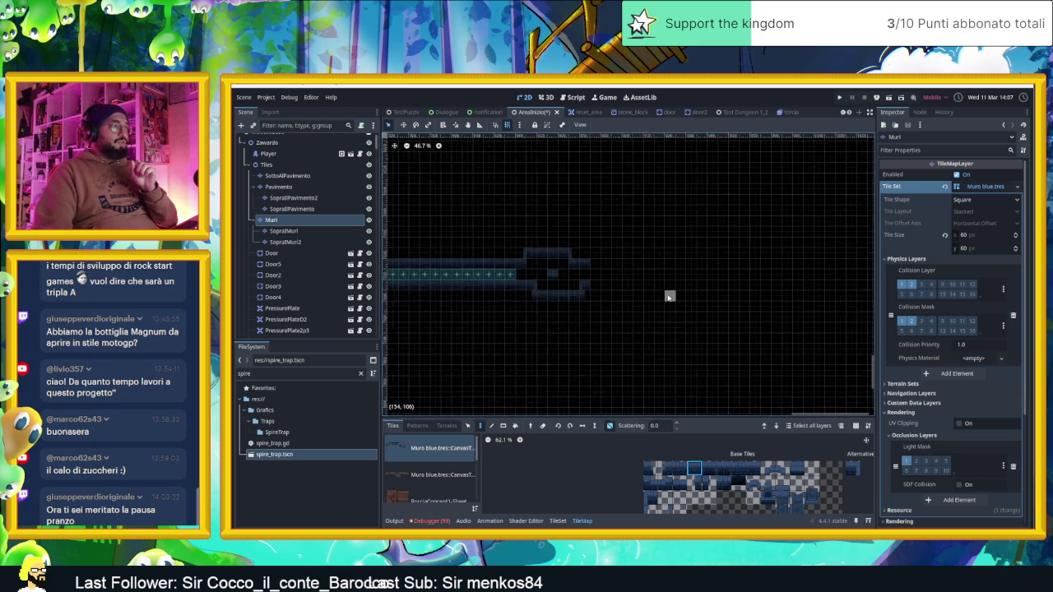
{"action": "scroll", "coordinate": [638, 290], "scroll_direction": "up", "scroll_amount": 7}
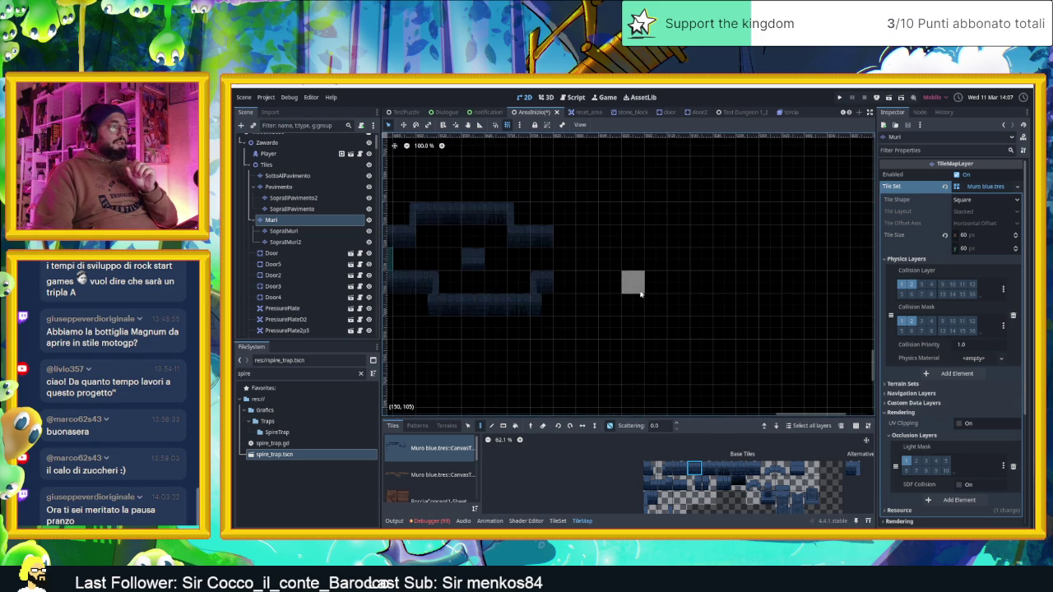
{"action": "scroll", "coordinate": [639, 294], "scroll_direction": "up", "scroll_amount": 2}
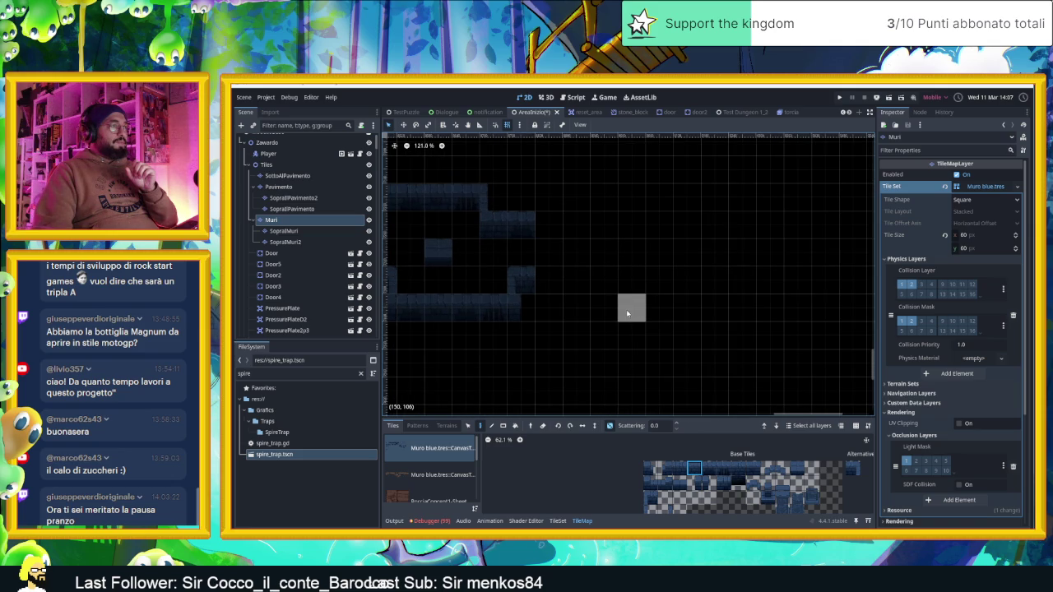
{"action": "left_click_drag", "start_coordinate": [691, 470], "coordinate": [750, 469]}
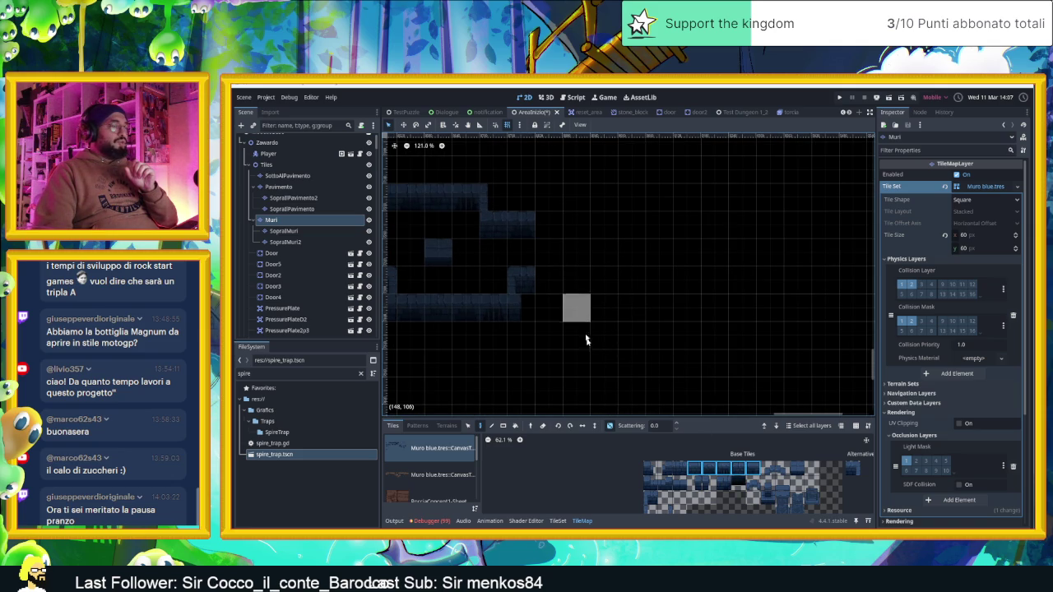
{"action": "scroll", "coordinate": [586, 307], "scroll_direction": "up", "scroll_amount": 2}
{"action": "left_click_drag", "start_coordinate": [597, 253], "coordinate": [728, 249]}
{"action": "left_click_drag", "start_coordinate": [568, 305], "coordinate": [705, 308]}
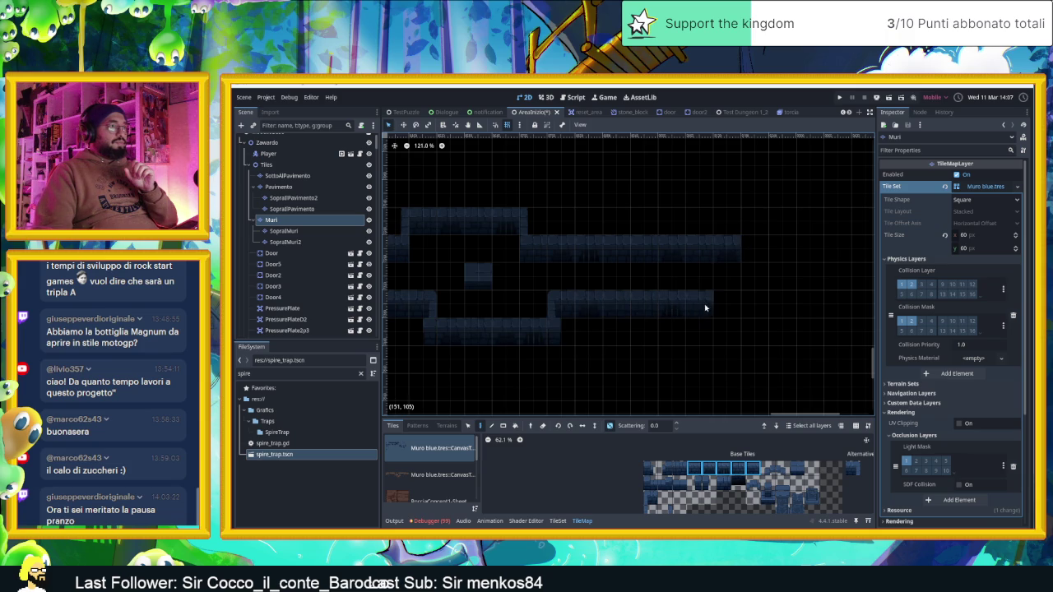
Adjust the upper wall row's right end, erasing stray tiles and a trial wall column
{"action": "scroll", "coordinate": [601, 313], "scroll_direction": "down", "scroll_amount": 3}
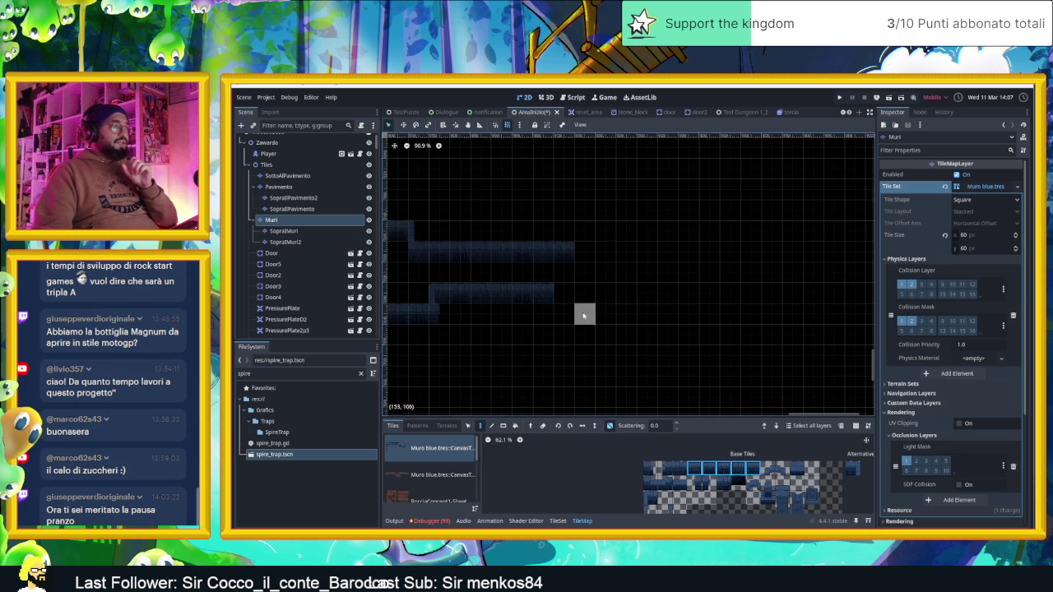
{"action": "left_click", "coordinate": [852, 468]}
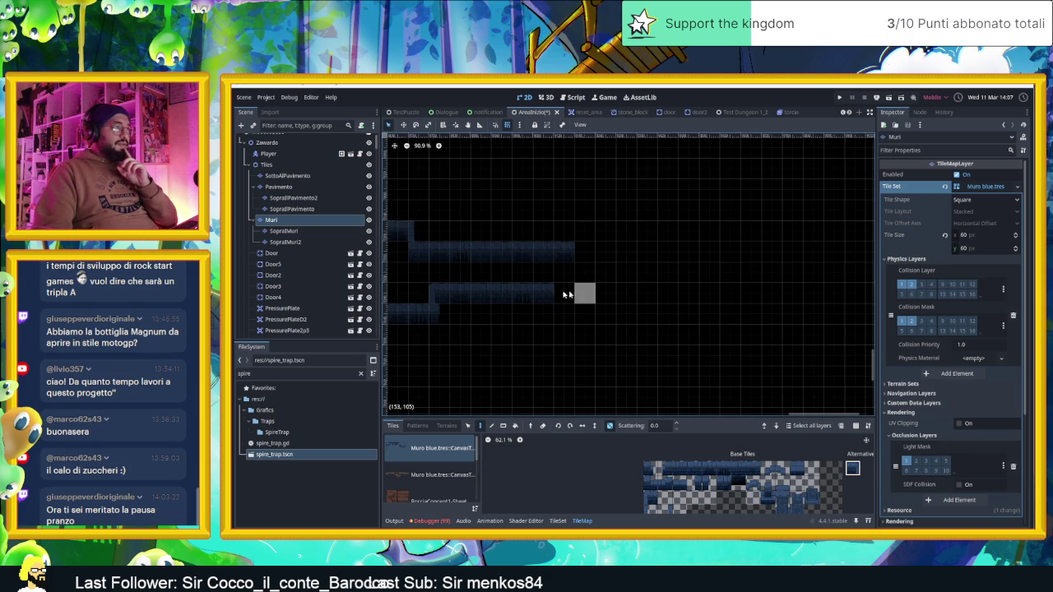
{"action": "scroll", "coordinate": [628, 317], "scroll_direction": "down", "scroll_amount": 15}
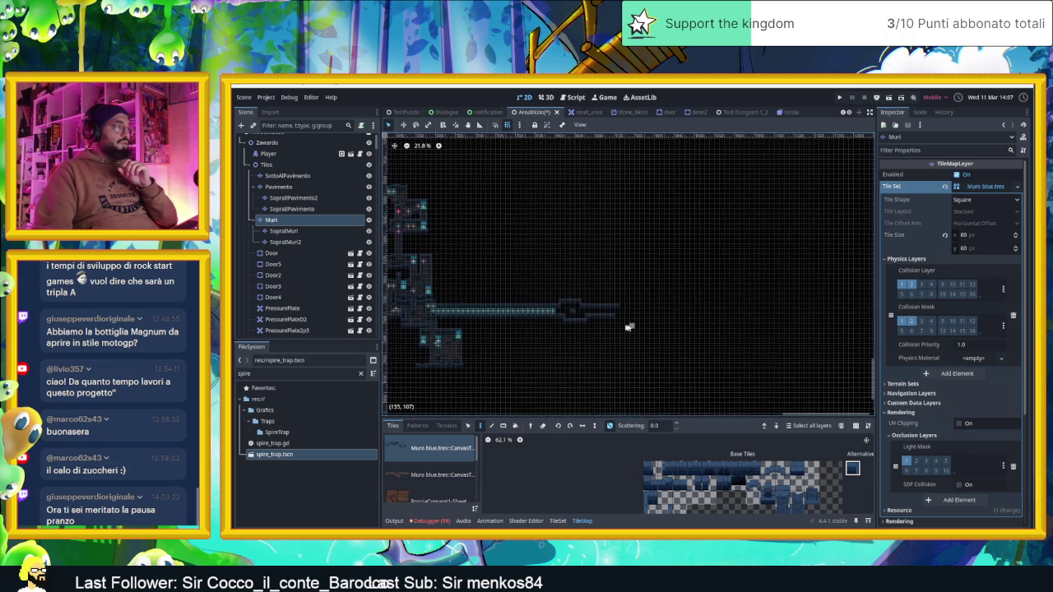
{"action": "scroll", "coordinate": [625, 329], "scroll_direction": "down", "scroll_amount": 2}
{"action": "scroll", "coordinate": [620, 332], "scroll_direction": "up", "scroll_amount": 2}
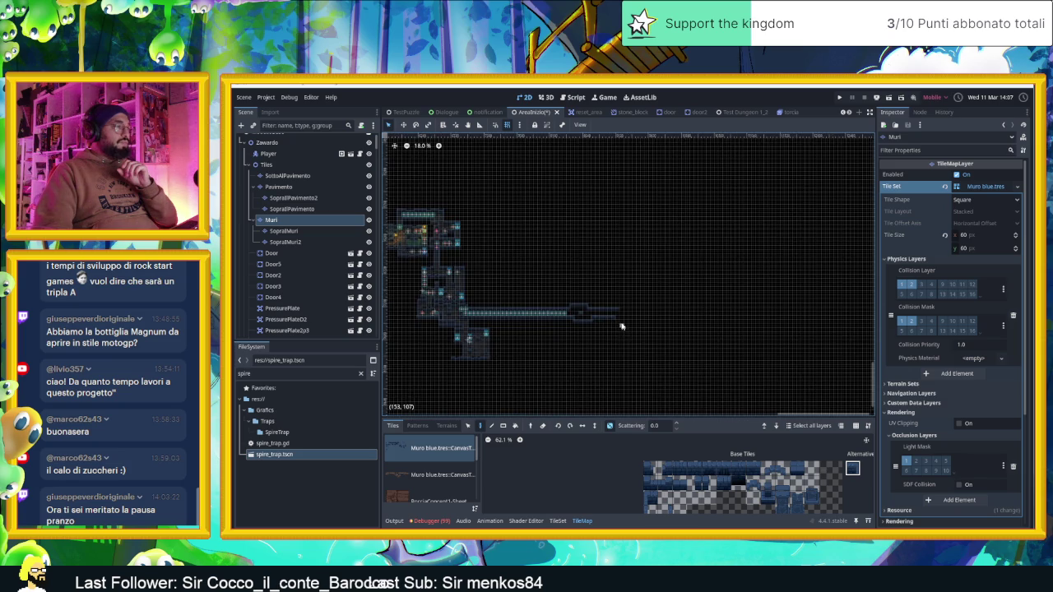
{"action": "scroll", "coordinate": [622, 327], "scroll_direction": "up", "scroll_amount": 9}
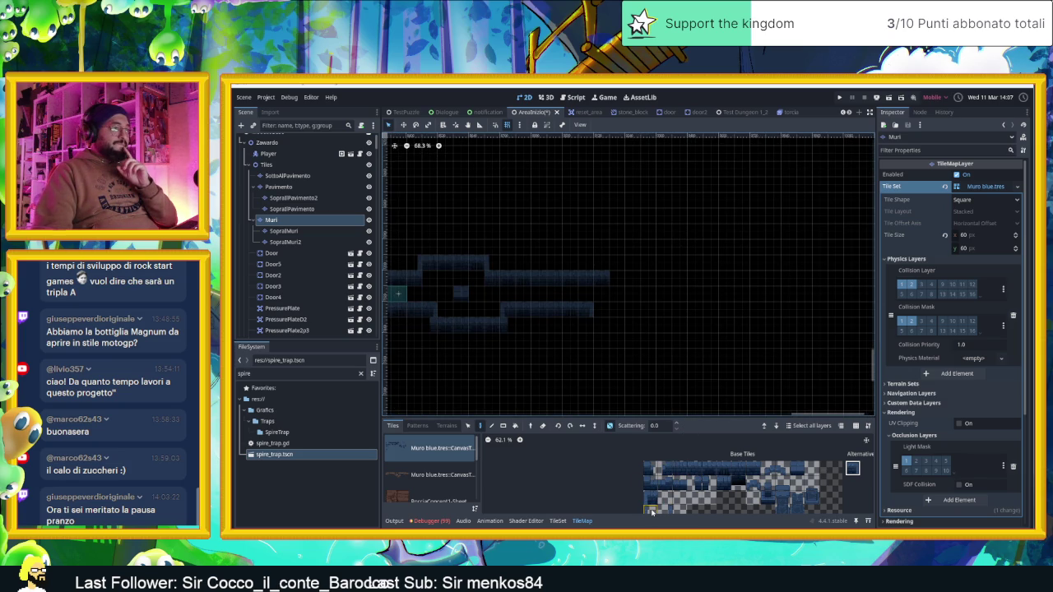
{"action": "left_click_drag", "start_coordinate": [681, 468], "coordinate": [752, 468]}
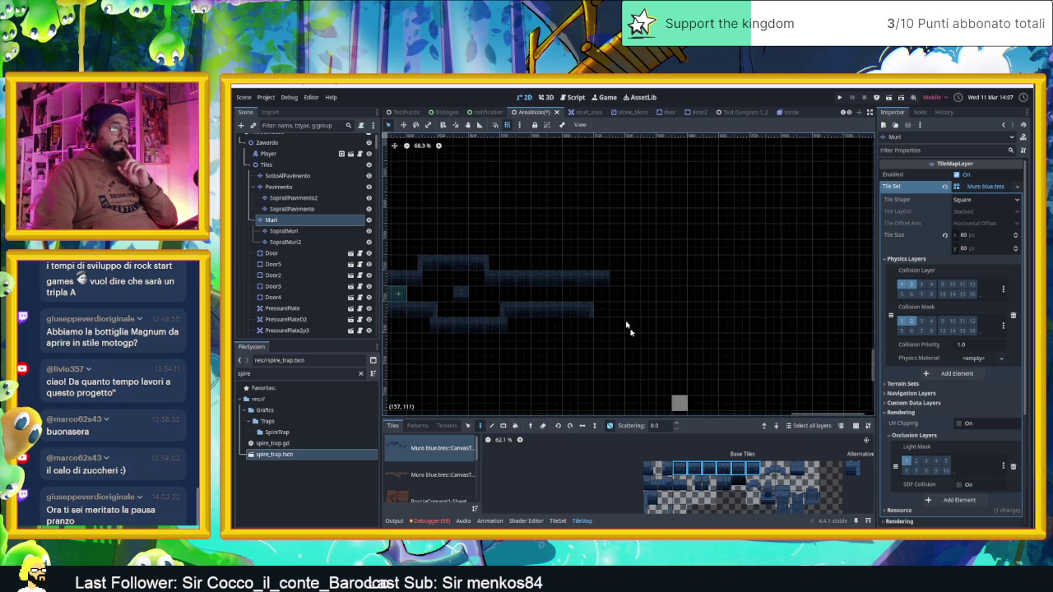
{"action": "scroll", "coordinate": [651, 290], "scroll_direction": "up", "scroll_amount": 2}
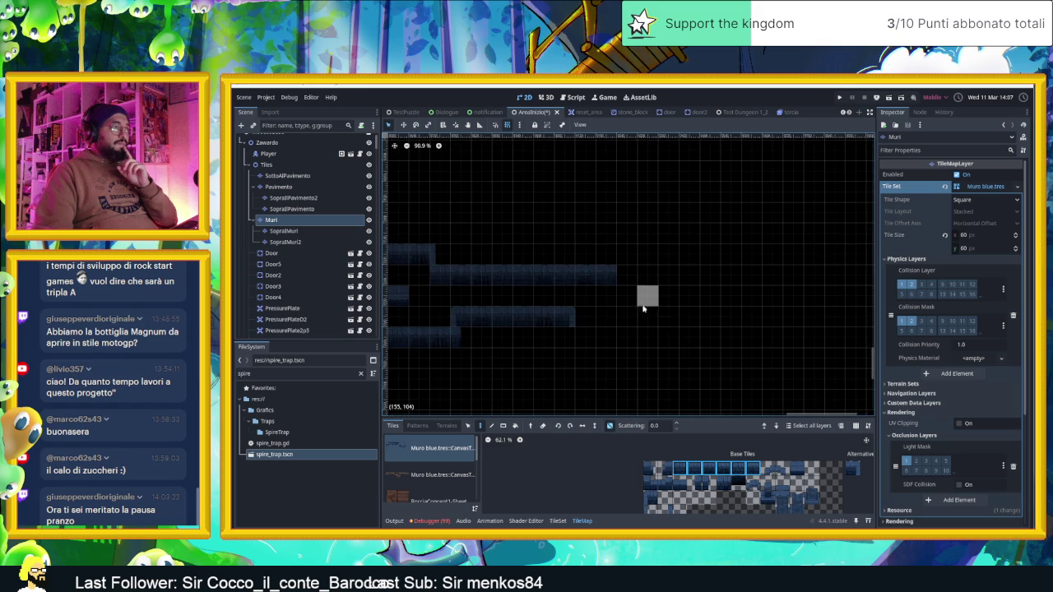
{"action": "left_click_drag", "start_coordinate": [654, 325], "coordinate": [593, 287]}
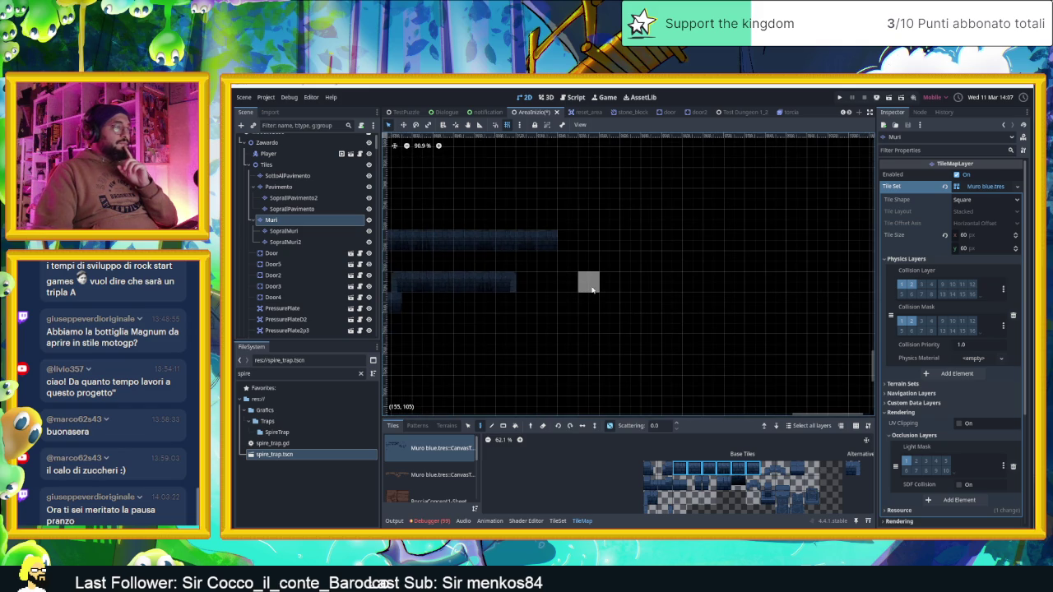
{"action": "left_click_drag", "start_coordinate": [568, 239], "coordinate": [589, 239]}
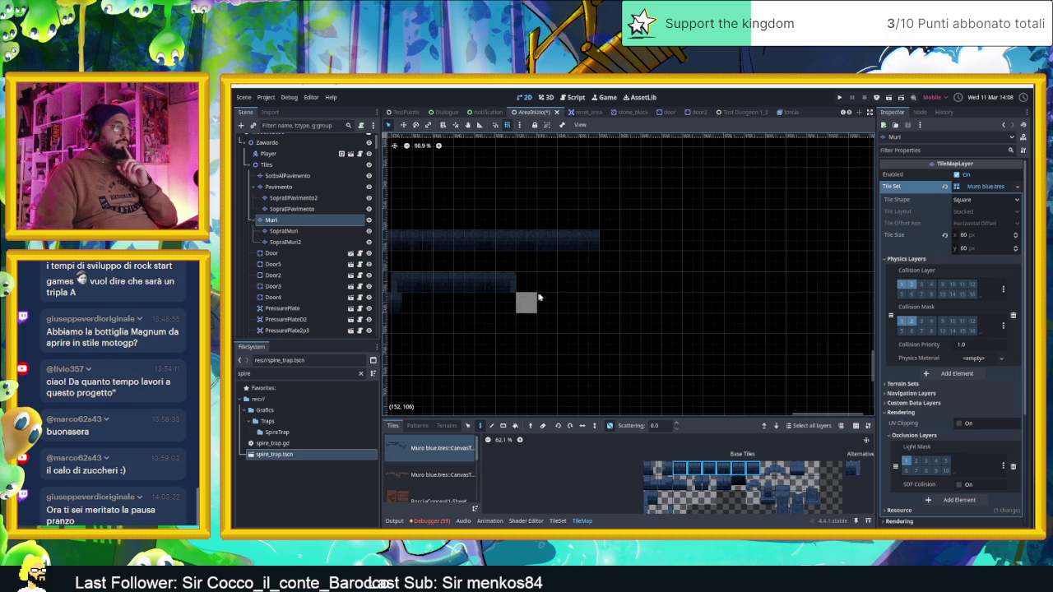
{"action": "mouse_move", "coordinate": [547, 239]}
{"action": "left_mouse_down"}
{"action": "mouse_move", "coordinate": [570, 240]}
{"action": "mouse_move", "coordinate": [568, 220]}
{"action": "mouse_move", "coordinate": [588, 221]}
{"action": "left_mouse_up"}
{"action": "right_click", "coordinate": [588, 241]}
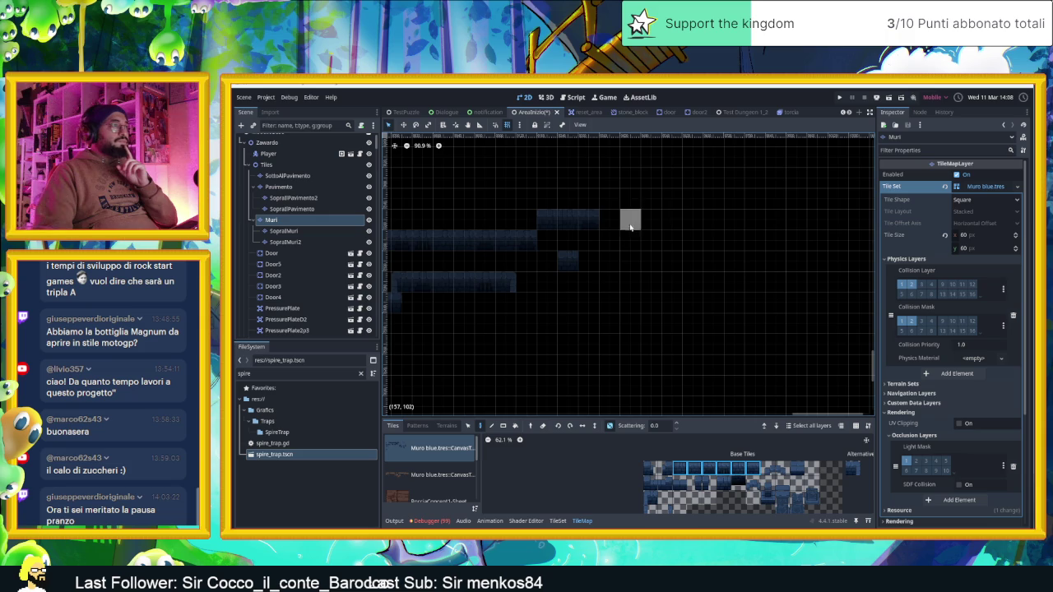
{"action": "left_click_drag", "start_coordinate": [611, 235], "coordinate": [610, 260]}
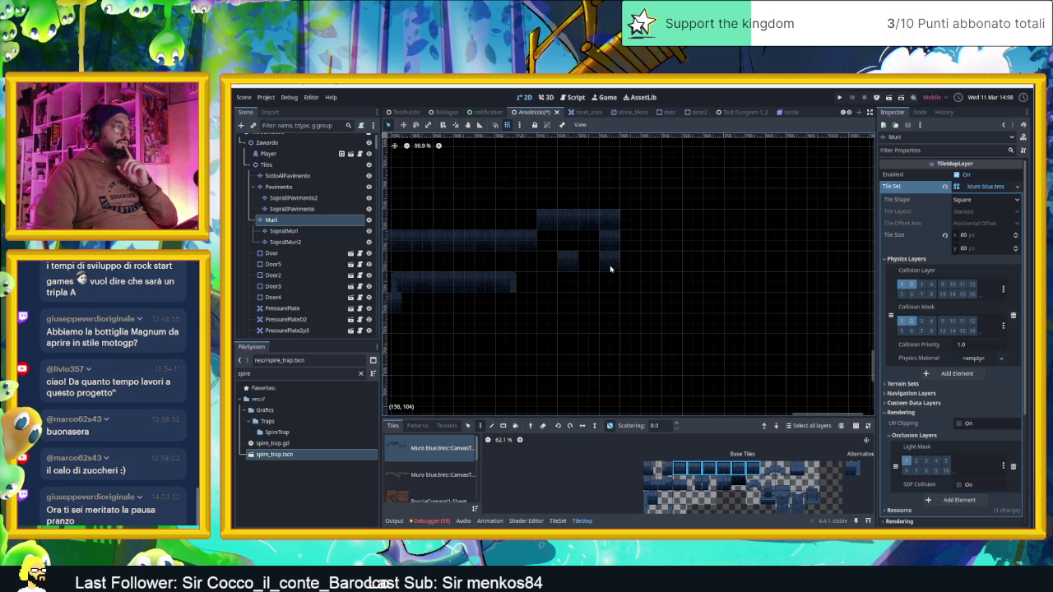
{"action": "left_click_drag", "start_coordinate": [610, 269], "coordinate": [606, 222]}
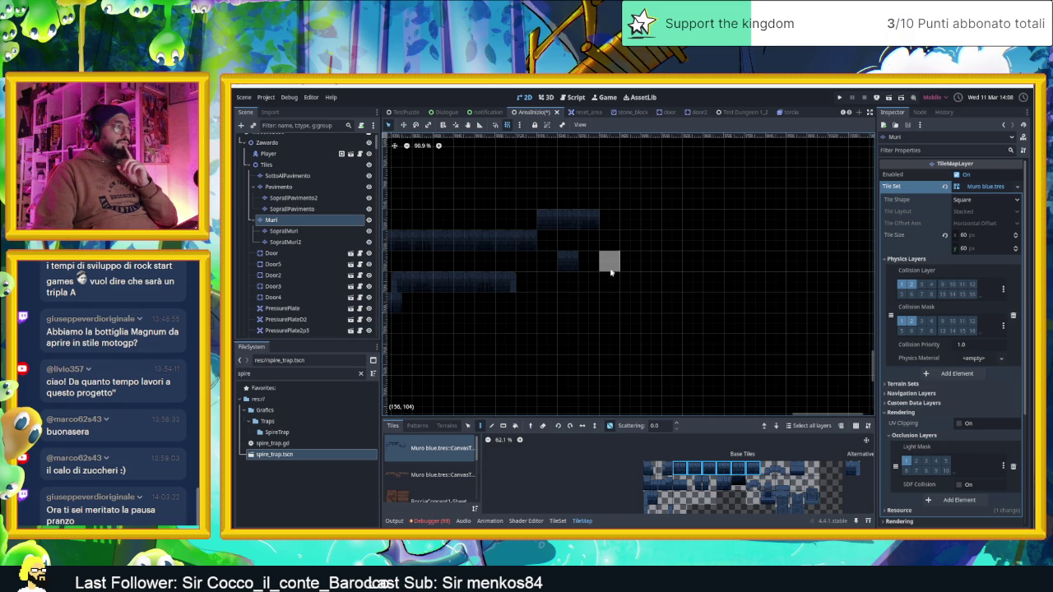
Paint lower-row wall tiles and a vertical wall column along the chamber's right side
{"action": "left_click", "coordinate": [582, 321]}
{"action": "left_click", "coordinate": [510, 304]}
{"action": "left_click_drag", "start_coordinate": [506, 321], "coordinate": [547, 323]}
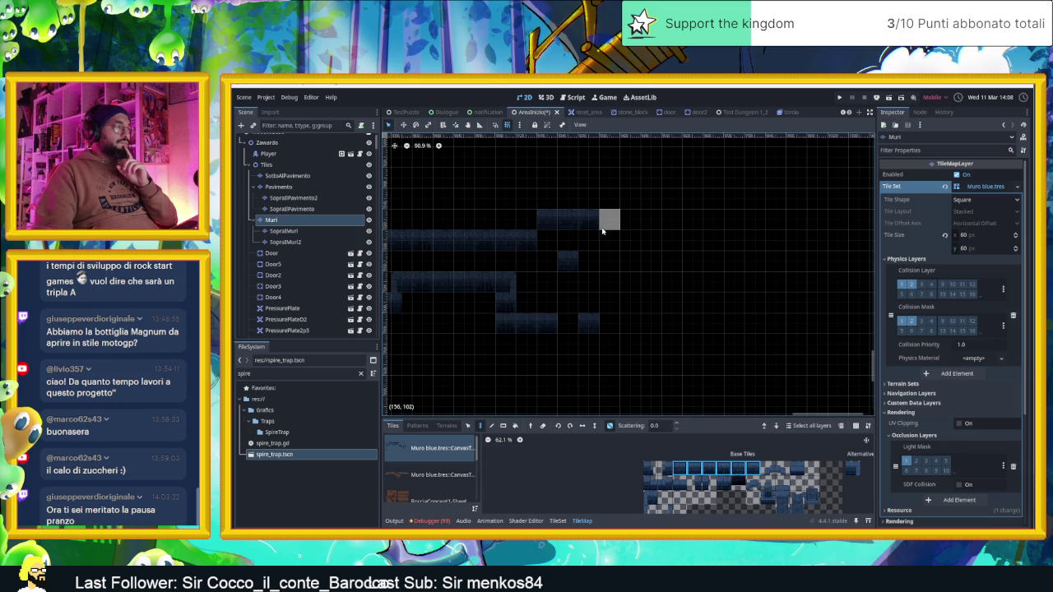
{"action": "left_click_drag", "start_coordinate": [603, 225], "coordinate": [605, 305]}
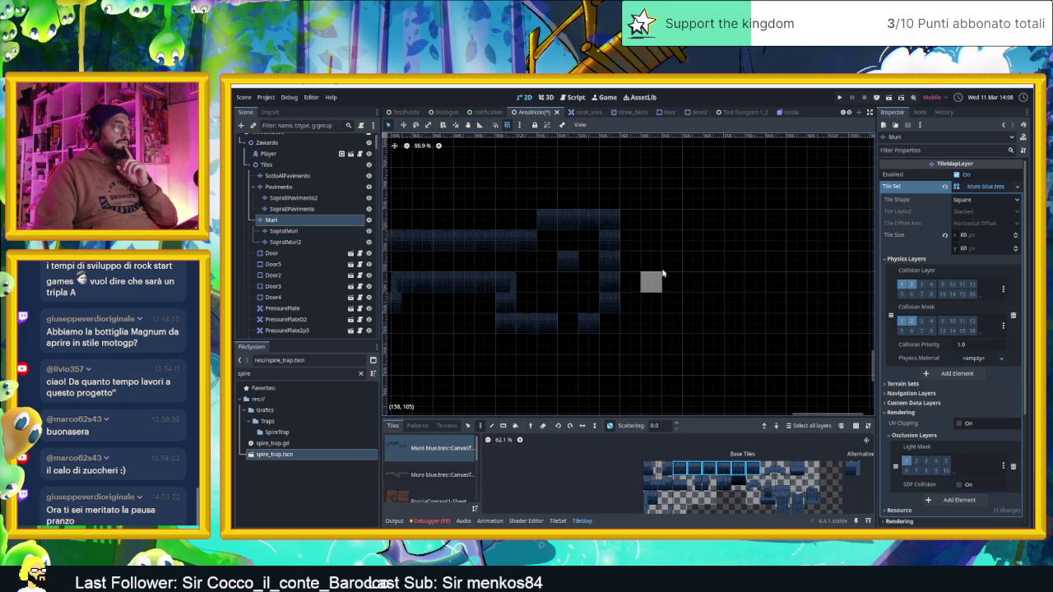
{"action": "left_click_drag", "start_coordinate": [610, 284], "coordinate": [609, 323]}
{"action": "left_click", "coordinate": [664, 511]}
{"action": "left_click", "coordinate": [852, 468]}
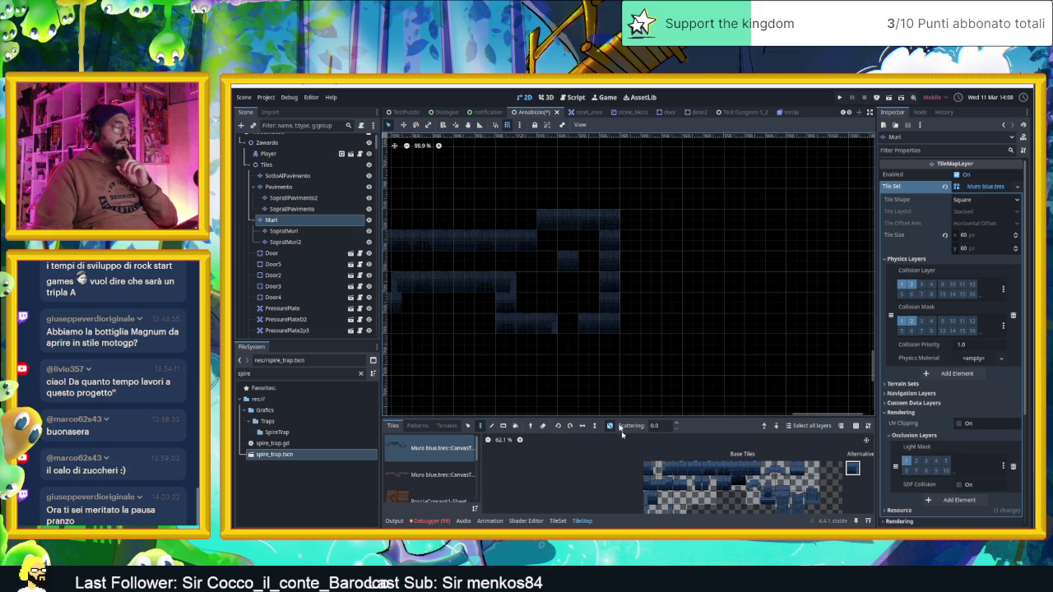
Extend a wall row by one cell and paint two top-row atlas tiles onto the chamber's lower row
{"action": "scroll", "coordinate": [603, 353], "scroll_direction": "down", "scroll_amount": 3}
{"action": "left_click", "coordinate": [654, 499]}
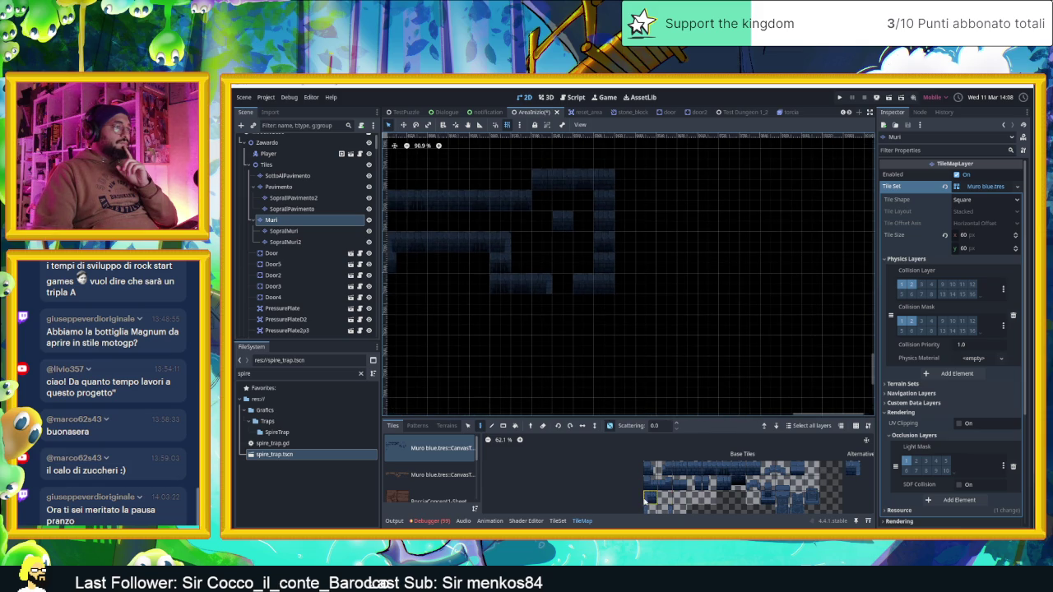
{"action": "scroll", "coordinate": [667, 294], "scroll_direction": "down", "scroll_amount": 2}
{"action": "scroll", "coordinate": [667, 293], "scroll_direction": "down", "scroll_amount": 3}
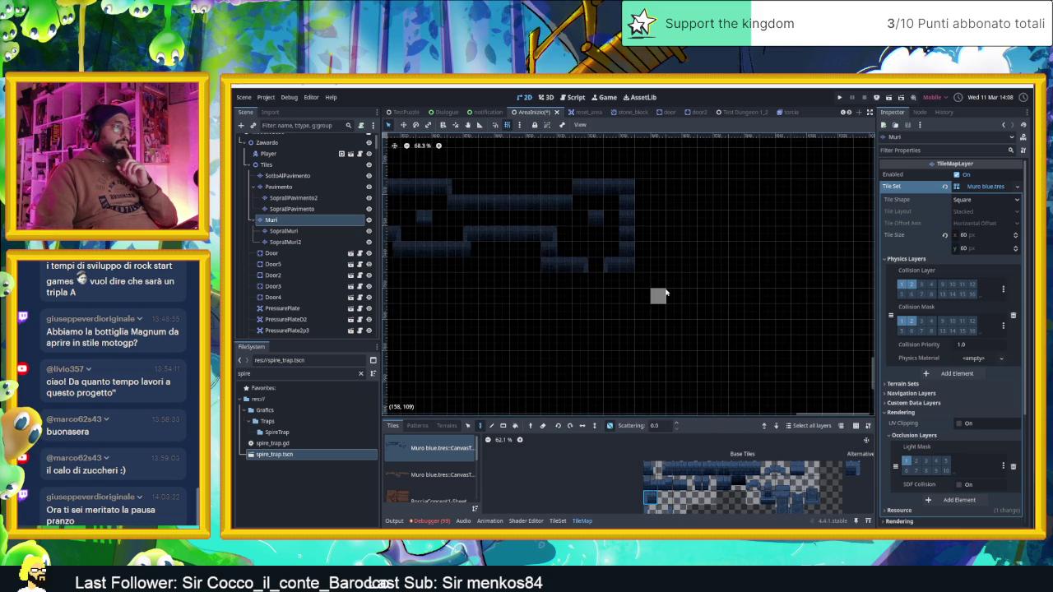
{"action": "scroll", "coordinate": [630, 292], "scroll_direction": "up", "scroll_amount": 3}
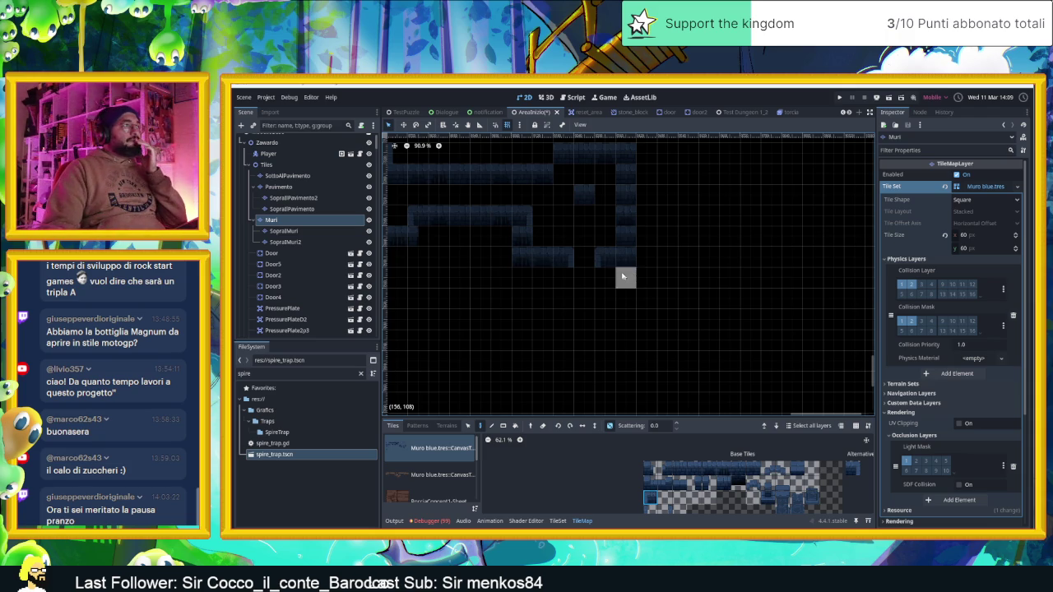
{"action": "left_click", "coordinate": [578, 265]}
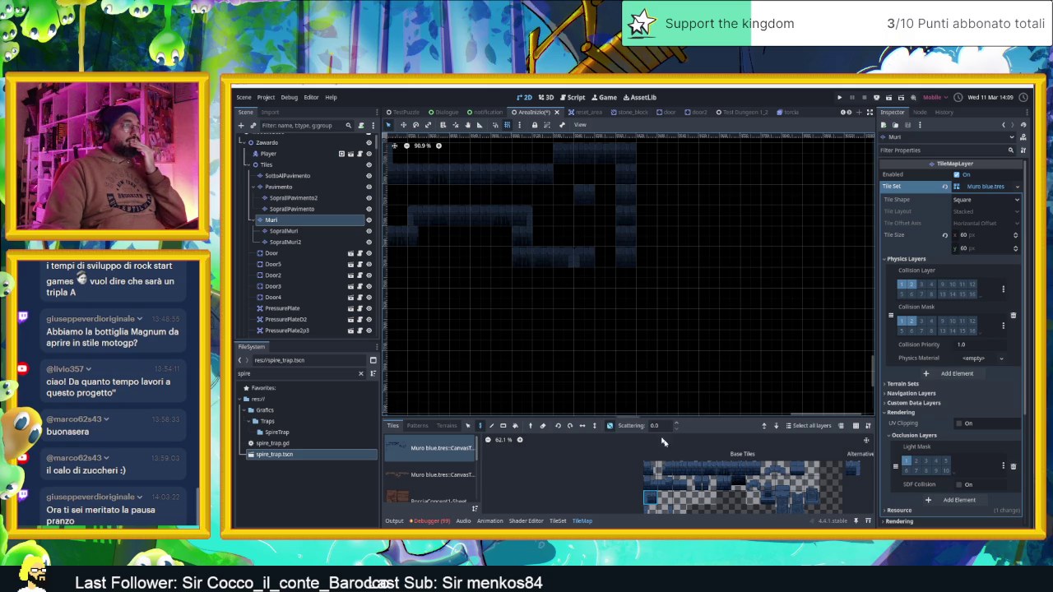
{"action": "scroll", "coordinate": [649, 505], "scroll_direction": "down", "scroll_amount": 3}
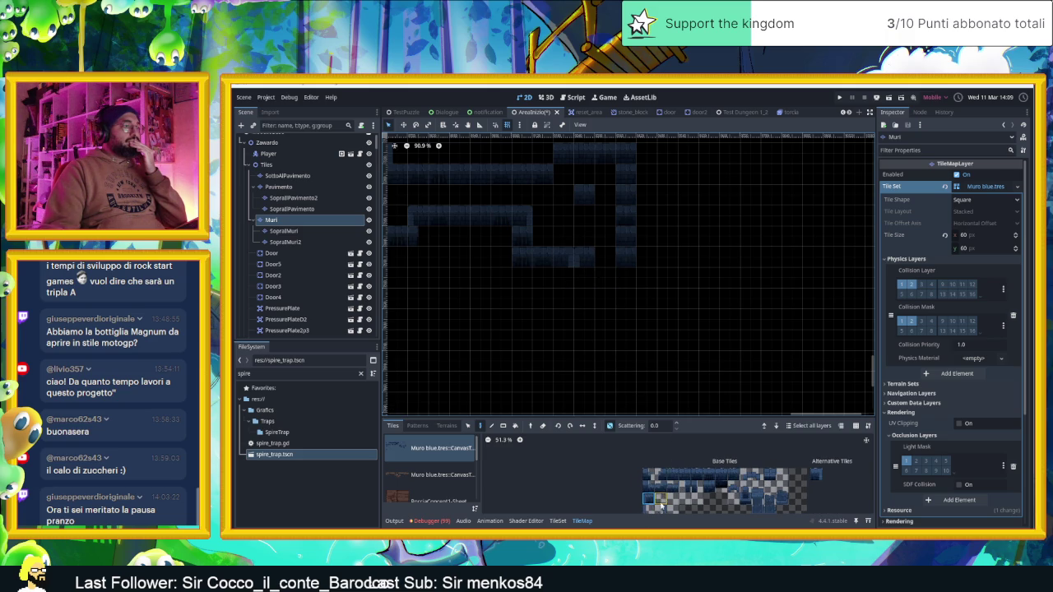
{"action": "left_click", "coordinate": [650, 506]}
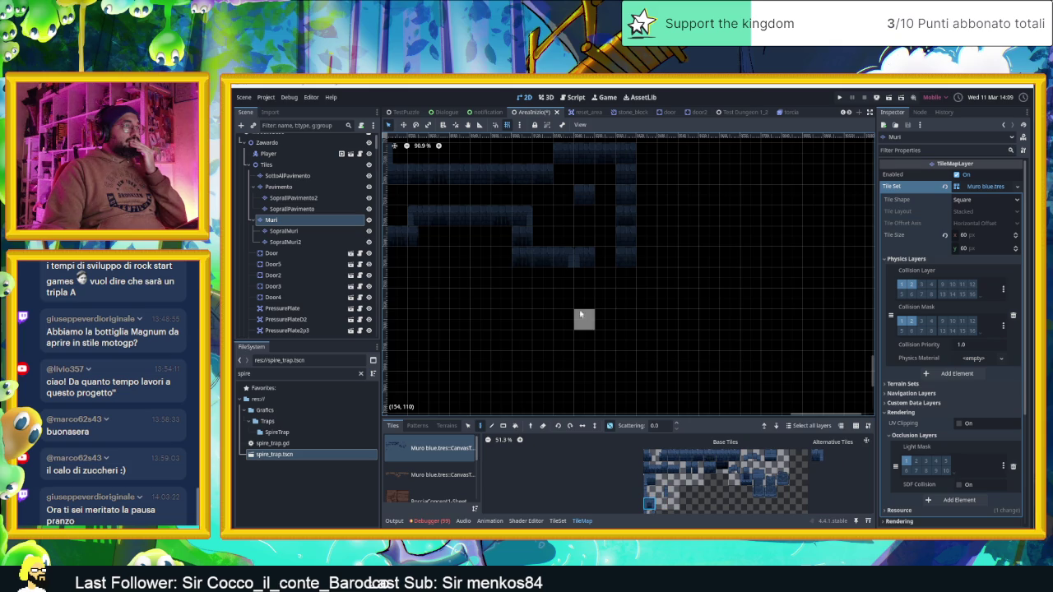
{"action": "scroll", "coordinate": [718, 285], "scroll_direction": "up", "scroll_amount": 4}
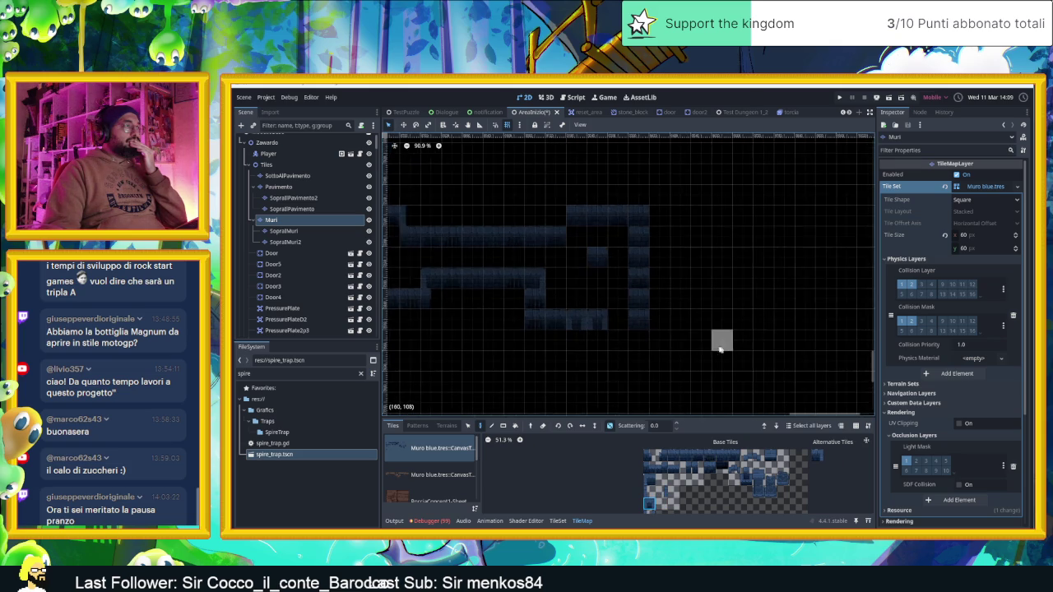
{"action": "left_click_drag", "start_coordinate": [673, 456], "coordinate": [724, 456]}
{"action": "left_click_drag", "start_coordinate": [583, 331], "coordinate": [557, 330]}
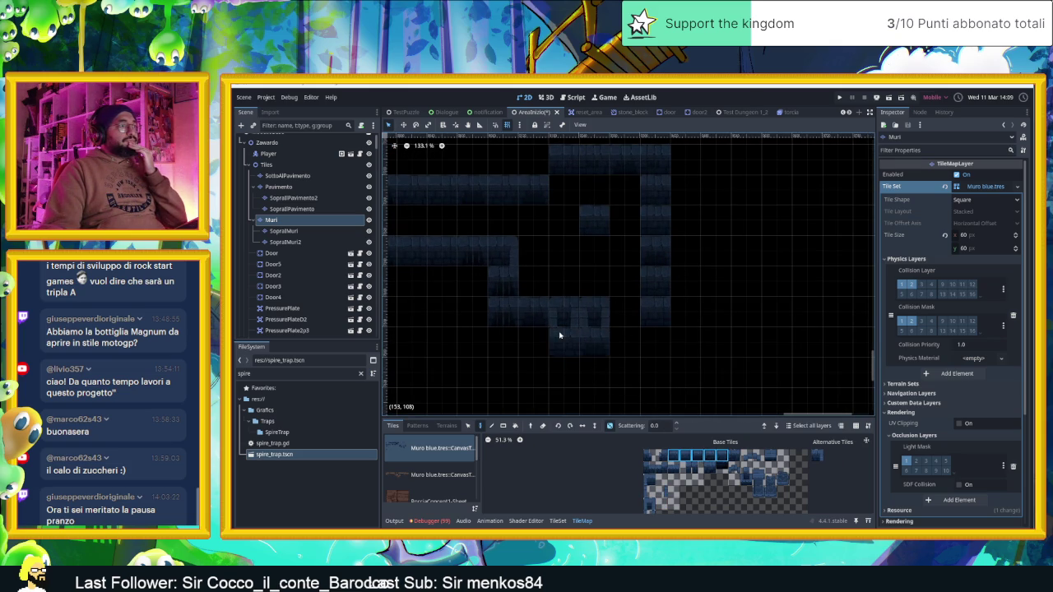
Try a vertical wall column on the right, erase it, and move a thin wall tile one cell left
{"action": "scroll", "coordinate": [716, 306], "scroll_direction": "up", "scroll_amount": 1}
{"action": "left_click", "coordinate": [650, 490]}
{"action": "left_click_drag", "start_coordinate": [659, 177], "coordinate": [658, 279]}
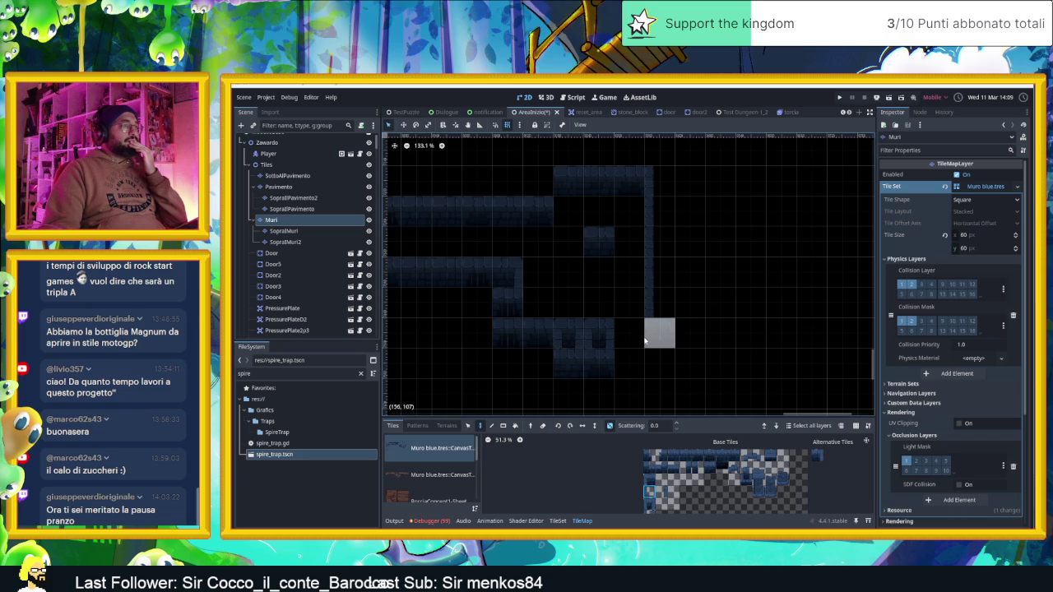
{"action": "left_click", "coordinate": [645, 340]}
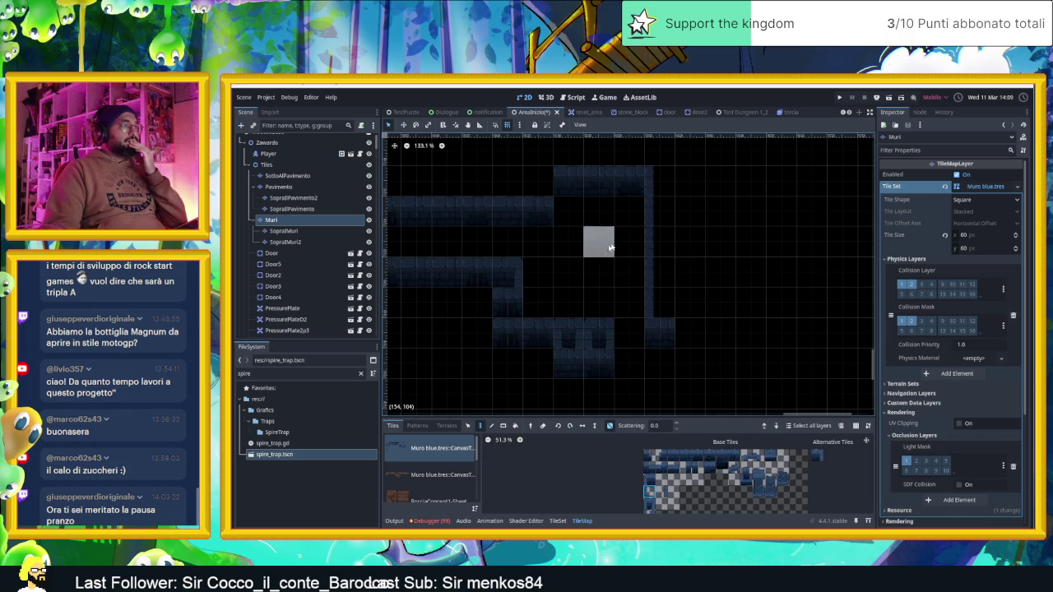
{"action": "left_click_drag", "start_coordinate": [653, 199], "coordinate": [651, 259]}
{"action": "right_click", "coordinate": [650, 297]}
{"action": "left_click", "coordinate": [600, 301]}
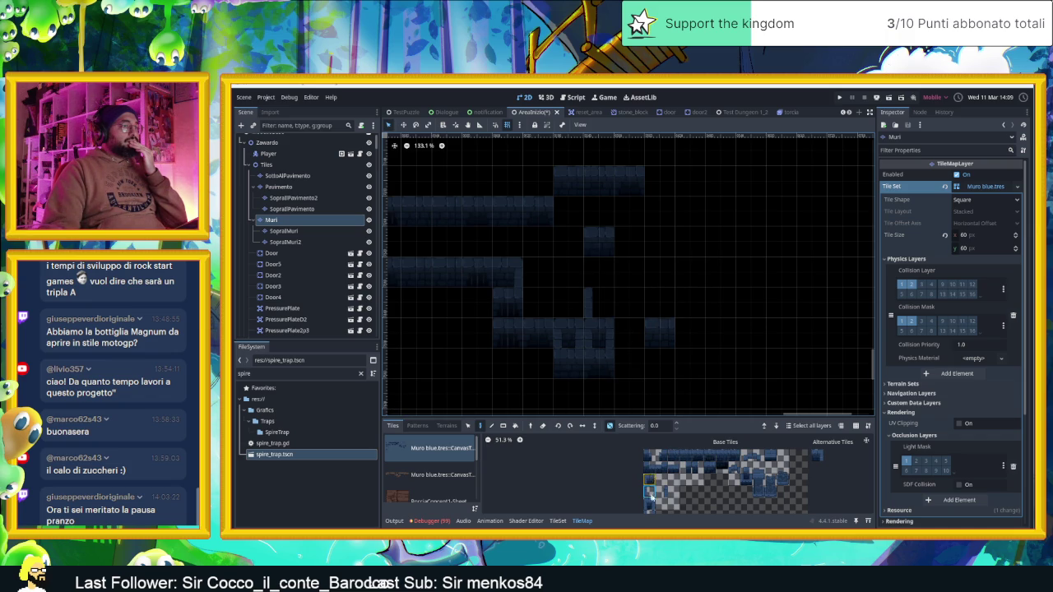
Paint lower-wall and pillar tiles, then erase the misplaced arch and lower column tiles
{"action": "left_click", "coordinate": [650, 493]}
{"action": "left_click", "coordinate": [598, 303]}
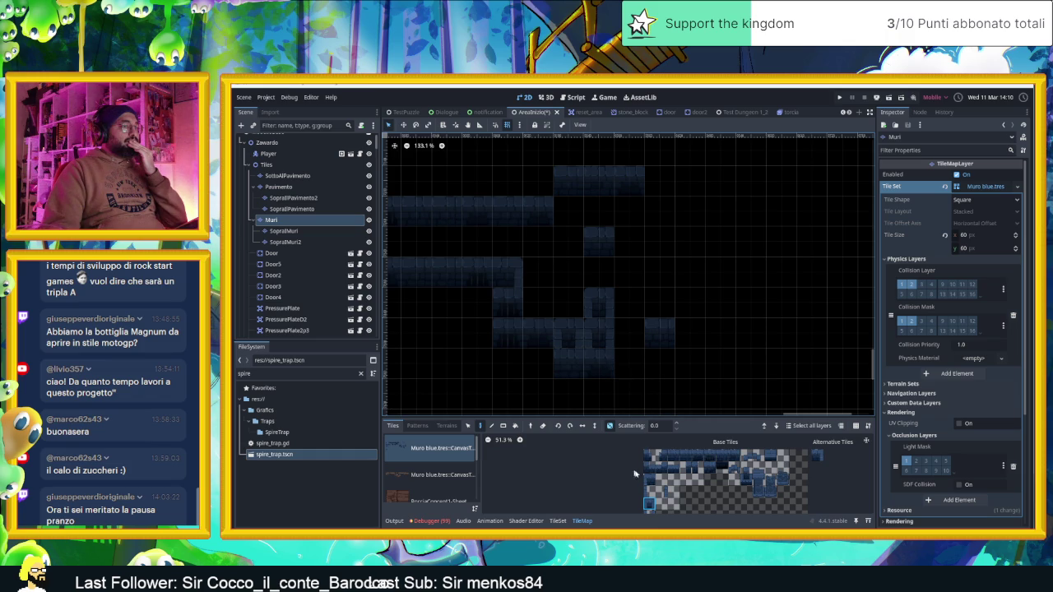
{"action": "left_click", "coordinate": [599, 333]}
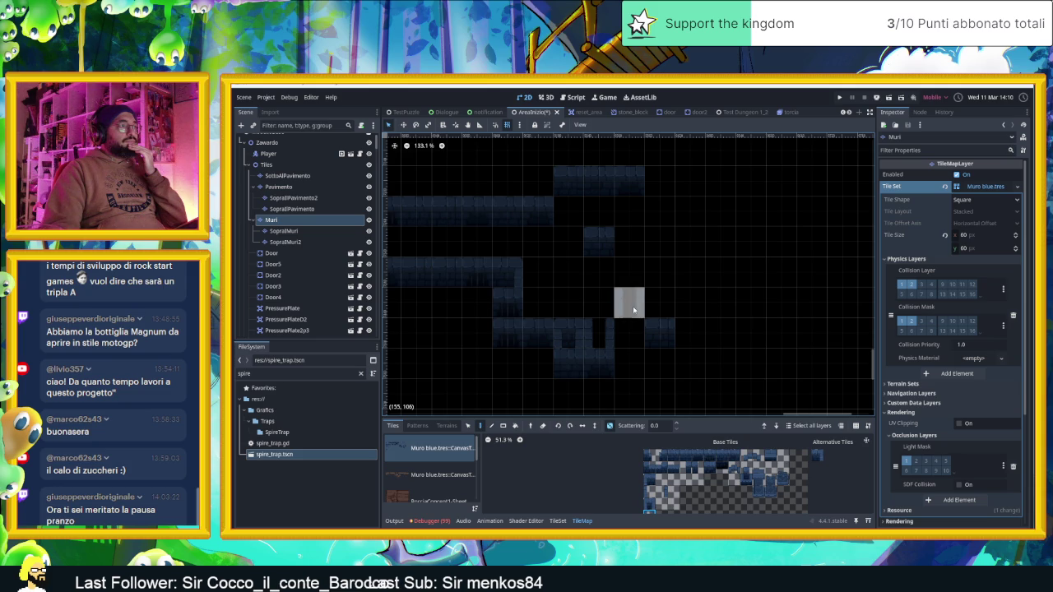
{"action": "left_click", "coordinate": [622, 329]}
{"action": "left_click", "coordinate": [622, 370]}
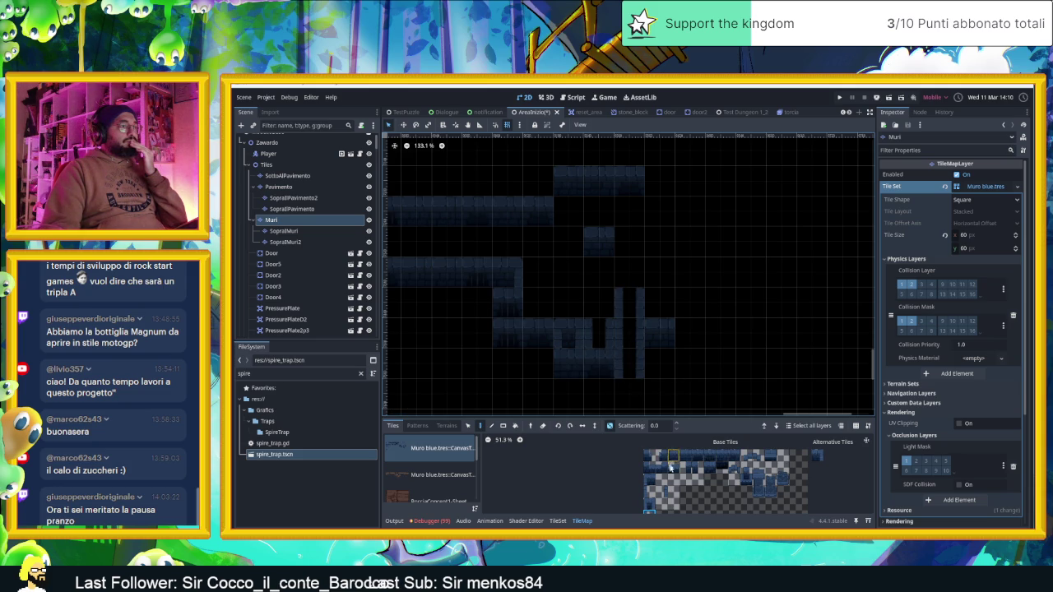
{"action": "left_click", "coordinate": [650, 502]}
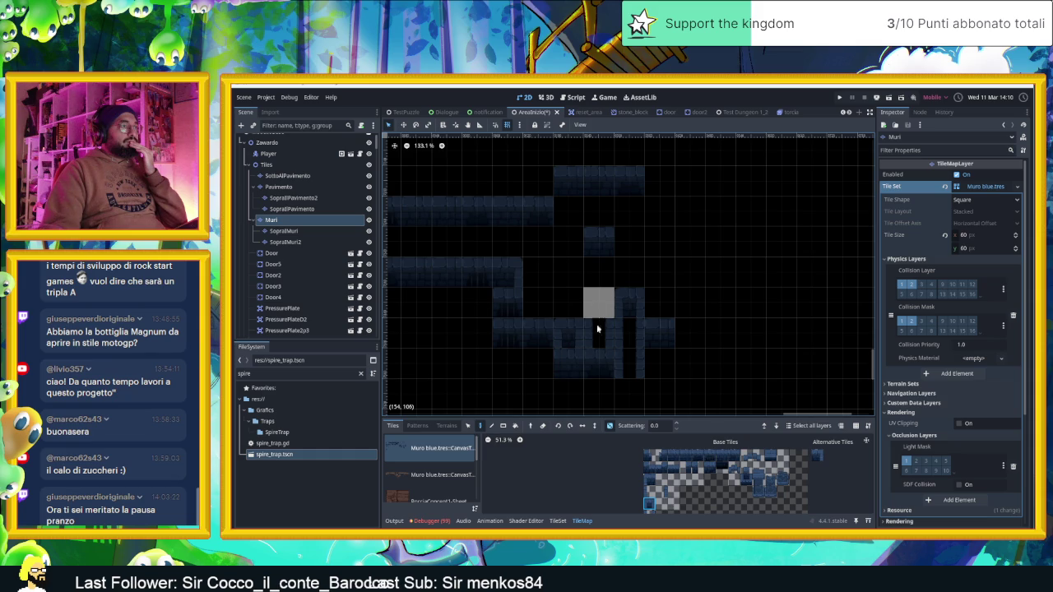
{"action": "left_click", "coordinate": [596, 329]}
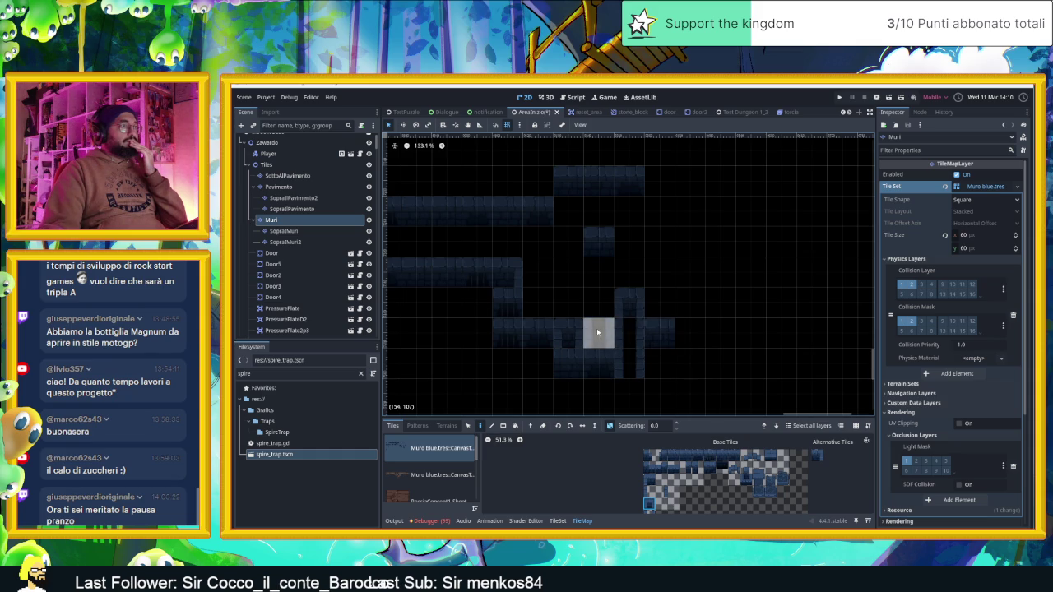
{"action": "right_click", "coordinate": [628, 301]}
{"action": "right_click", "coordinate": [633, 331]}
{"action": "right_click", "coordinate": [629, 363]}
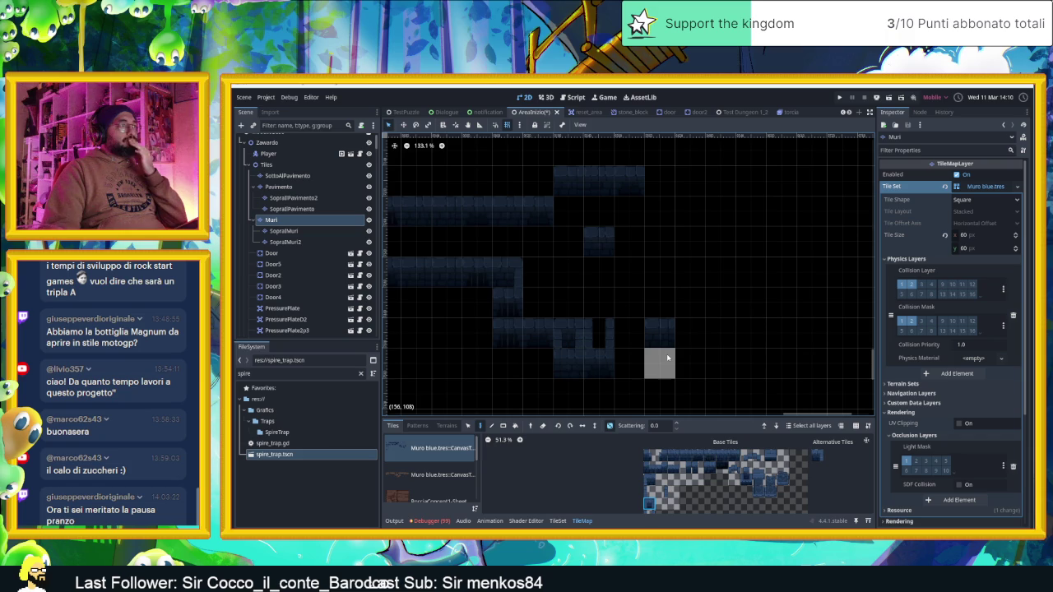
Refill an empty top-row cell with a different wall tile and add wall-edge tiles beside the corridor
{"action": "scroll", "coordinate": [662, 308], "scroll_direction": "up", "scroll_amount": 2}
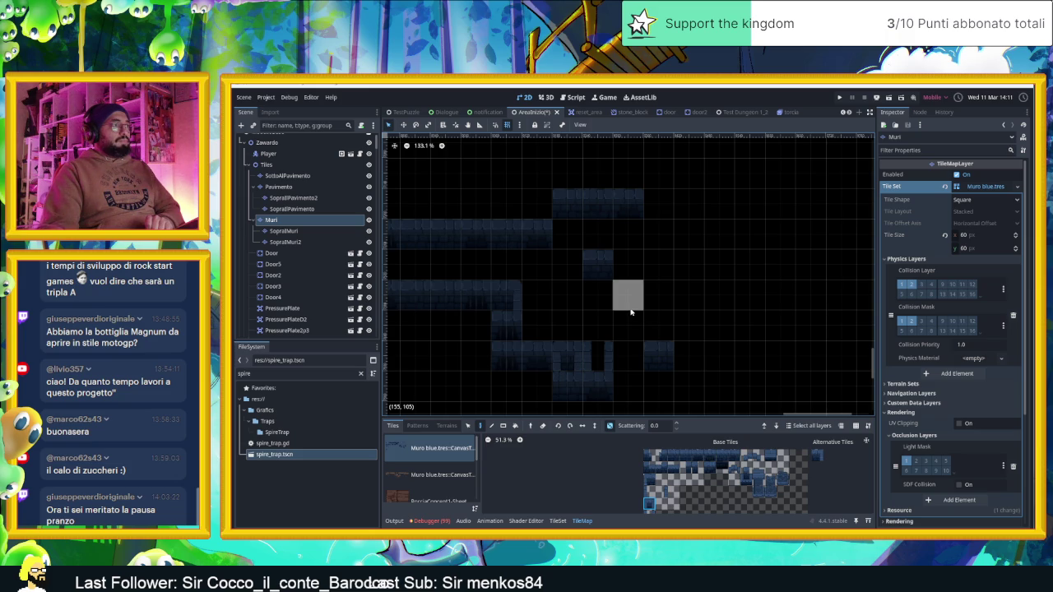
{"action": "right_click", "coordinate": [567, 204]}
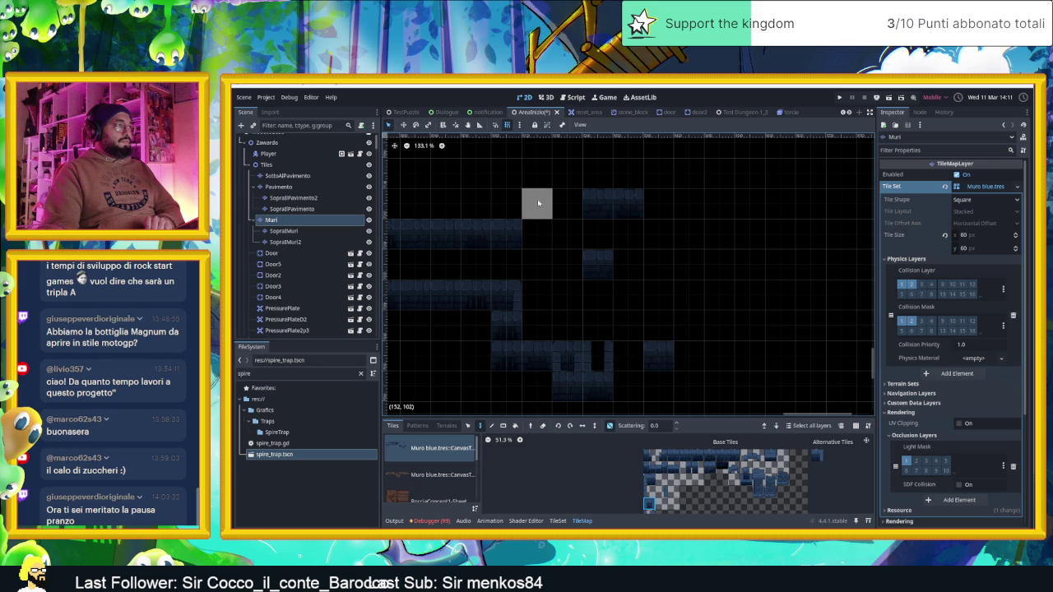
{"action": "left_click", "coordinate": [566, 203]}
{"action": "right_click", "coordinate": [566, 202]}
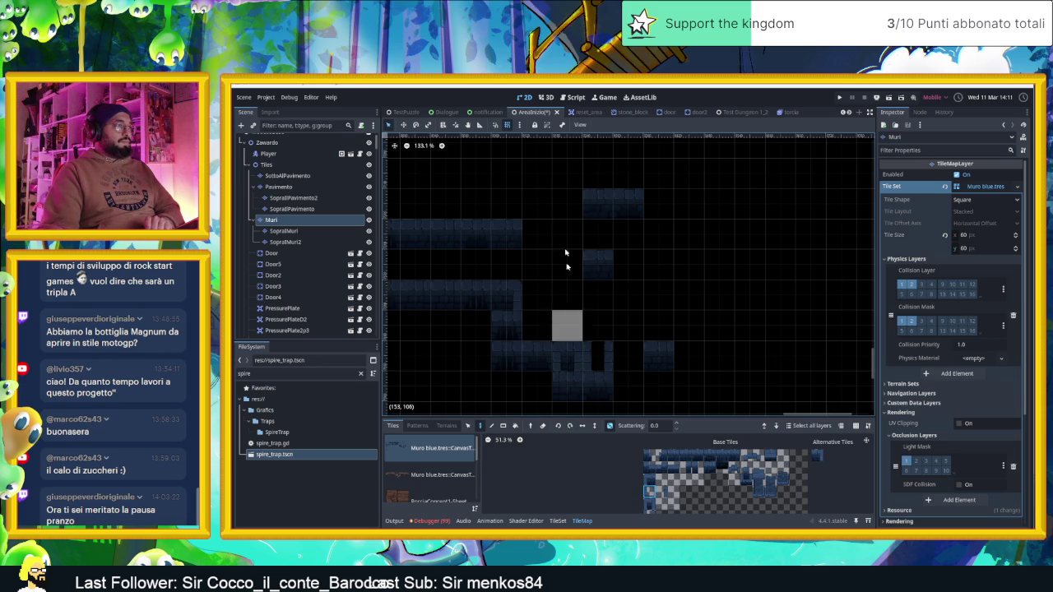
{"action": "left_click", "coordinate": [673, 457]}
{"action": "left_click", "coordinate": [567, 204]}
{"action": "left_click", "coordinate": [665, 494]}
{"action": "left_click", "coordinate": [515, 205]}
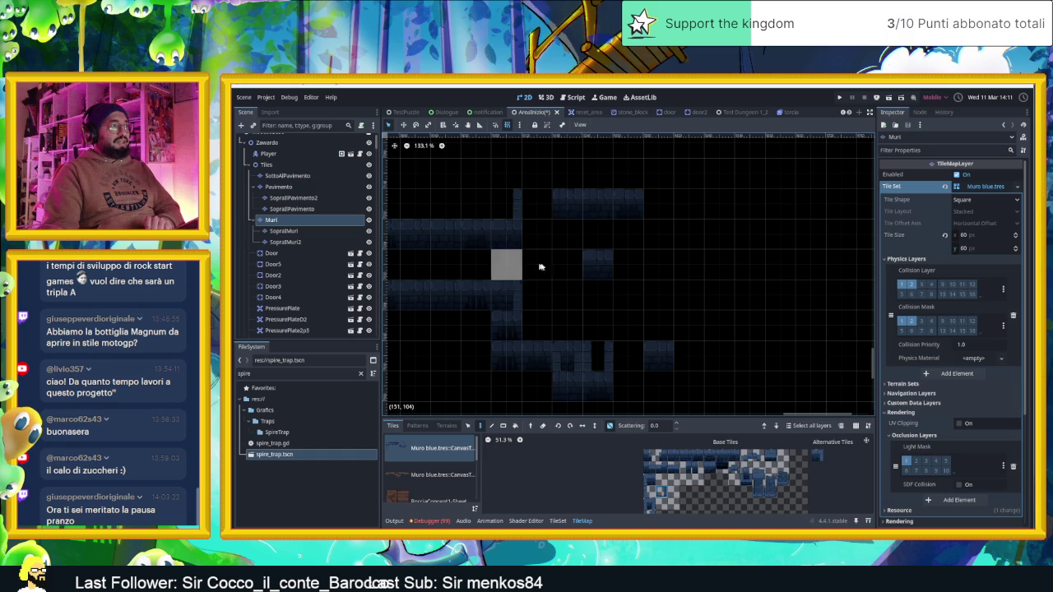
Paint a vertical wall column down from the top wall row on the right
{"action": "left_click", "coordinate": [650, 491]}
{"action": "left_click_drag", "start_coordinate": [653, 204], "coordinate": [652, 284]}
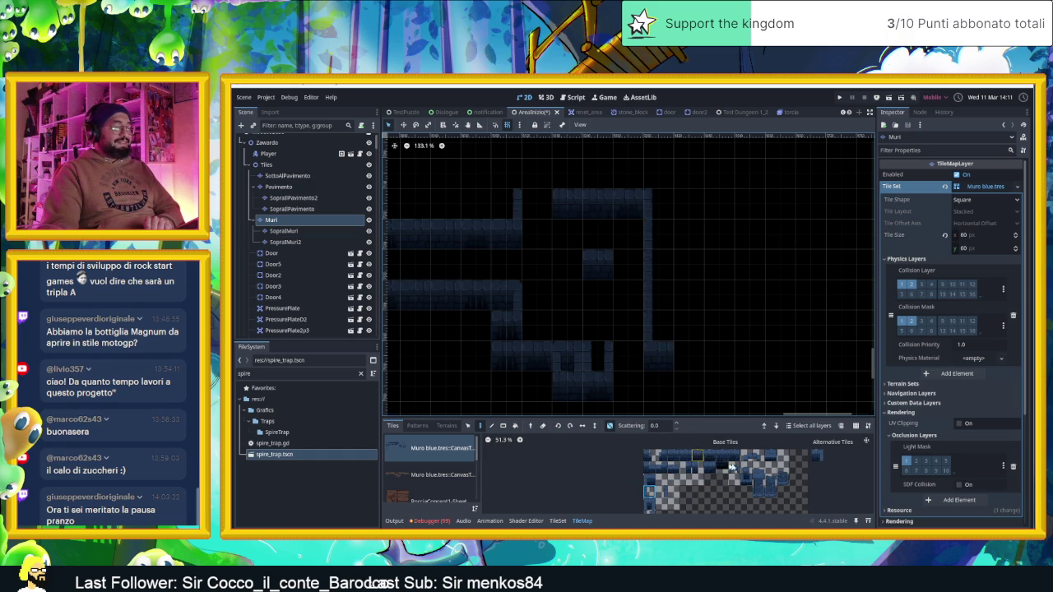
{"action": "scroll", "coordinate": [616, 374], "scroll_direction": "down", "scroll_amount": 1}
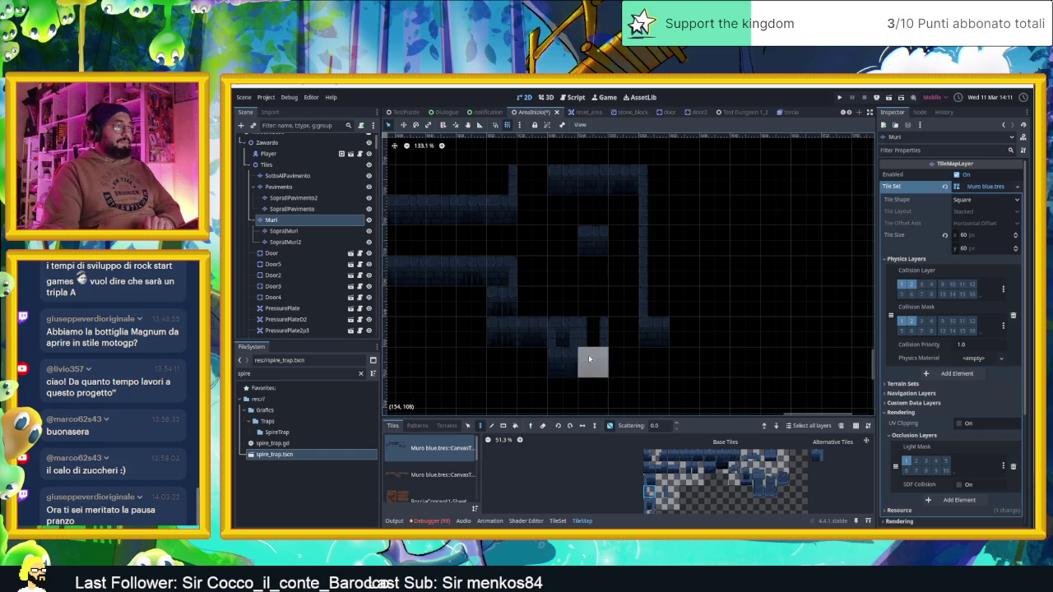
Paint wall tiles into the corridor at its lower end
{"action": "scroll", "coordinate": [676, 470], "scroll_direction": "up", "scroll_amount": 1}
{"action": "left_click", "coordinate": [692, 453]}
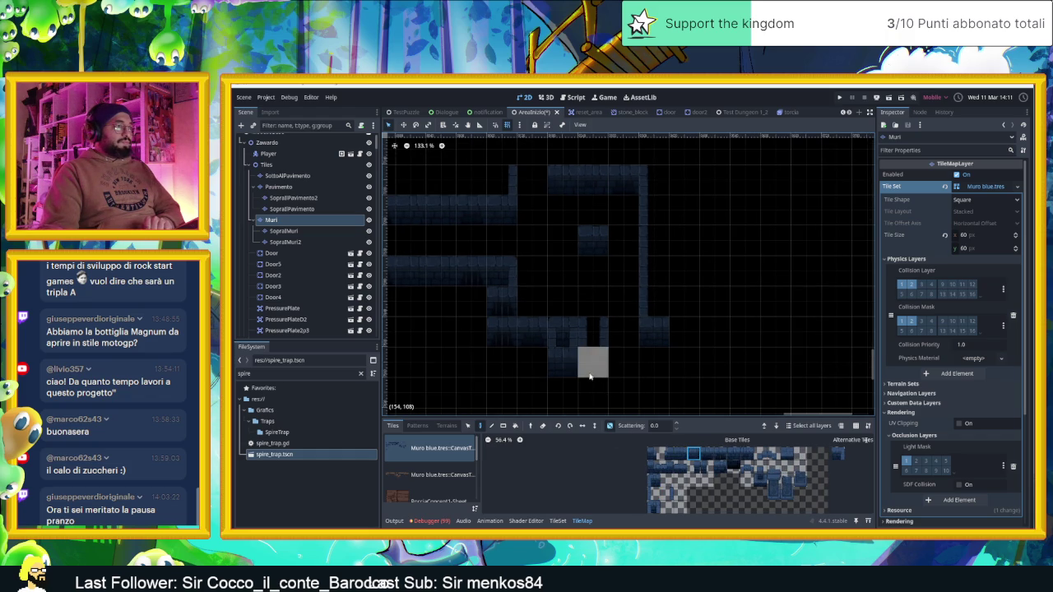
{"action": "left_click", "coordinate": [592, 389]}
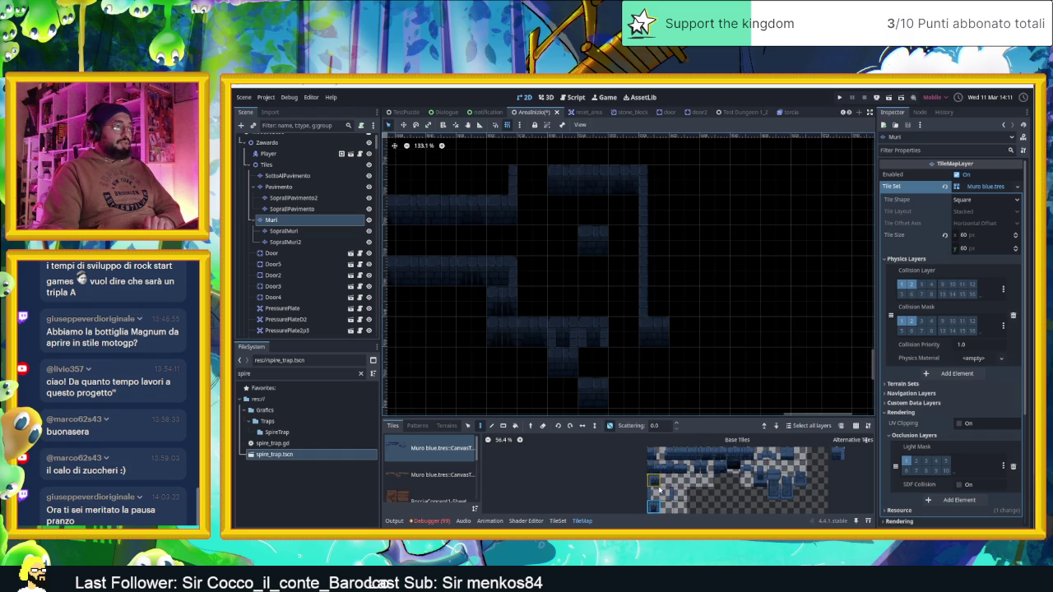
{"action": "left_click", "coordinate": [683, 485]}
{"action": "scroll", "coordinate": [679, 487], "scroll_direction": "down", "scroll_amount": 2}
{"action": "left_click", "coordinate": [592, 365]}
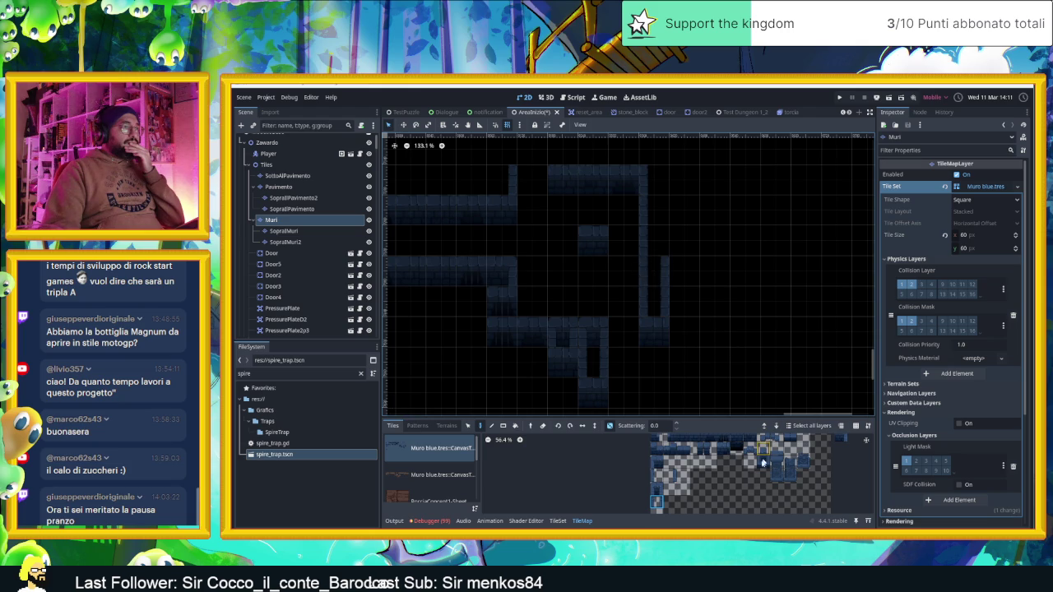
Extend the right wall column upward, cap it with a corner tile, and fill a wall gap
{"action": "left_click", "coordinate": [655, 239]}
{"action": "left_click", "coordinate": [658, 220]}
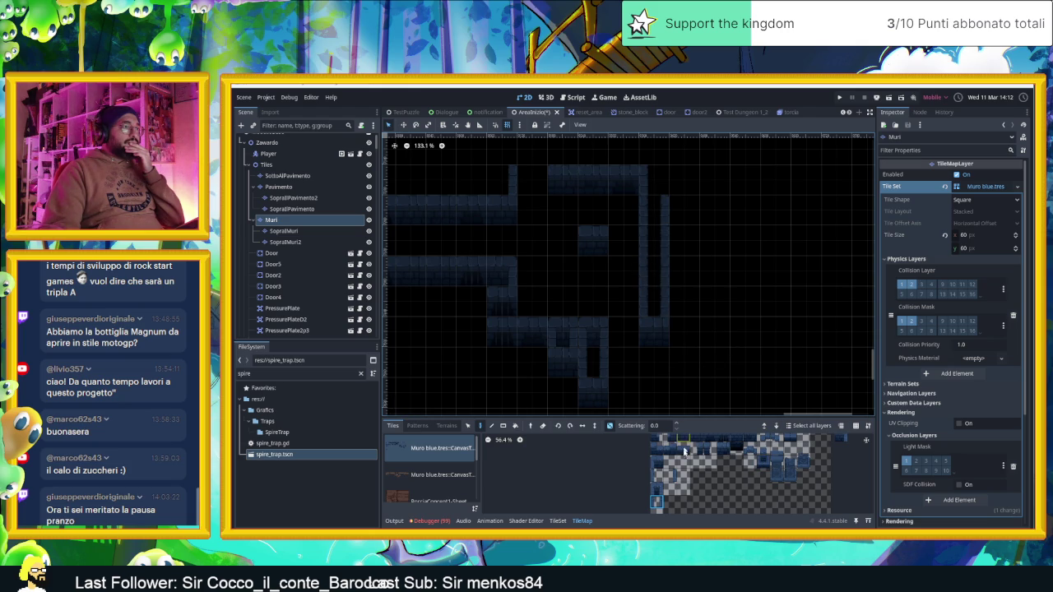
{"action": "left_click", "coordinate": [656, 491]}
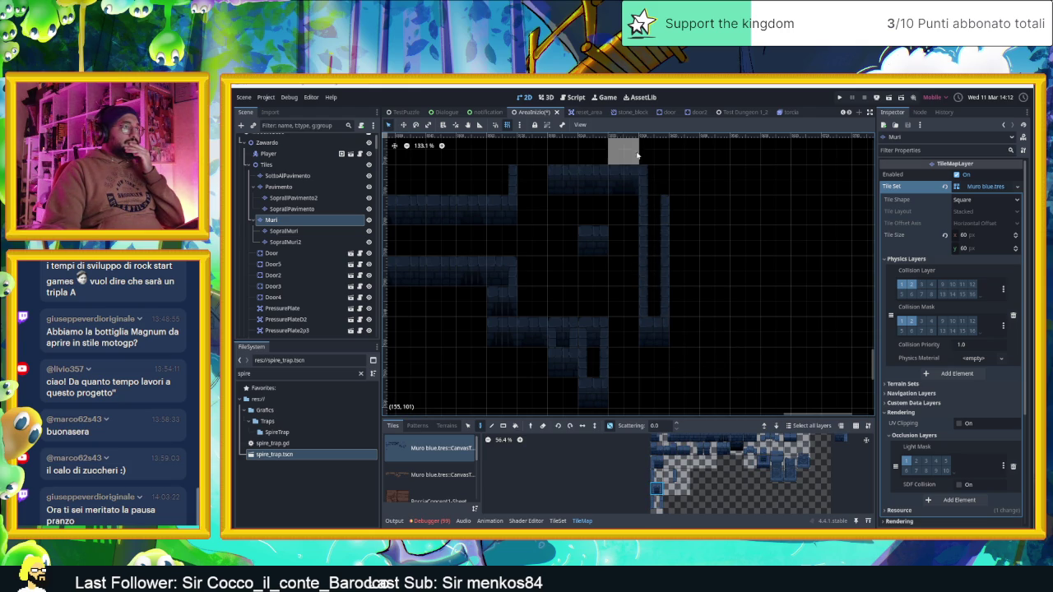
{"action": "left_click", "coordinate": [656, 177]}
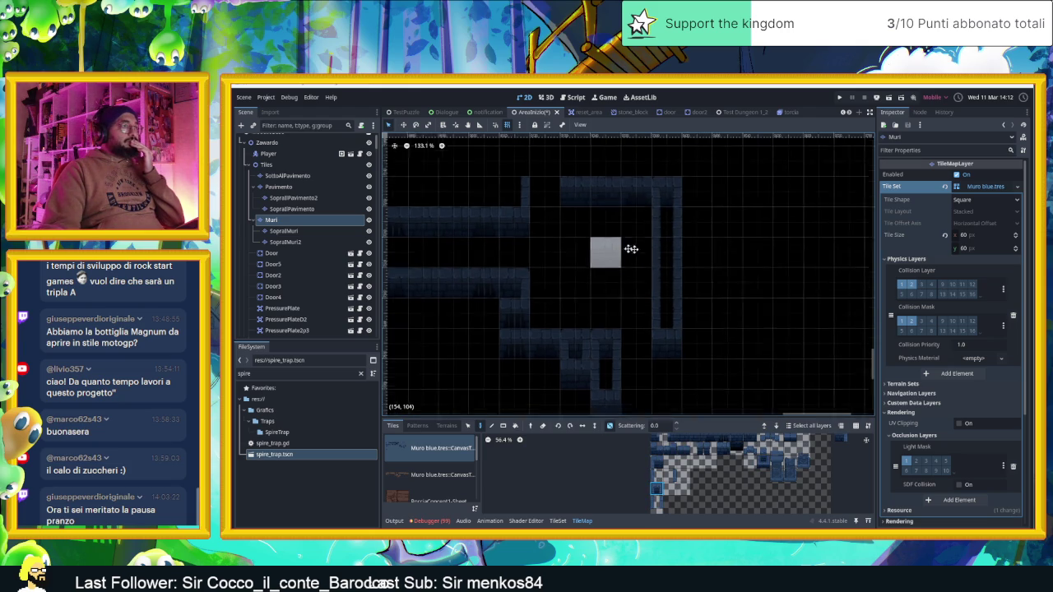
{"action": "scroll", "coordinate": [600, 246], "scroll_direction": "left", "scroll_amount": 3}
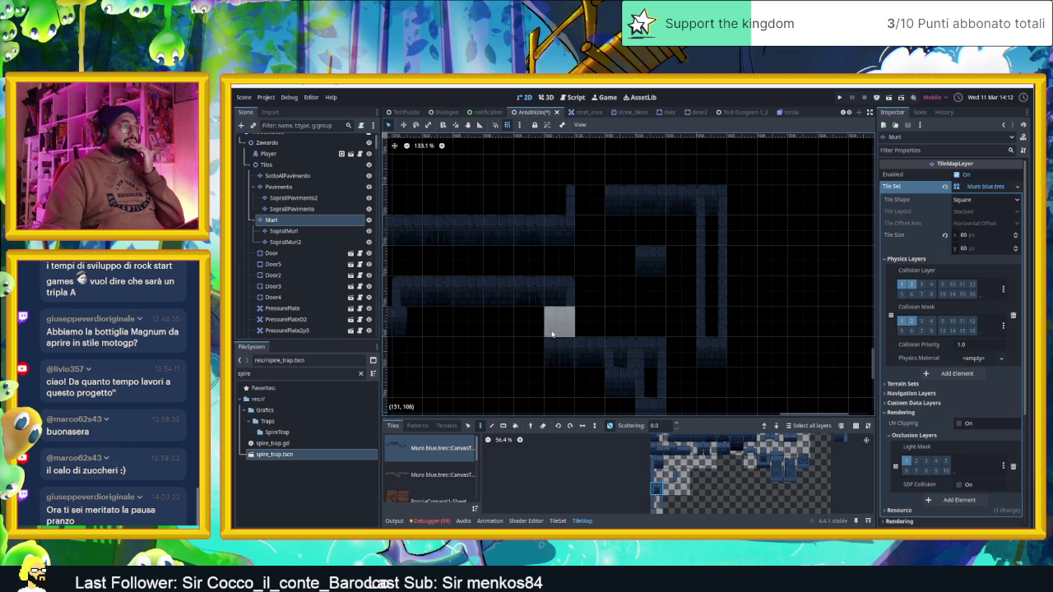
{"action": "left_click", "coordinate": [552, 333]}
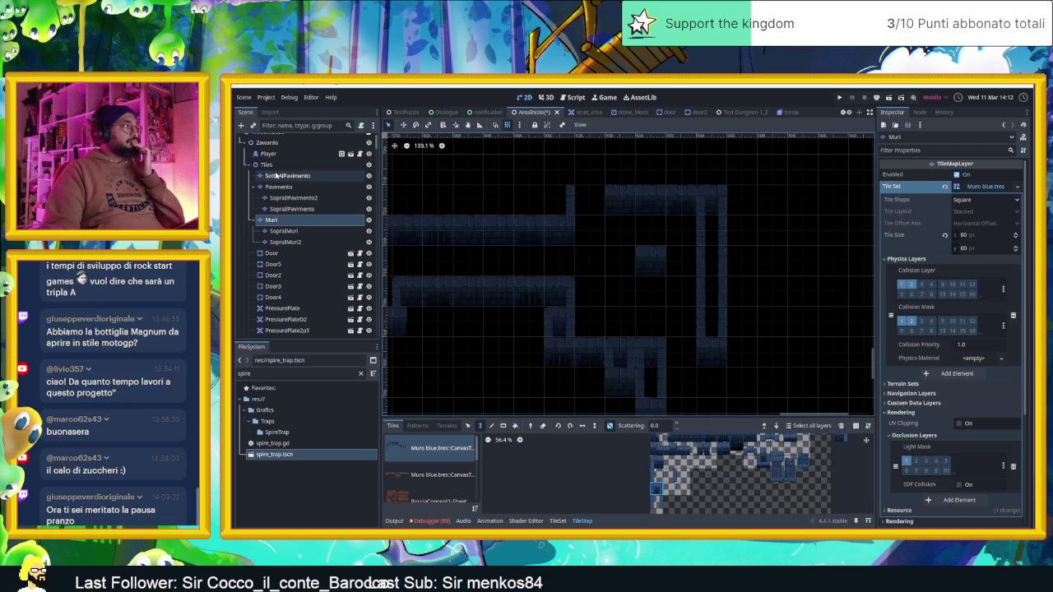
{"action": "left_click", "coordinate": [275, 144]}
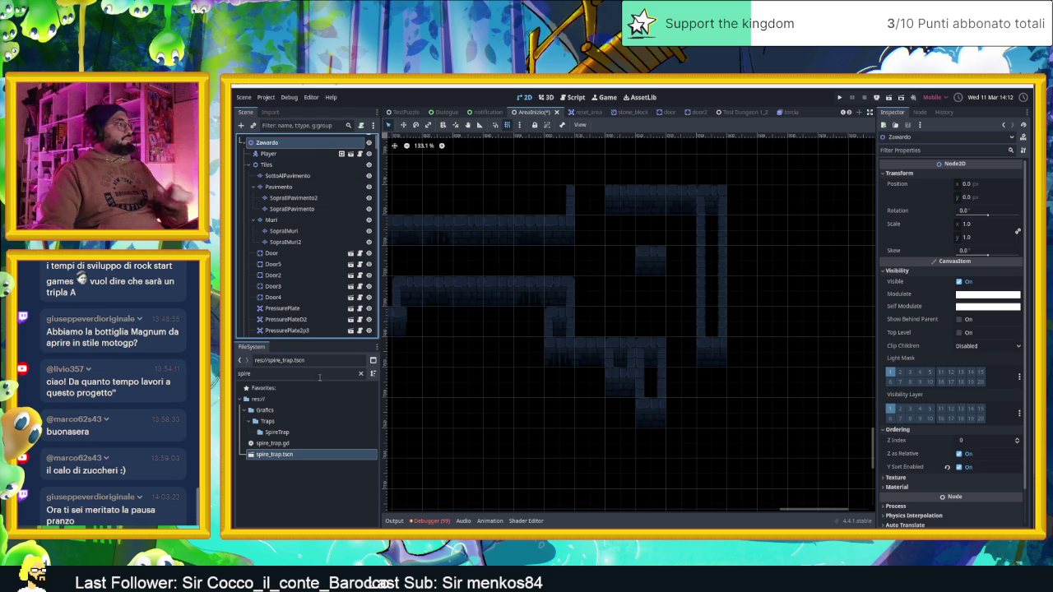
Select the Altro group node and filter the FileSystem for 'piston'
{"action": "scroll", "coordinate": [310, 317], "scroll_direction": "down", "scroll_amount": 5}
{"action": "scroll", "coordinate": [309, 315], "scroll_direction": "down", "scroll_amount": 5}
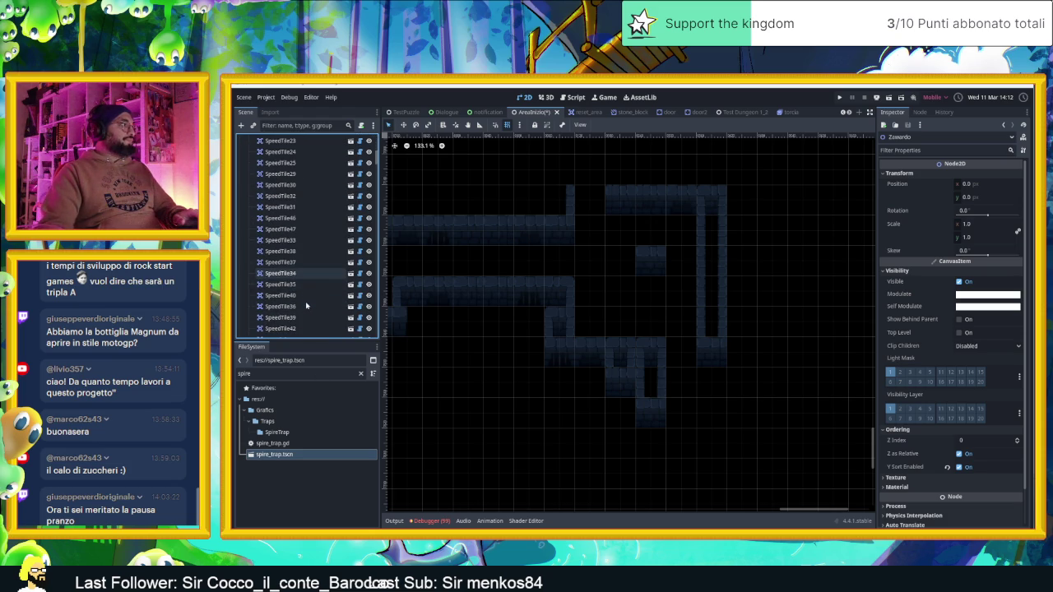
{"action": "scroll", "coordinate": [306, 311], "scroll_direction": "down", "scroll_amount": 5}
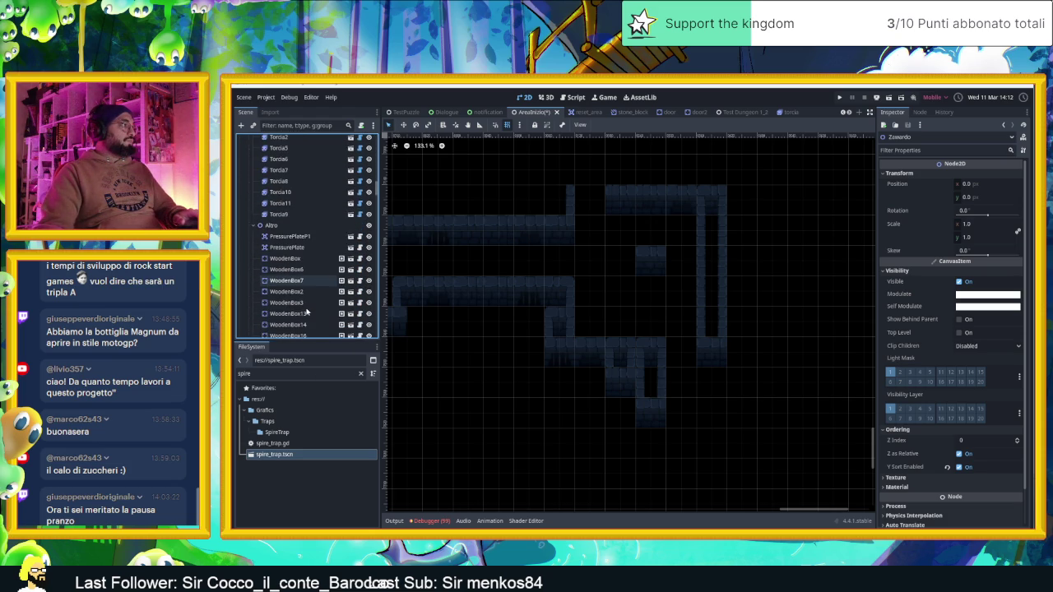
{"action": "scroll", "coordinate": [306, 310], "scroll_direction": "down", "scroll_amount": 5}
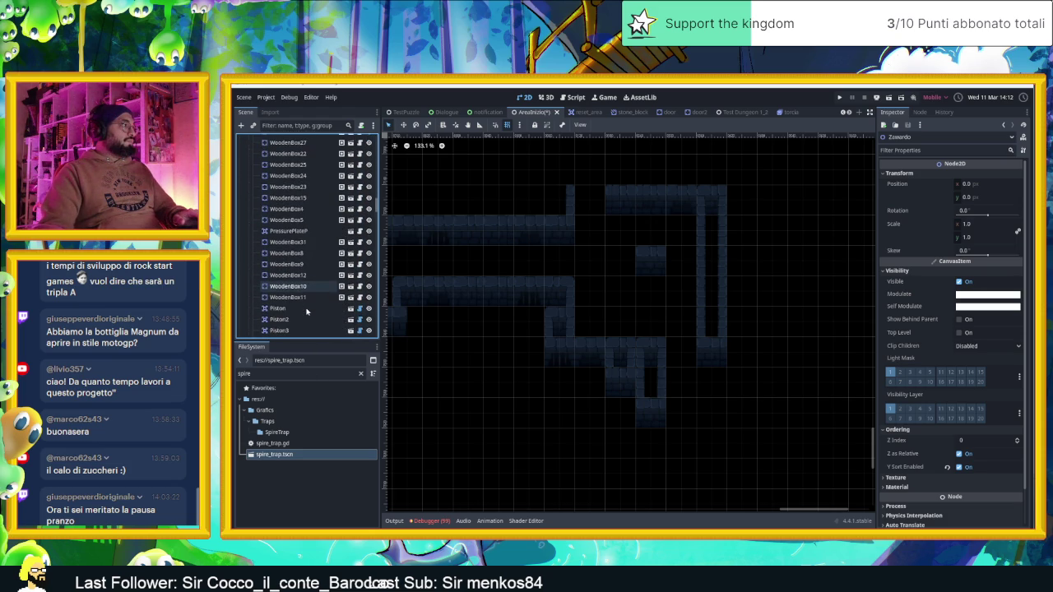
{"action": "scroll", "coordinate": [306, 304], "scroll_direction": "down", "scroll_amount": 4}
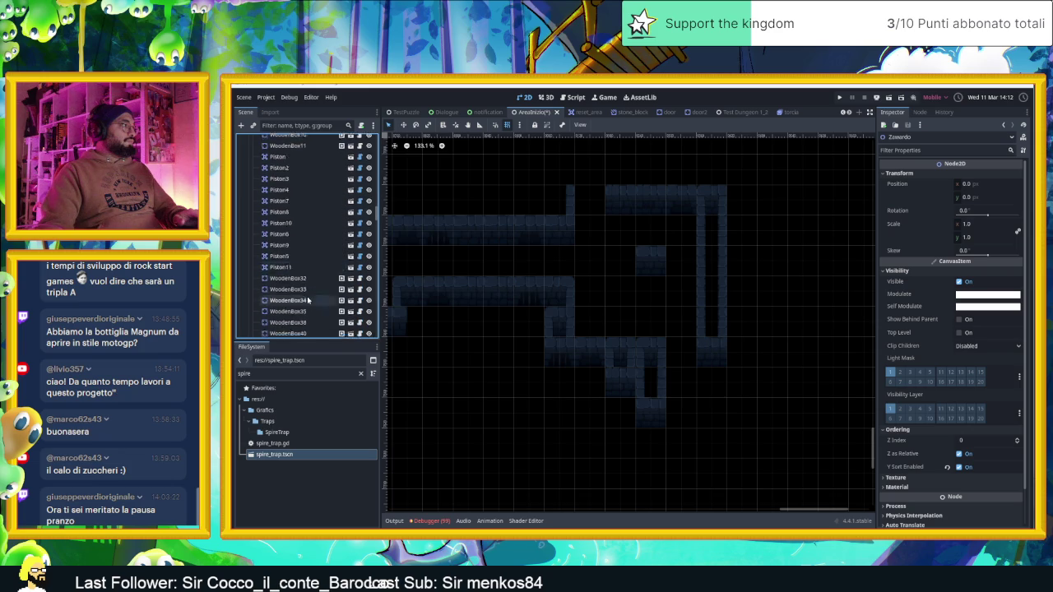
{"action": "scroll", "coordinate": [304, 232], "scroll_direction": "up", "scroll_amount": 8}
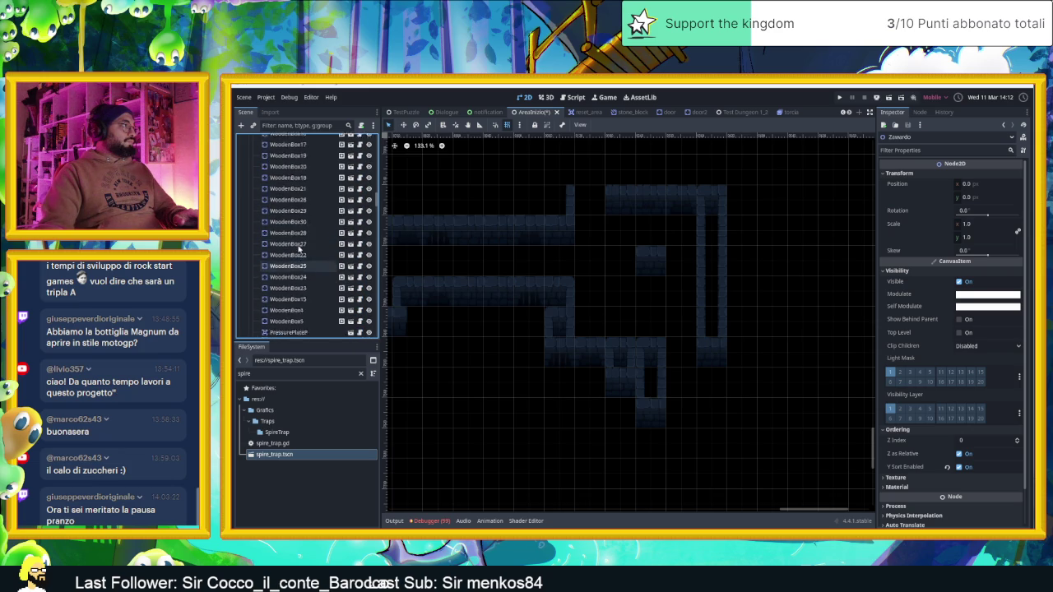
{"action": "left_click", "coordinate": [273, 225]}
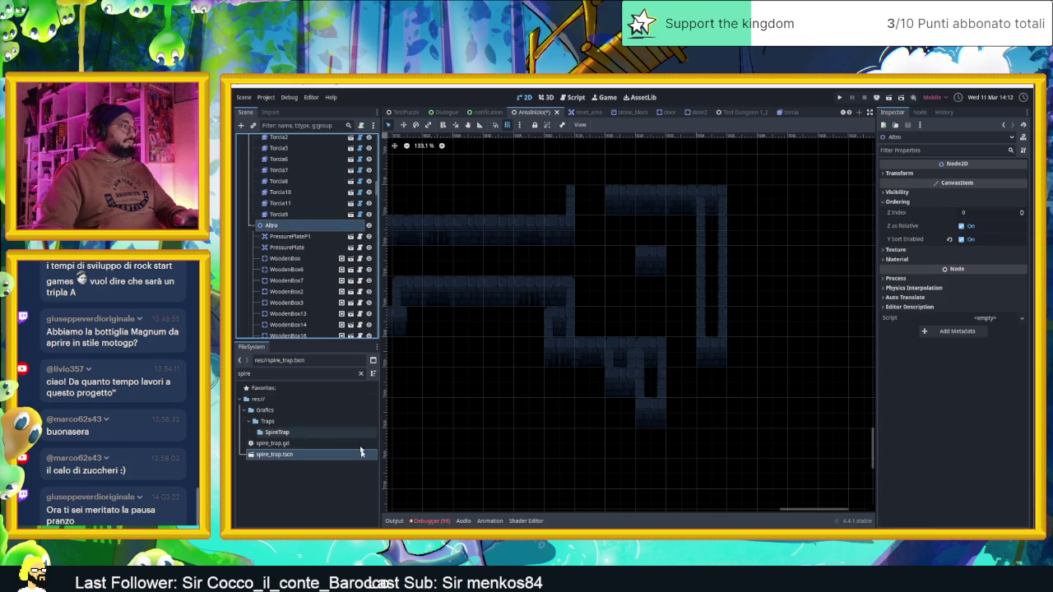
{"action": "left_click", "coordinate": [394, 520]}
{"action": "double_click", "coordinate": [296, 376]}
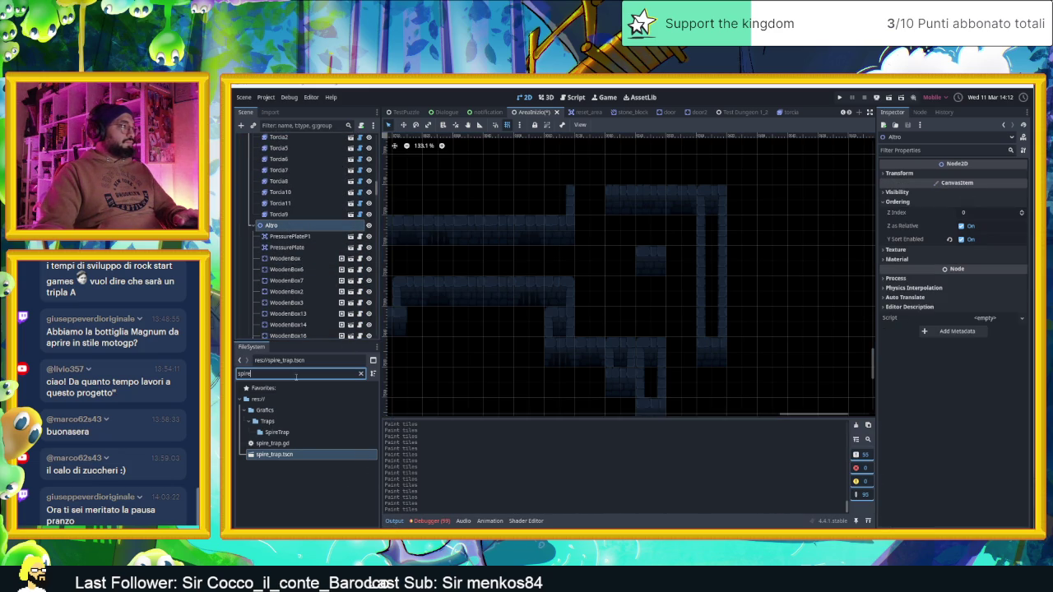
{"action": "type", "text": "piston"}
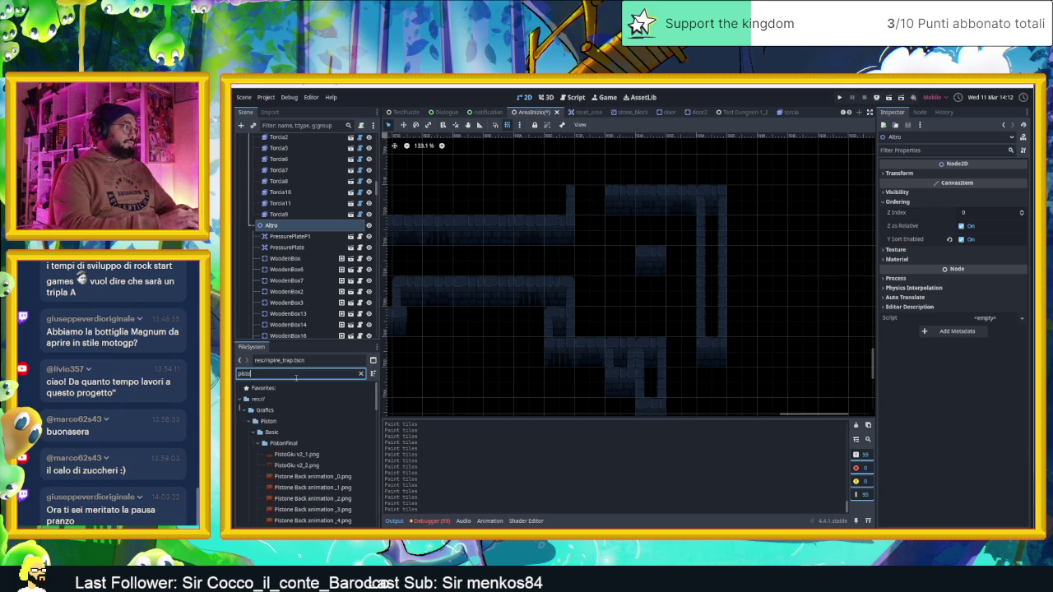
Place a piston.tscn instance at the corridor top with Piston Direction set to down
{"action": "scroll", "coordinate": [333, 464], "scroll_direction": "down", "scroll_amount": 5}
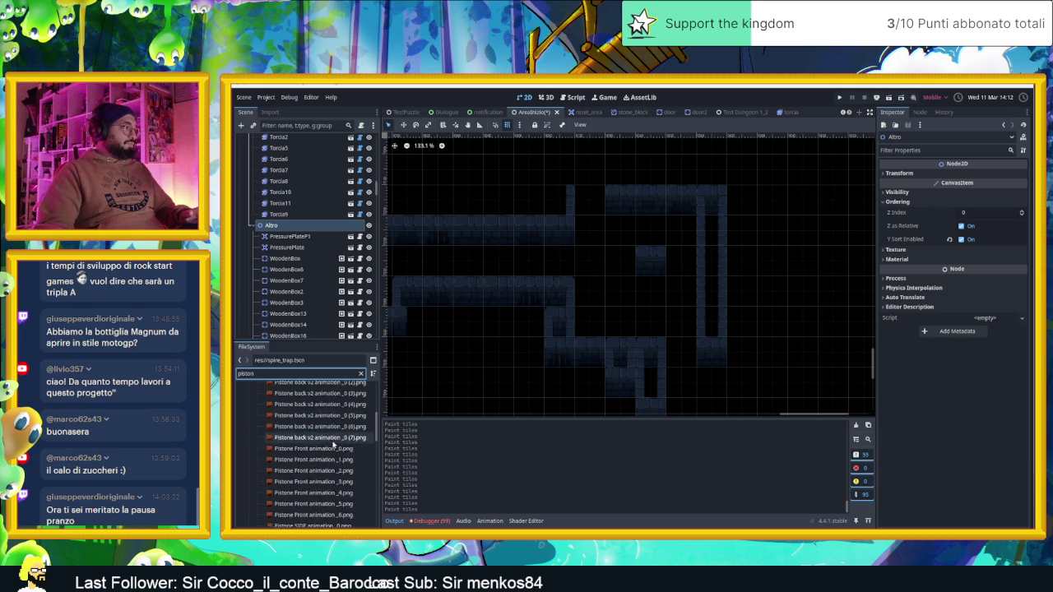
{"action": "left_click", "coordinate": [309, 508]}
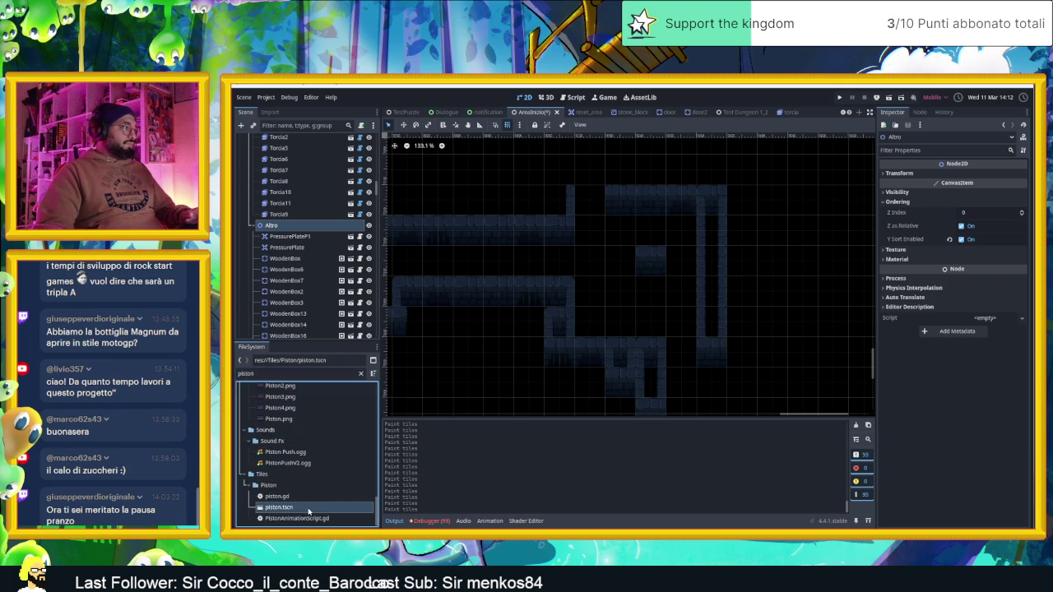
{"action": "mouse_move", "coordinate": [295, 508]}
{"action": "left_mouse_down"}
{"action": "mouse_move", "coordinate": [463, 400]}
{"action": "mouse_move", "coordinate": [596, 210]}
{"action": "left_mouse_up"}
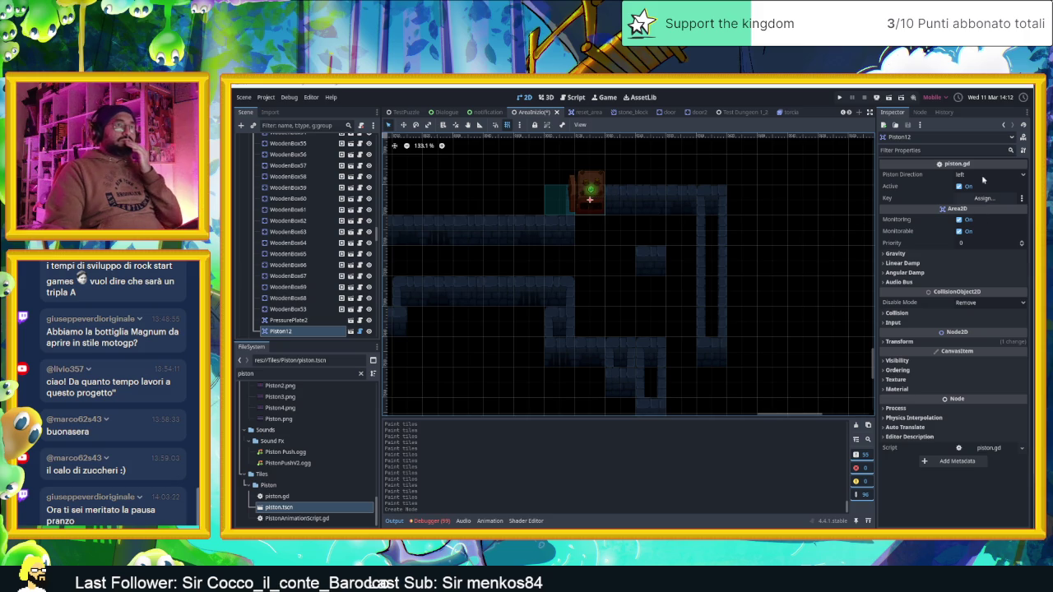
{"action": "left_click", "coordinate": [987, 175]}
{"action": "left_click", "coordinate": [970, 219]}
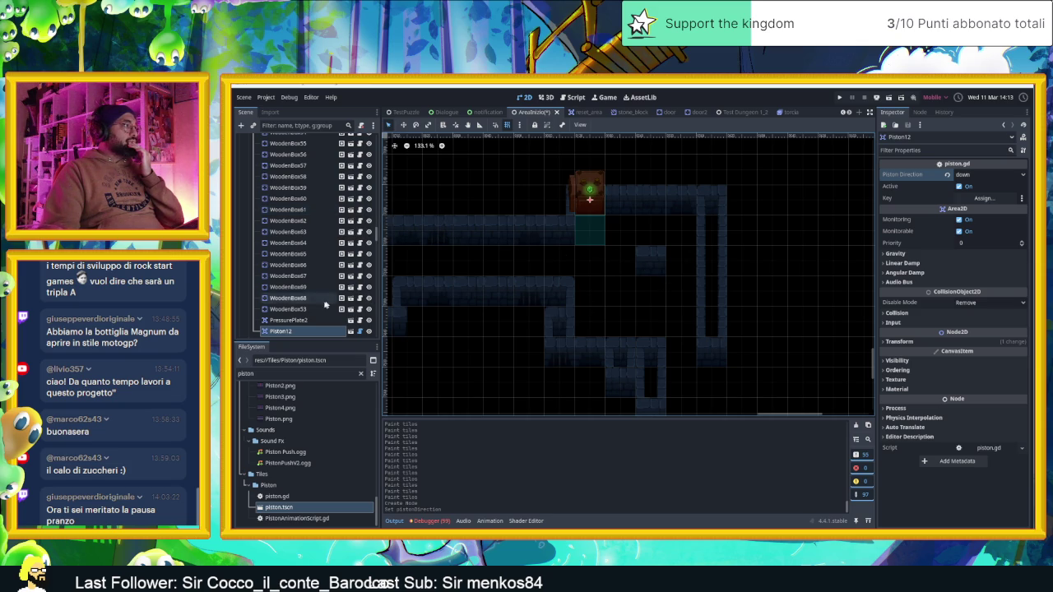
Under the Trapole group, place a spire_trap.tscn instance in the corridor below the door
{"action": "scroll", "coordinate": [317, 308], "scroll_direction": "down", "scroll_amount": 5}
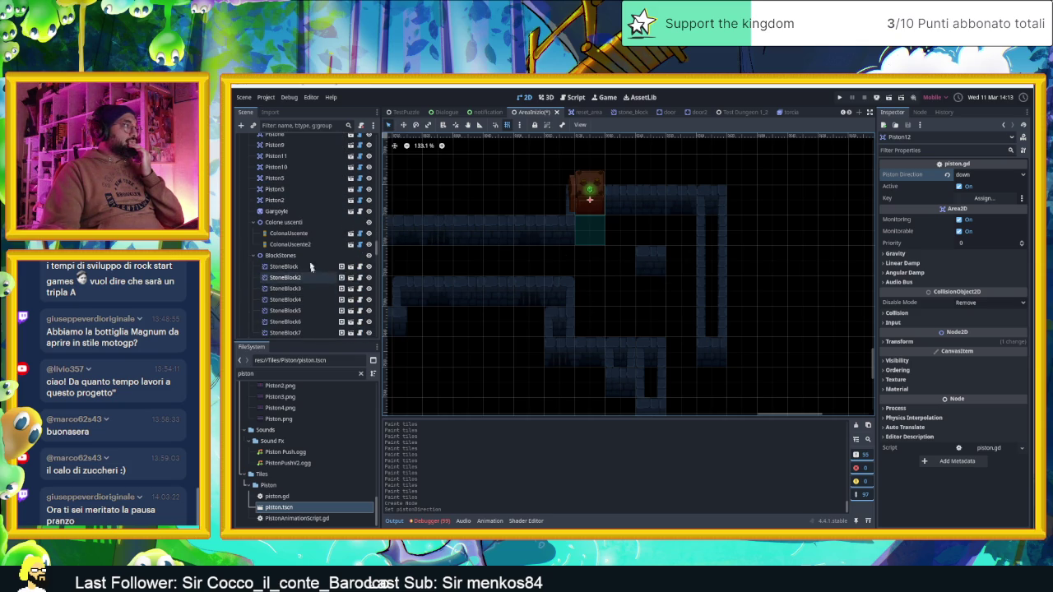
{"action": "scroll", "coordinate": [309, 264], "scroll_direction": "down", "scroll_amount": 4}
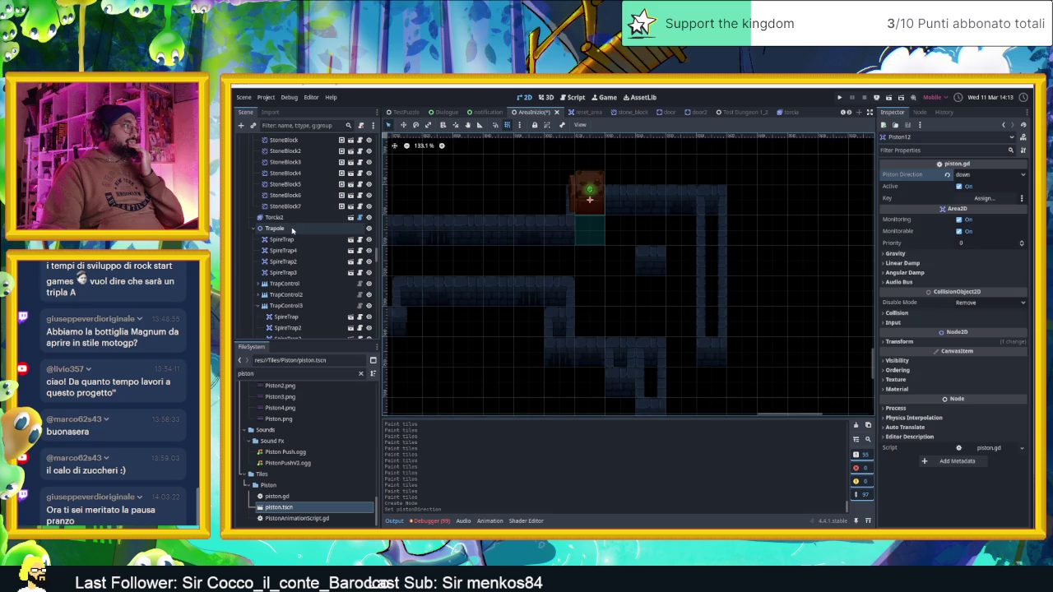
{"action": "left_click", "coordinate": [292, 229]}
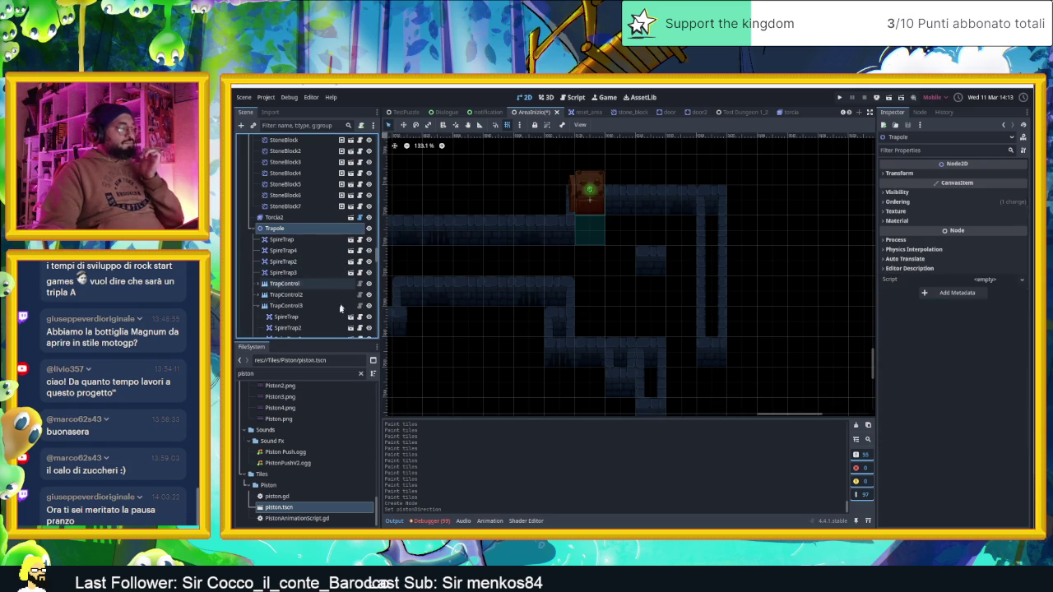
{"action": "double_click", "coordinate": [274, 372]}
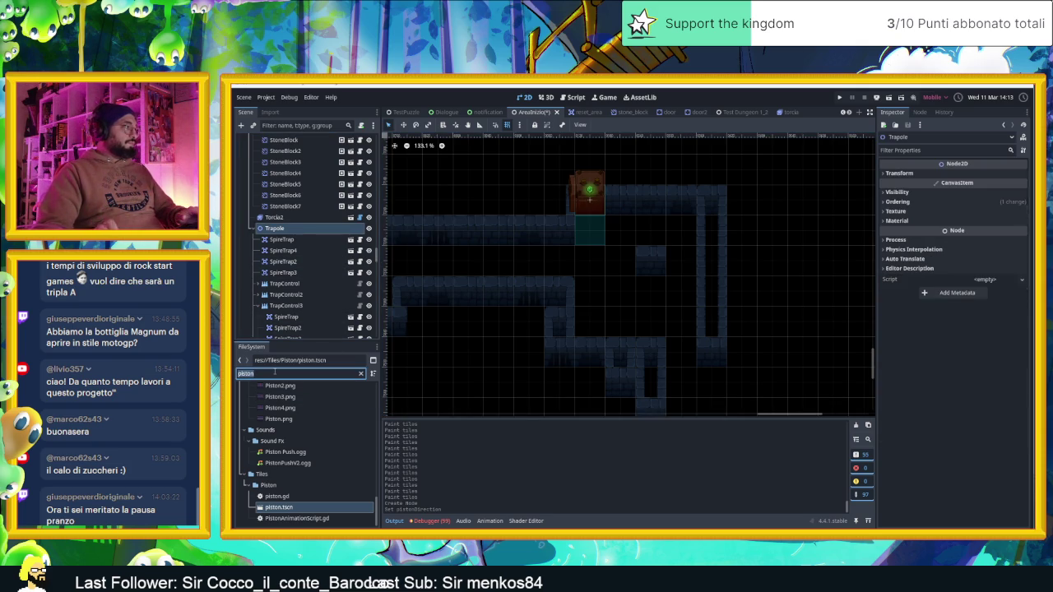
{"action": "type", "text": "spire"}
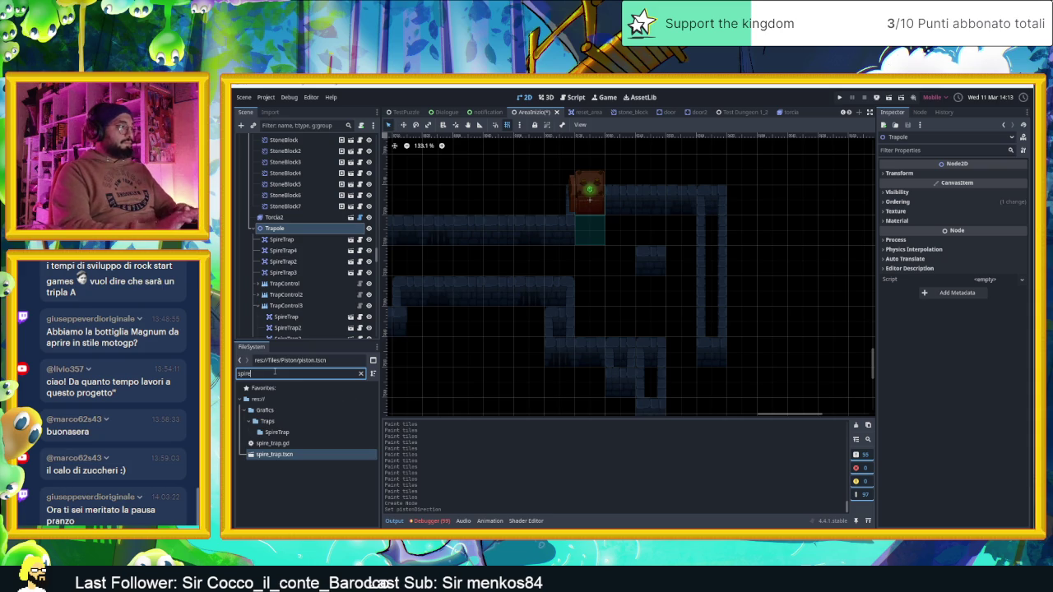
{"action": "mouse_move", "coordinate": [272, 454]}
{"action": "left_mouse_down"}
{"action": "mouse_move", "coordinate": [335, 454]}
{"action": "mouse_move", "coordinate": [616, 294]}
{"action": "mouse_move", "coordinate": [362, 415]}
{"action": "mouse_move", "coordinate": [288, 436]}
{"action": "mouse_move", "coordinate": [284, 368]}
{"action": "mouse_move", "coordinate": [272, 448]}
{"action": "left_mouse_up"}
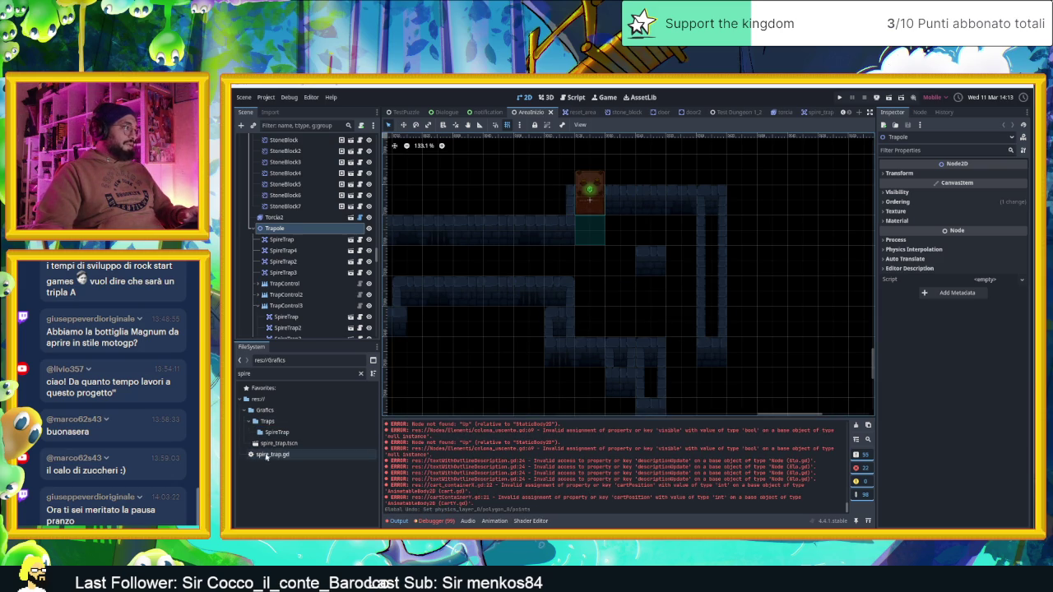
{"action": "left_click", "coordinate": [271, 446]}
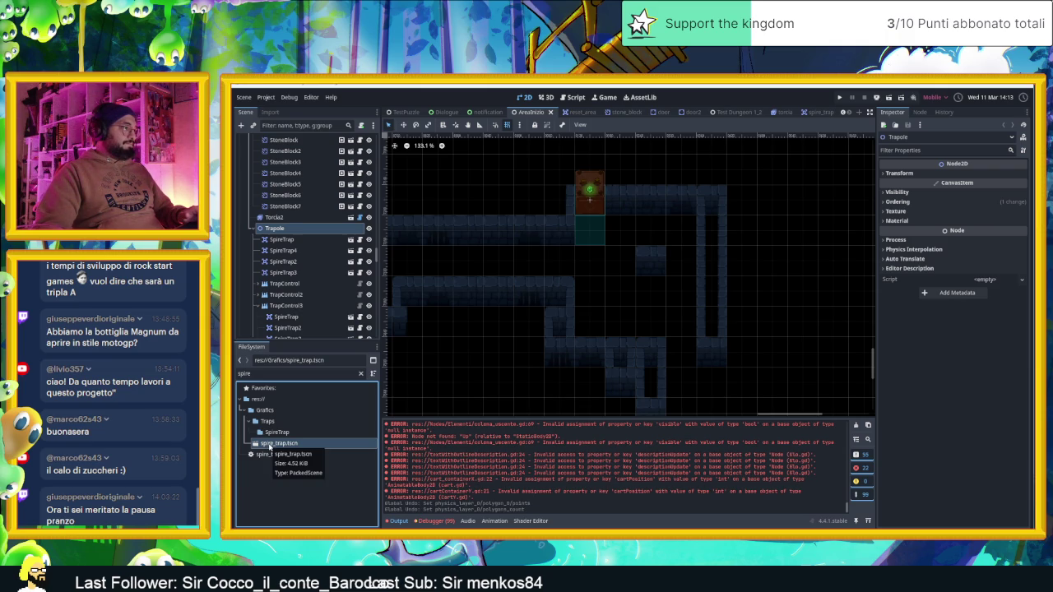
{"action": "mouse_move", "coordinate": [270, 446]}
{"action": "left_mouse_down"}
{"action": "mouse_move", "coordinate": [491, 438]}
{"action": "mouse_move", "coordinate": [599, 339]}
{"action": "mouse_move", "coordinate": [594, 321]}
{"action": "left_mouse_up"}
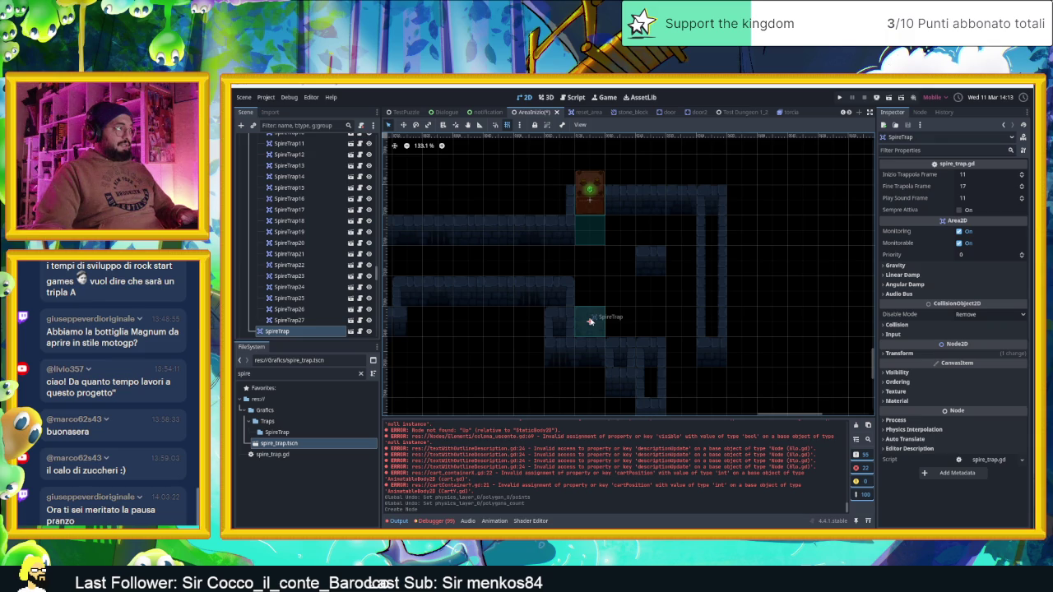
Duplicate the trap into six in two rows of three and enable Sempre Attiva on all
{"action": "key", "text": "ctrl+d"}
{"action": "mouse_move", "coordinate": [594, 295]}
{"action": "left_mouse_down"}
{"action": "mouse_move", "coordinate": [623, 291]}
{"action": "mouse_move", "coordinate": [622, 322]}
{"action": "mouse_move", "coordinate": [651, 322]}
{"action": "mouse_move", "coordinate": [649, 290]}
{"action": "left_mouse_up"}
{"action": "key", "text": "ctrl+d"}
{"action": "key", "text": "ctrl+d"}
{"action": "key", "text": "ctrl+d"}
{"action": "key", "text": "ctrl+d"}
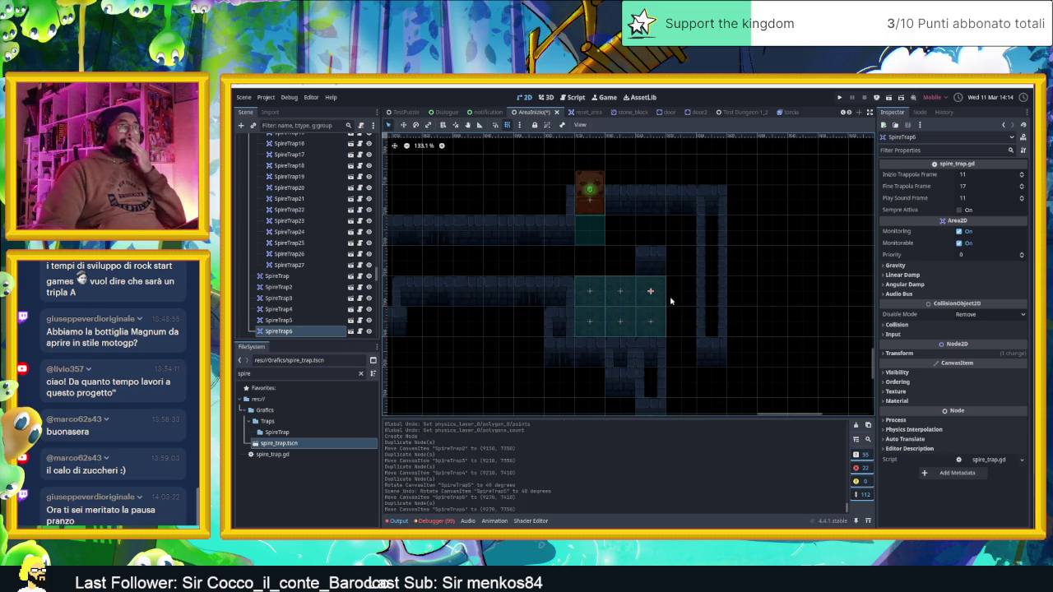
{"action": "left_click_drag", "start_coordinate": [674, 280], "coordinate": [585, 328]}
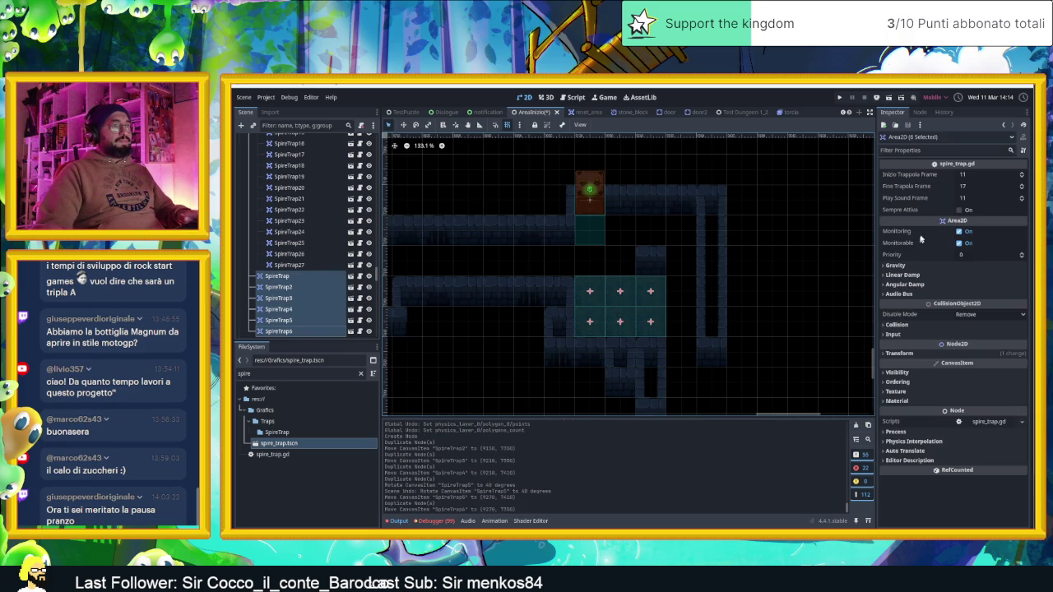
{"action": "left_click", "coordinate": [969, 213]}
{"action": "left_click", "coordinate": [810, 248]}
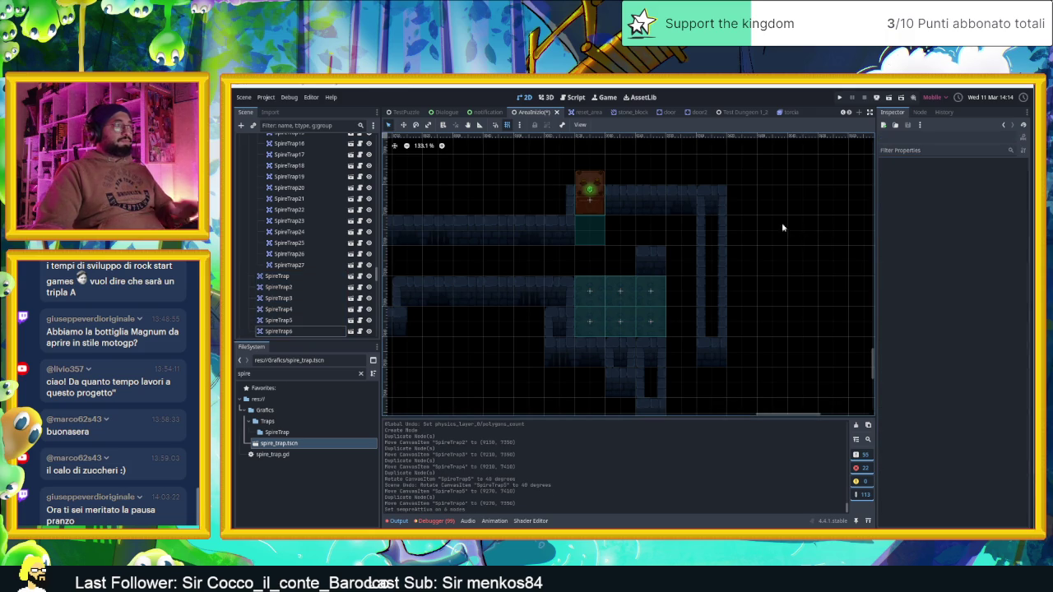
Zoom and pan the canvas to frame the rooms, then run the dungeon scene with F6
{"action": "scroll", "coordinate": [782, 228], "scroll_direction": "down", "scroll_amount": 5}
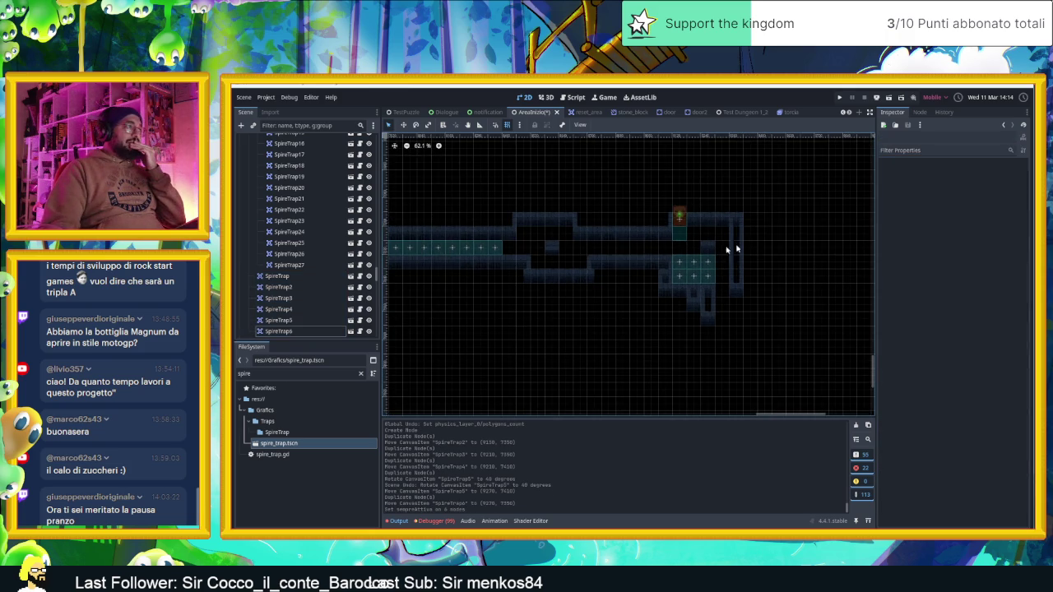
{"action": "scroll", "coordinate": [550, 301], "scroll_direction": "down", "scroll_amount": 6}
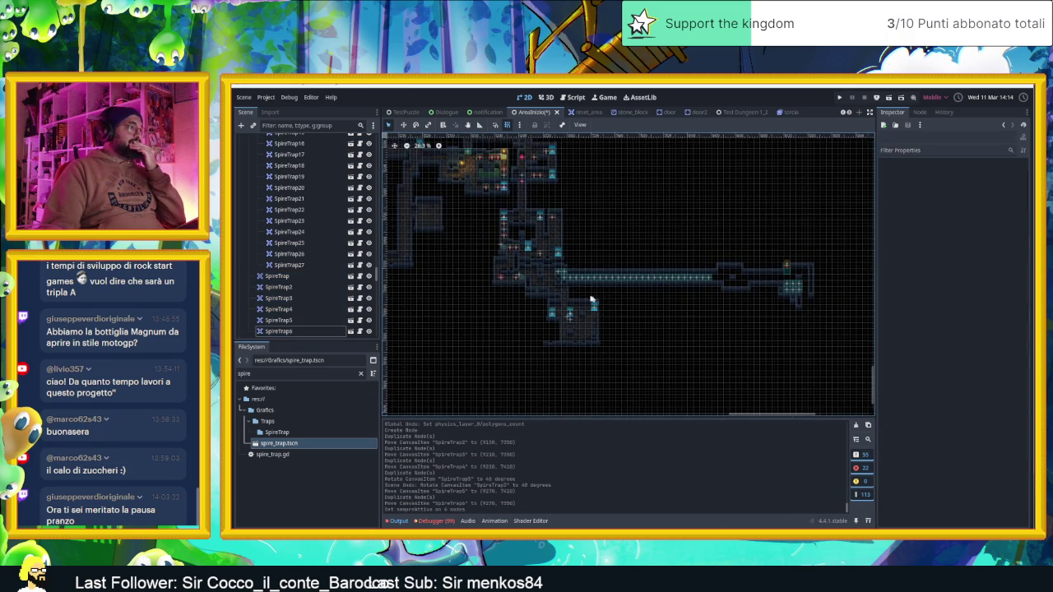
{"action": "scroll", "coordinate": [589, 300], "scroll_direction": "up", "scroll_amount": 2}
{"action": "left_click_drag", "start_coordinate": [622, 189], "coordinate": [670, 235]}
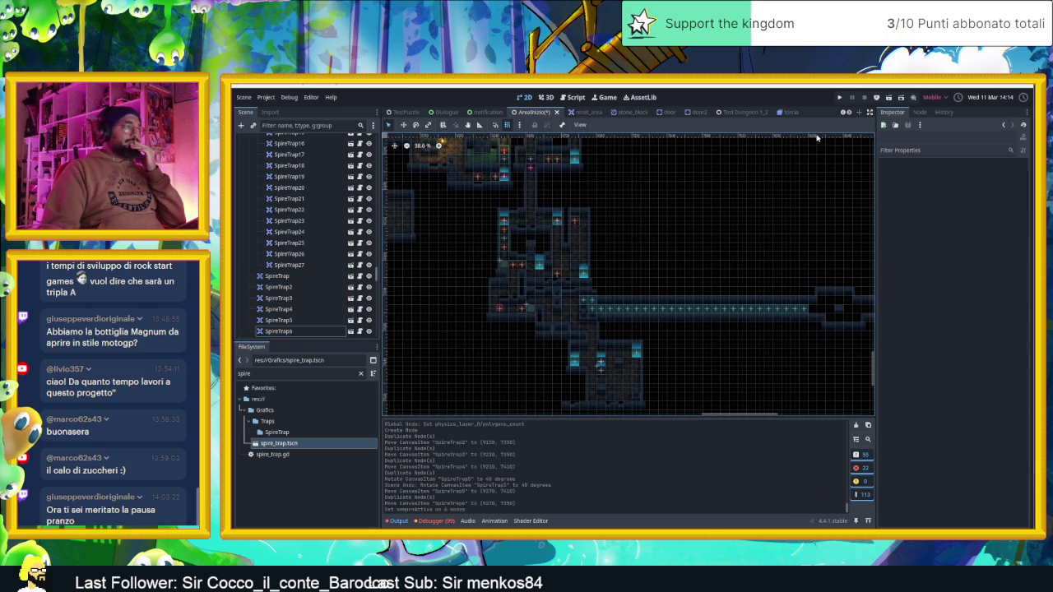
{"action": "left_click", "coordinate": [888, 97]}
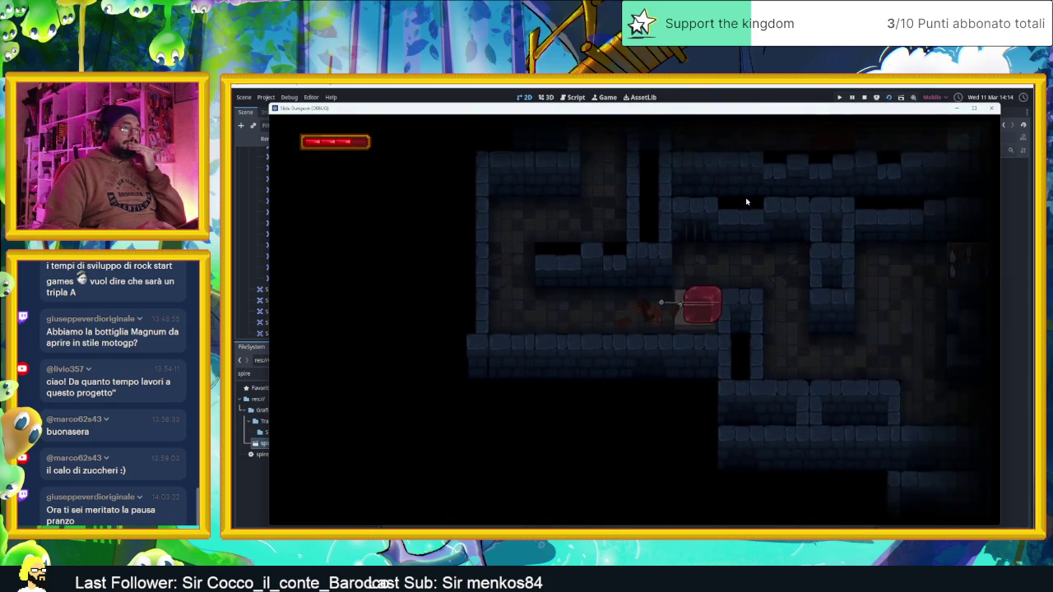
Walk the player through the rooms, onto the middle pad and into the long corridor, then stop the game
{"action": "key", "text": "Up"}
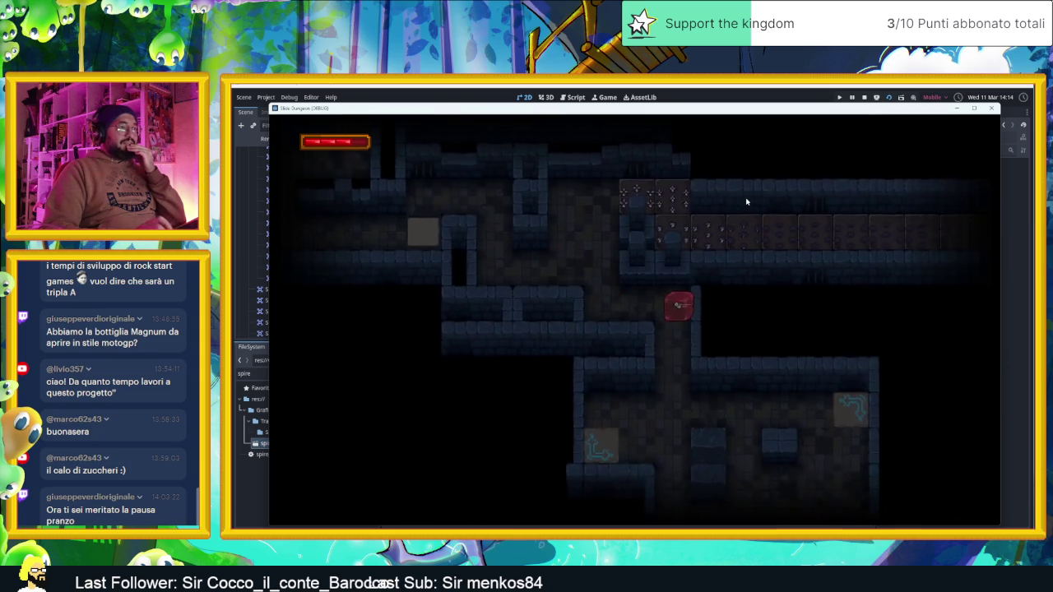
{"action": "key", "text": "Down"}
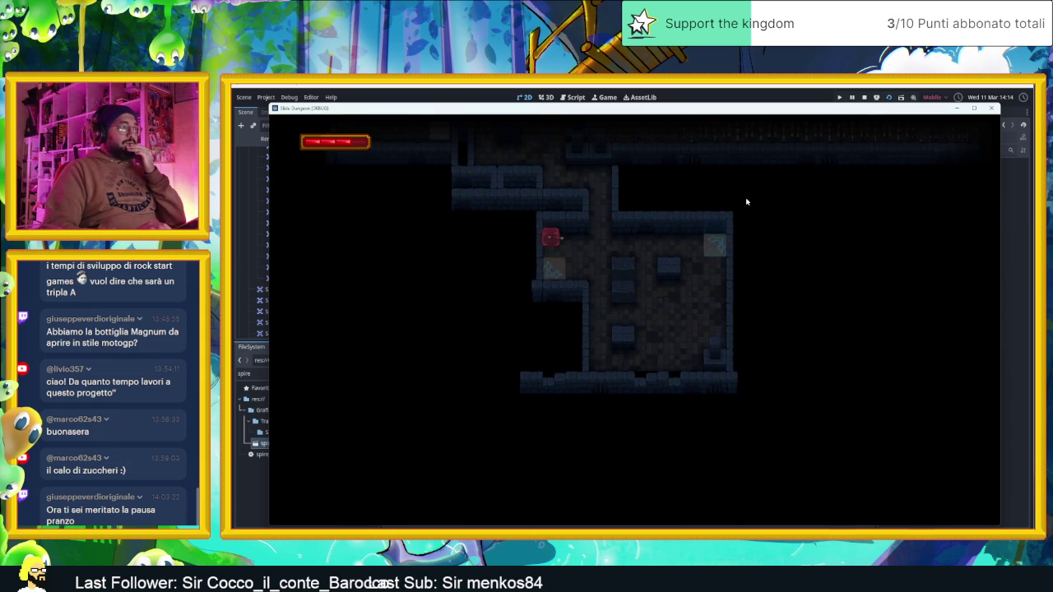
{"action": "key", "text": "Down"}
{"action": "key", "text": "Right"}
{"action": "key", "text": "Down"}
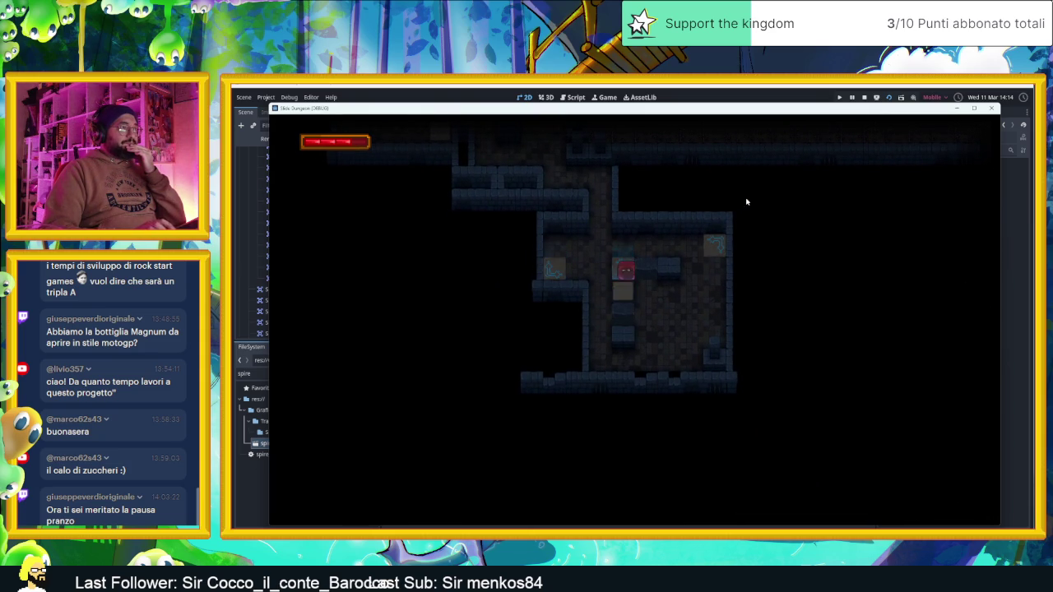
{"action": "key", "text": "Up"}
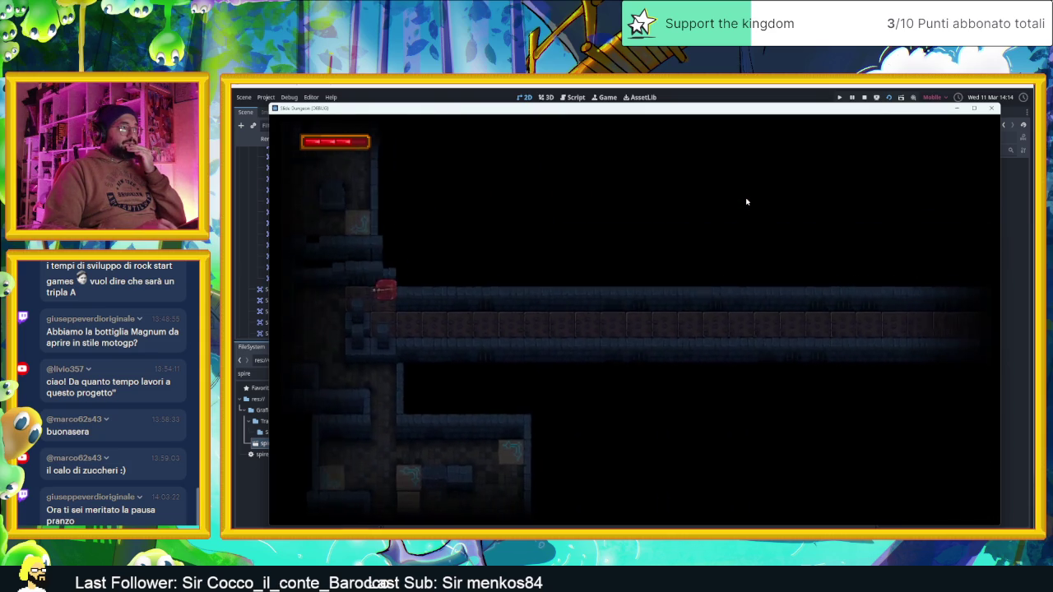
{"action": "key", "text": "Right"}
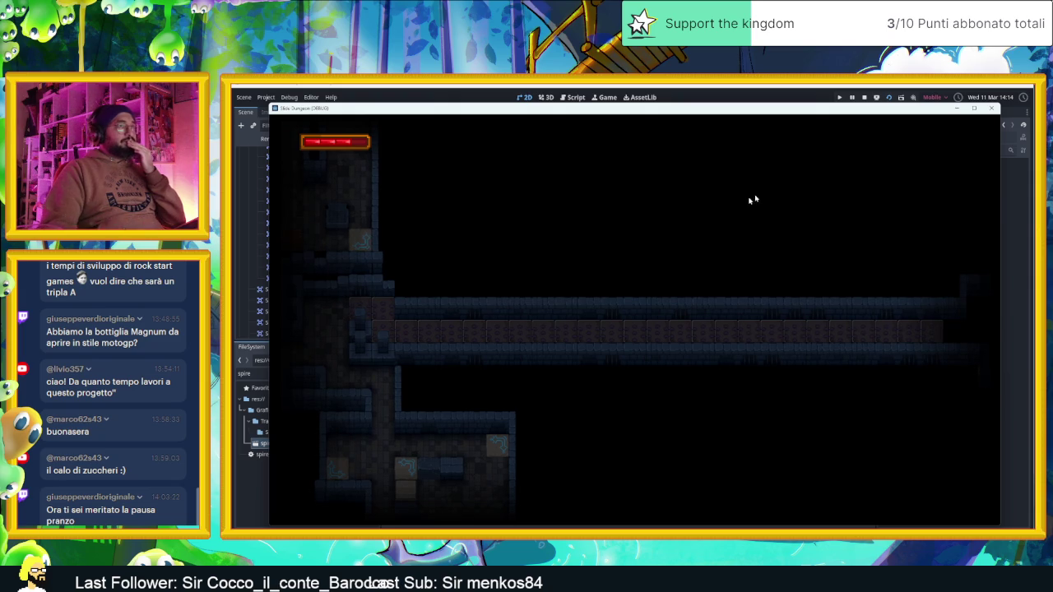
{"action": "left_click", "coordinate": [864, 98]}
Duplicate a camera zone, fit it over the middle corridor and set its Camera Zoom to 2.0
{"action": "scroll", "coordinate": [691, 296], "scroll_direction": "up", "scroll_amount": 5}
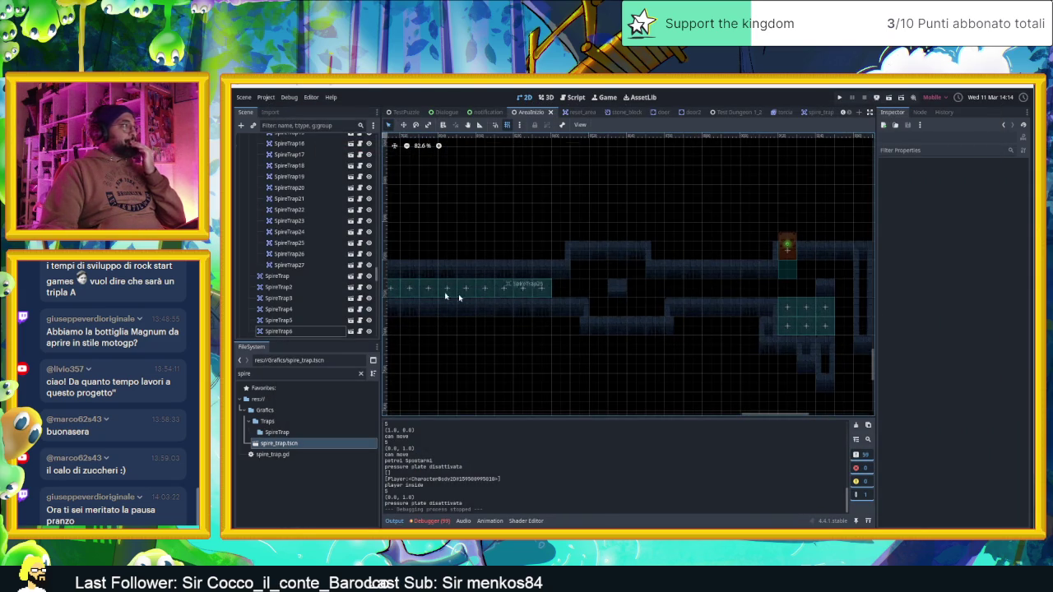
{"action": "scroll", "coordinate": [458, 297], "scroll_direction": "down", "scroll_amount": 1}
{"action": "scroll", "coordinate": [311, 292], "scroll_direction": "up", "scroll_amount": 15}
{"action": "scroll", "coordinate": [311, 292], "scroll_direction": "down", "scroll_amount": 15}
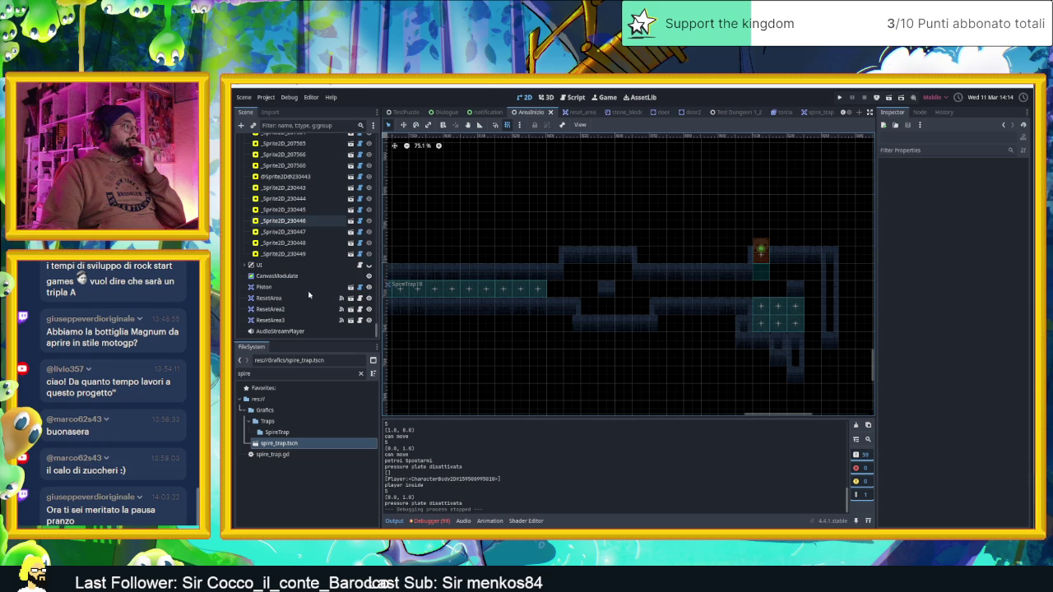
{"action": "scroll", "coordinate": [282, 257], "scroll_direction": "up", "scroll_amount": 10}
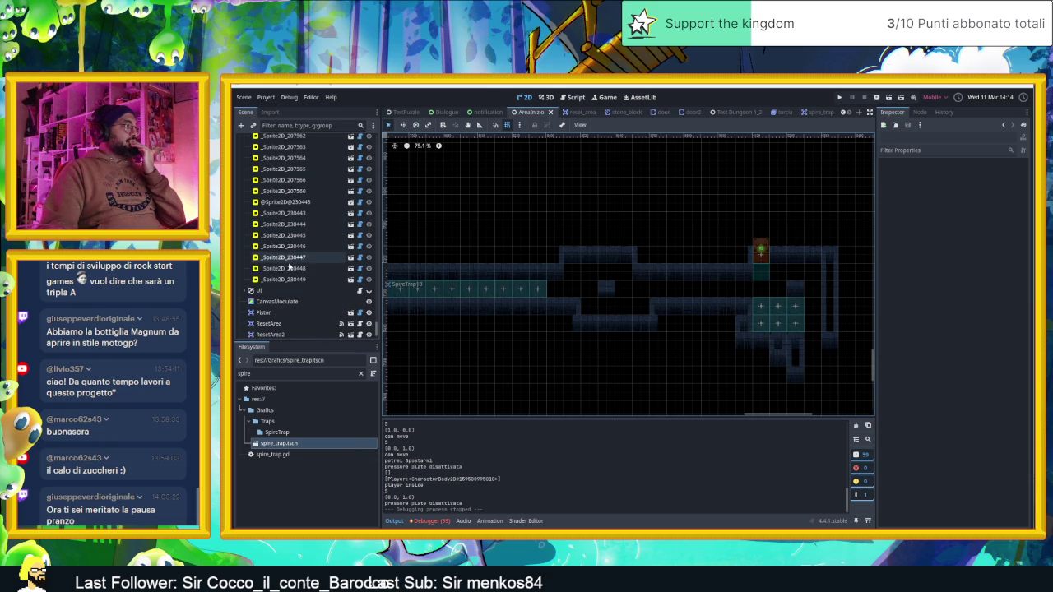
{"action": "scroll", "coordinate": [293, 282], "scroll_direction": "up", "scroll_amount": 10}
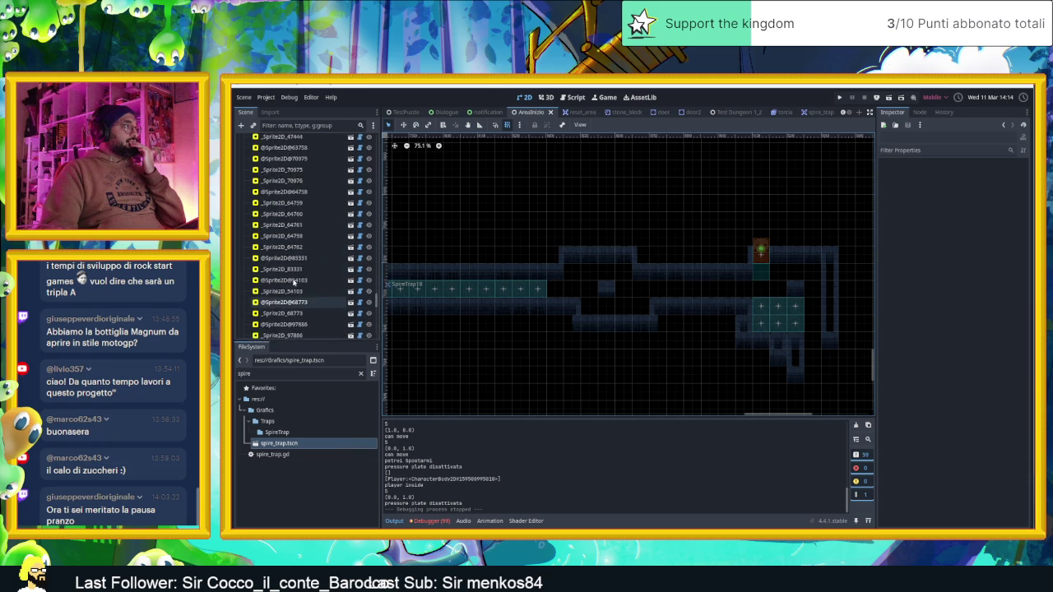
{"action": "scroll", "coordinate": [301, 282], "scroll_direction": "down", "scroll_amount": 5}
{"action": "left_click", "coordinate": [301, 236]}
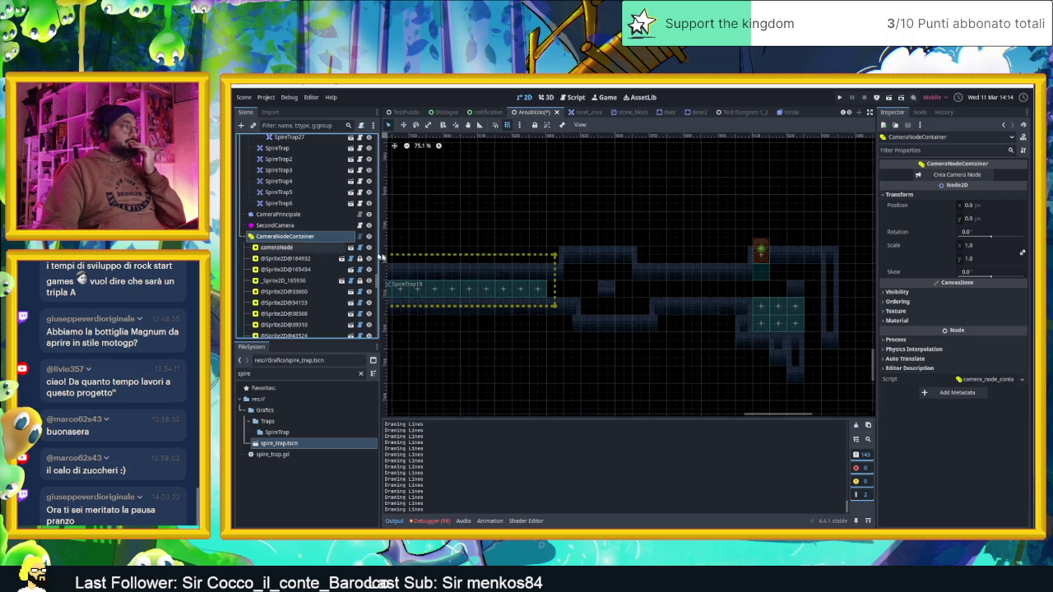
{"action": "left_click", "coordinate": [504, 268]}
{"action": "key", "text": "ctrl+d"}
{"action": "left_click_drag", "start_coordinate": [473, 265], "coordinate": [740, 261]}
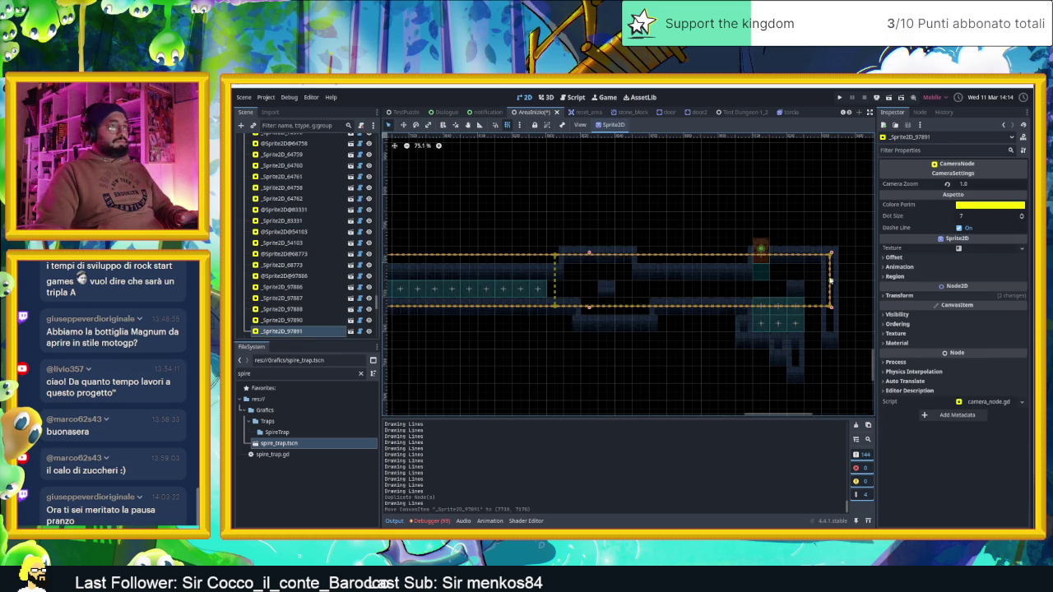
{"action": "left_click_drag", "start_coordinate": [830, 281], "coordinate": [426, 273]}
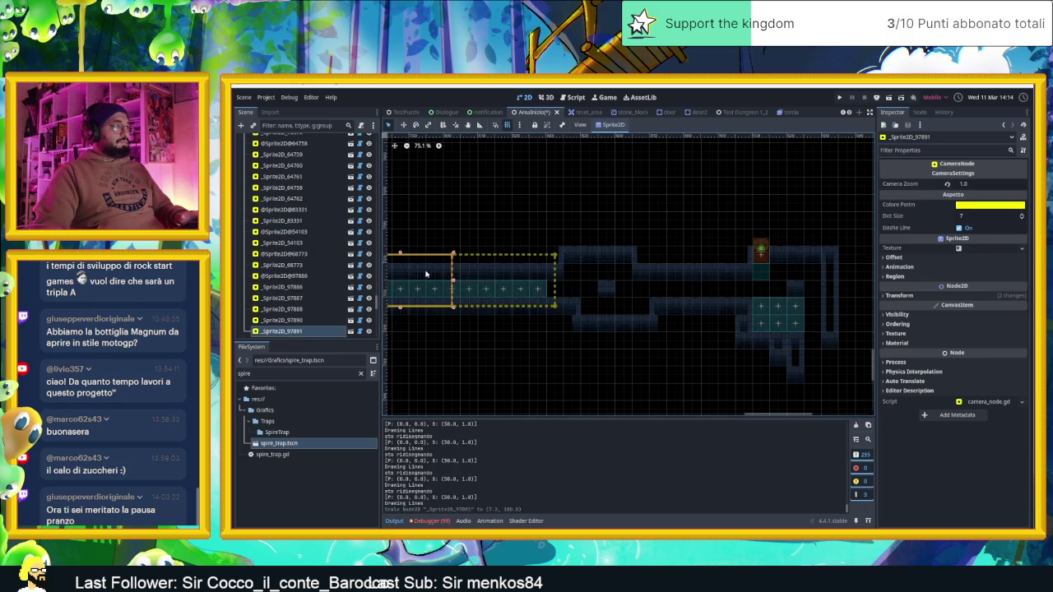
{"action": "mouse_move", "coordinate": [606, 278]}
{"action": "left_mouse_down"}
{"action": "mouse_move", "coordinate": [669, 271]}
{"action": "mouse_move", "coordinate": [636, 264]}
{"action": "left_mouse_up"}
{"action": "left_click_drag", "start_coordinate": [665, 303], "coordinate": [666, 329]}
{"action": "left_click_drag", "start_coordinate": [947, 185], "coordinate": [958, 185]}
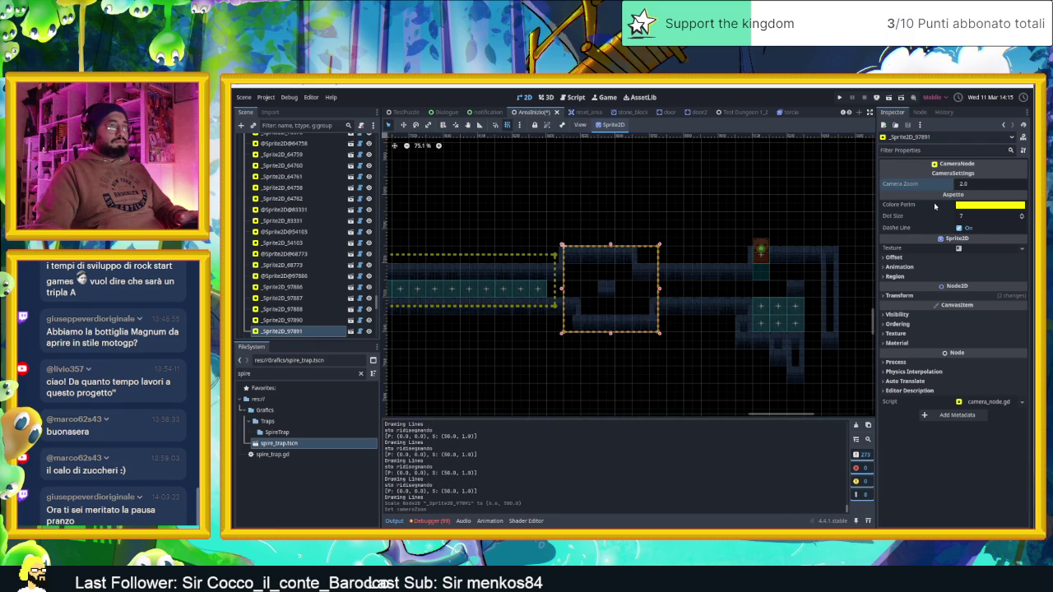
{"action": "scroll", "coordinate": [740, 271], "scroll_direction": "right", "scroll_amount": 2}
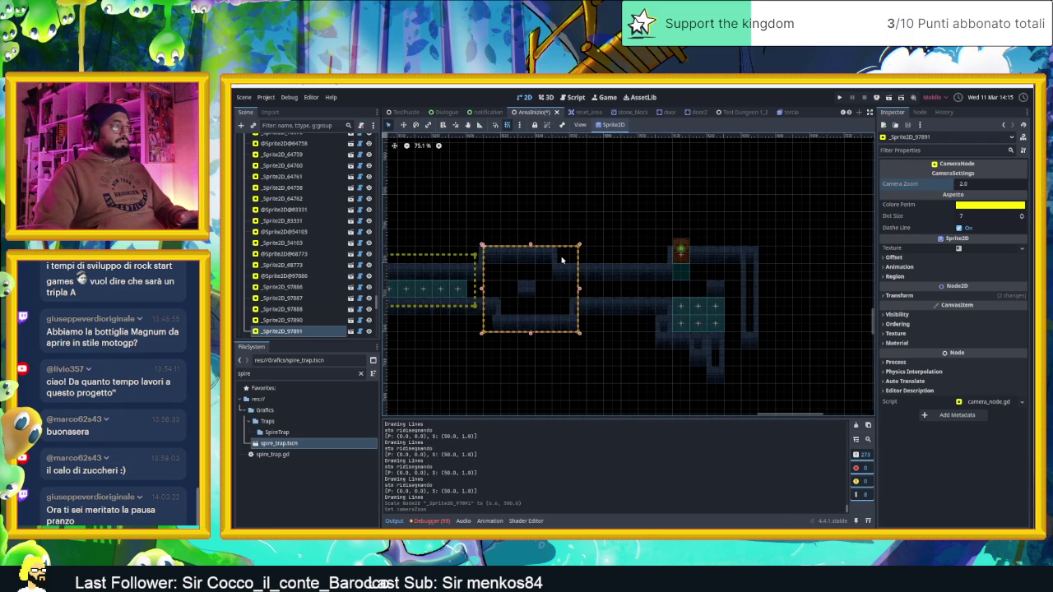
Add another zone copy by the door with Camera Zoom 2.5, nudge the middle zone, and save
{"action": "key", "text": "ctrl+d"}
{"action": "mouse_move", "coordinate": [563, 263]}
{"action": "left_mouse_down"}
{"action": "mouse_move", "coordinate": [681, 247]}
{"action": "mouse_move", "coordinate": [738, 262]}
{"action": "left_mouse_up"}
{"action": "left_click", "coordinate": [987, 184]}
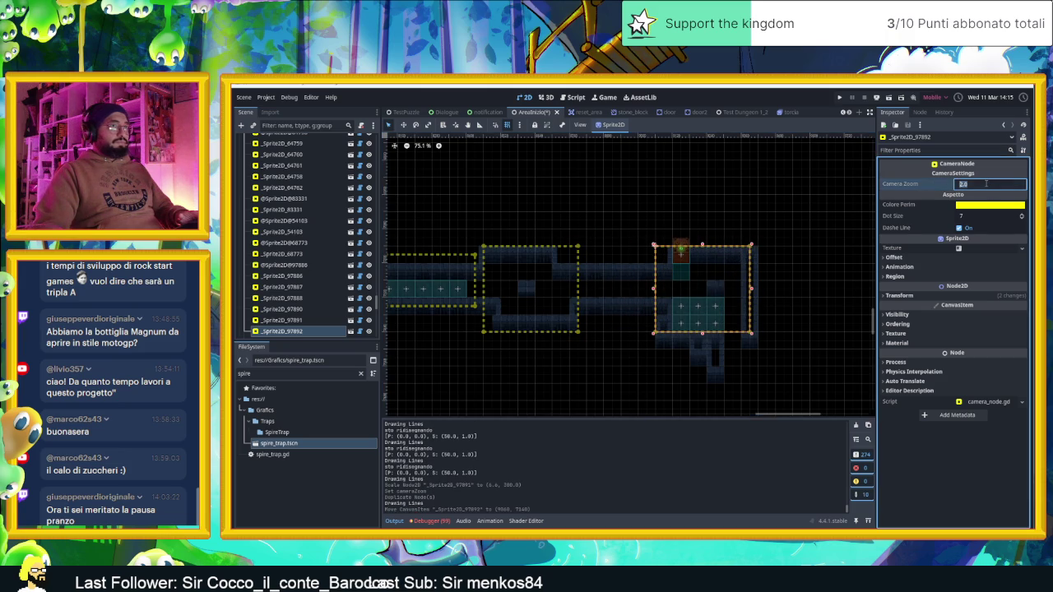
{"action": "type", "text": "2.5"}
{"action": "key", "text": "Return"}
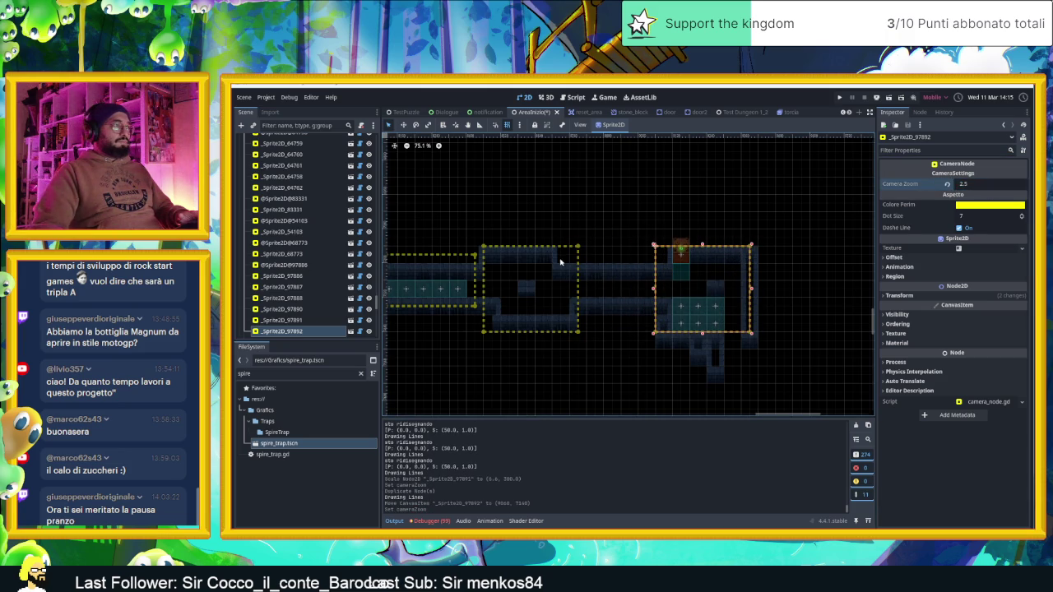
{"action": "mouse_move", "coordinate": [560, 262]}
{"action": "left_mouse_down"}
{"action": "mouse_move", "coordinate": [572, 288]}
{"action": "mouse_move", "coordinate": [632, 288]}
{"action": "left_mouse_up"}
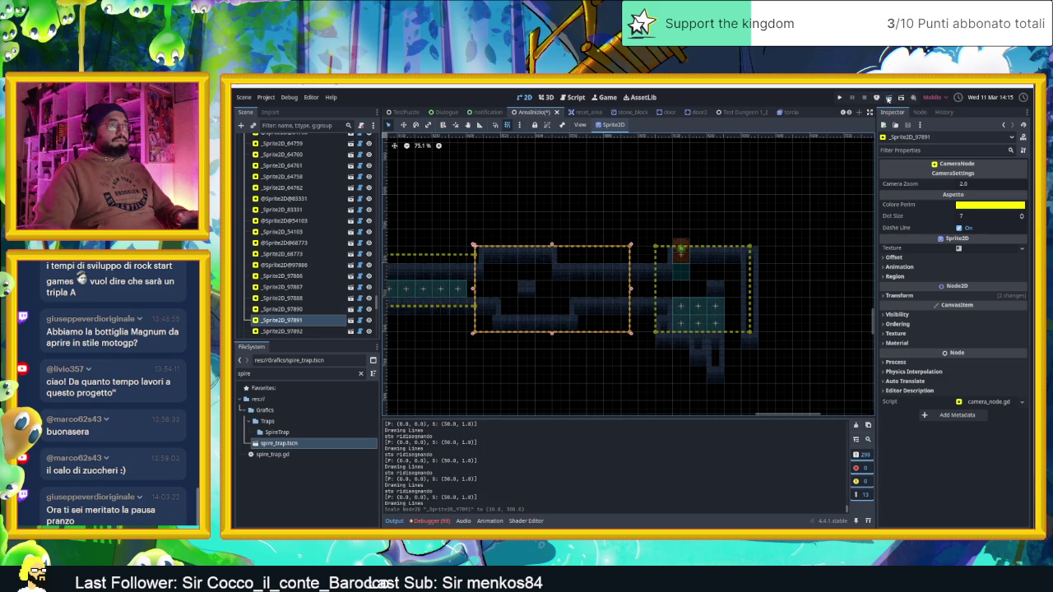
{"action": "key", "text": "ctrl+s"}
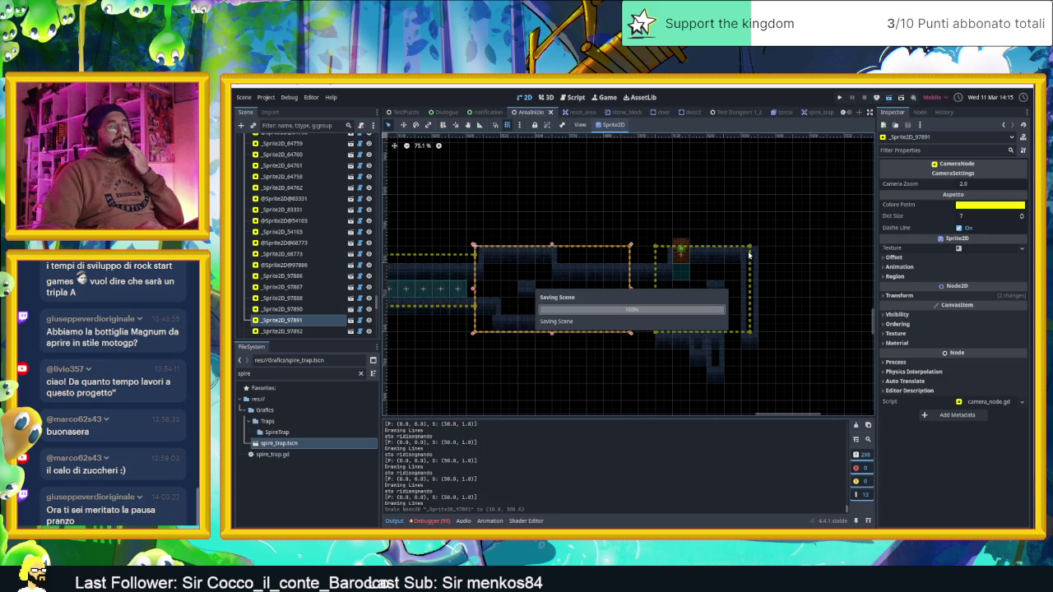
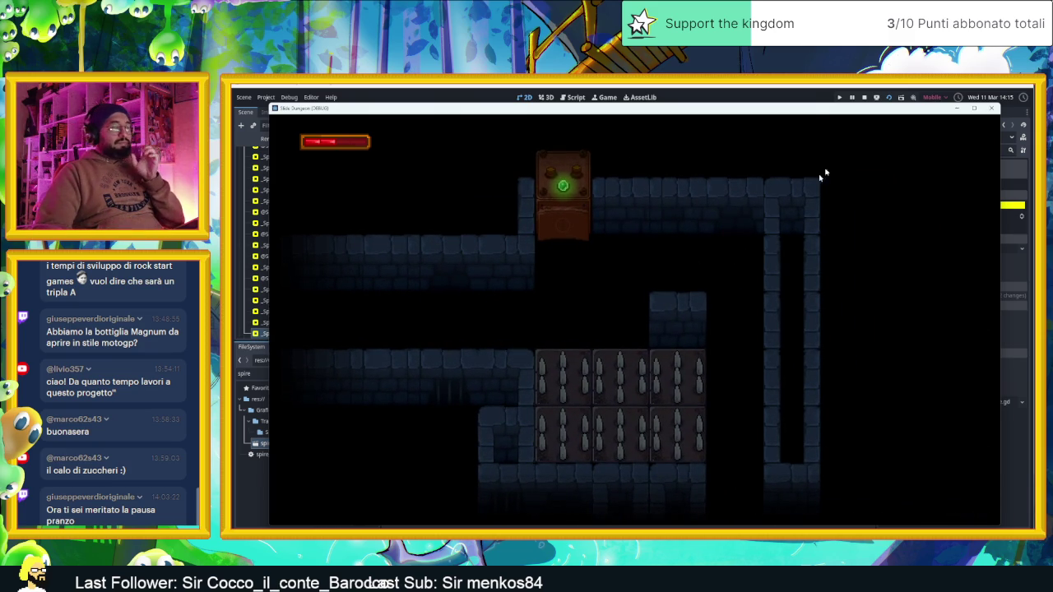
Stop the running game and return to editing the level
{"action": "left_click", "coordinate": [863, 98]}
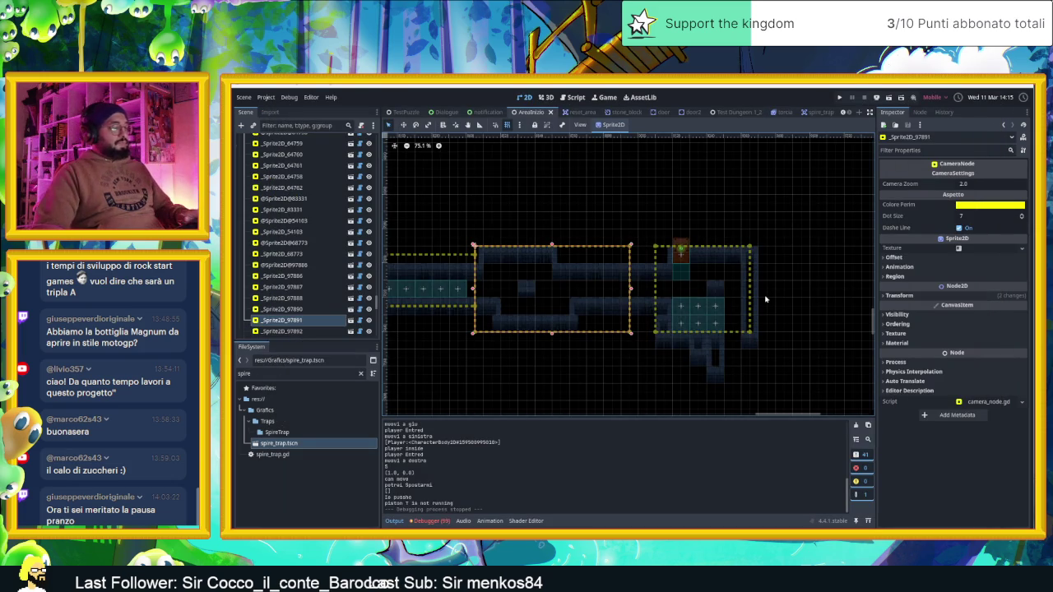
{"action": "key", "text": "ctrl+s"}
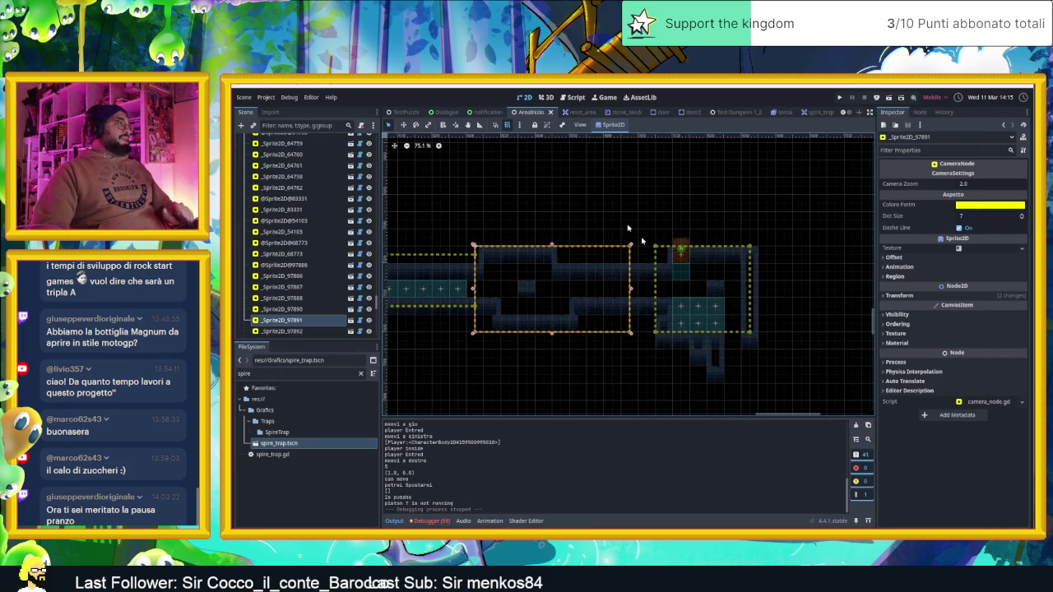
{"action": "left_click", "coordinate": [559, 199]}
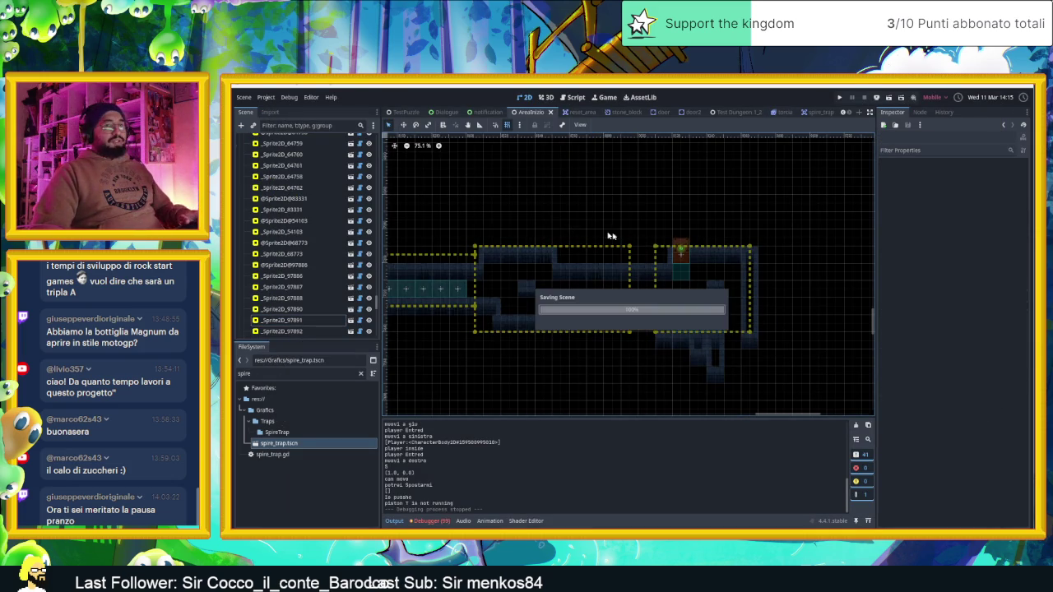
Move the Player start to a new spot at (330, 1390) in the level
{"action": "scroll", "coordinate": [602, 288], "scroll_direction": "down", "scroll_amount": 7}
{"action": "scroll", "coordinate": [602, 288], "scroll_direction": "down", "scroll_amount": 3}
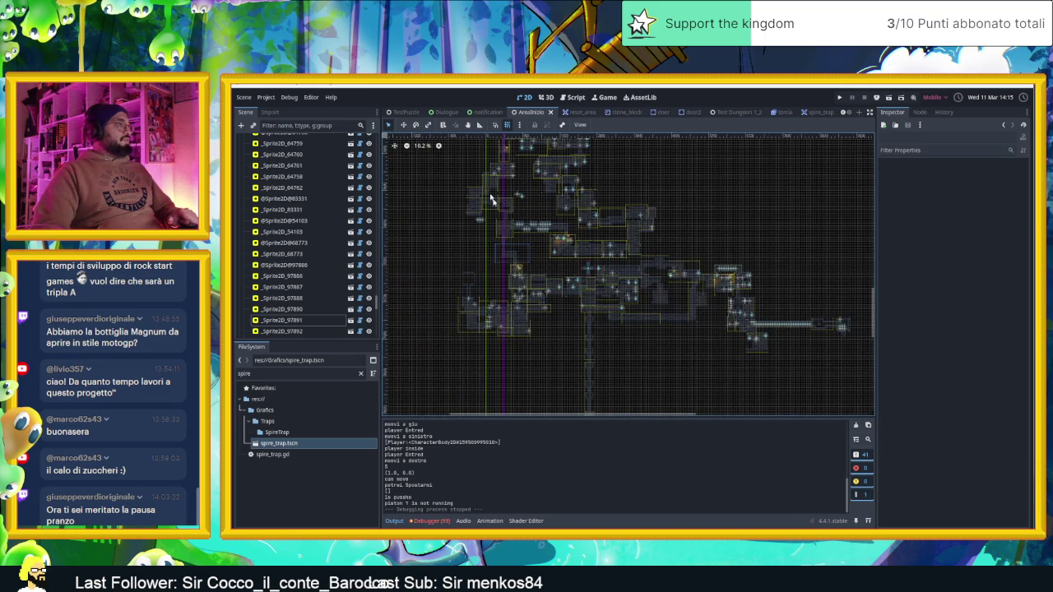
{"action": "left_click_drag", "start_coordinate": [491, 200], "coordinate": [572, 318]}
{"action": "scroll", "coordinate": [282, 186], "scroll_direction": "up", "scroll_amount": 15}
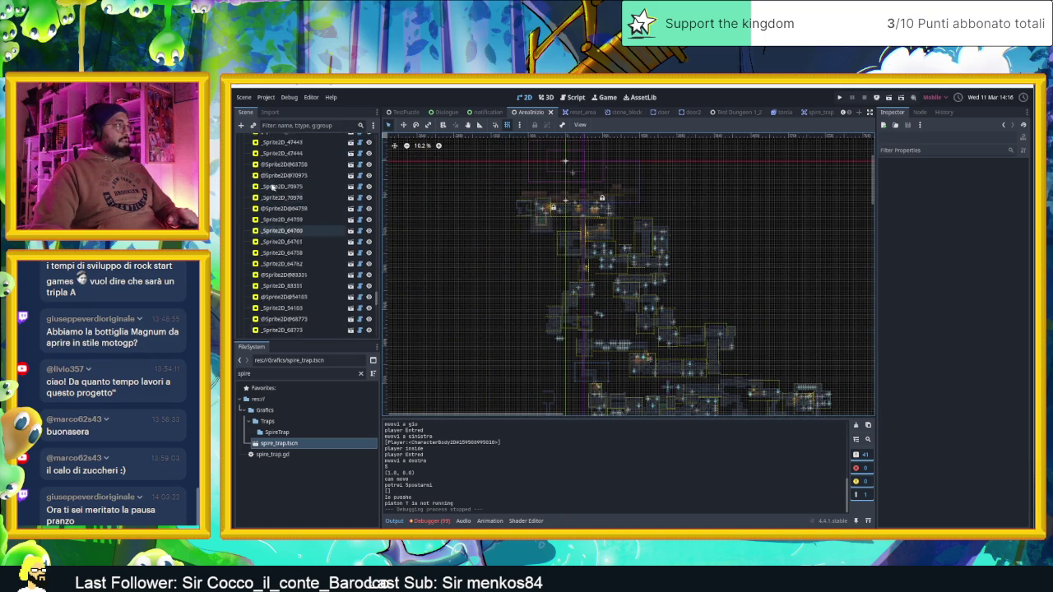
{"action": "left_click", "coordinate": [270, 162]}
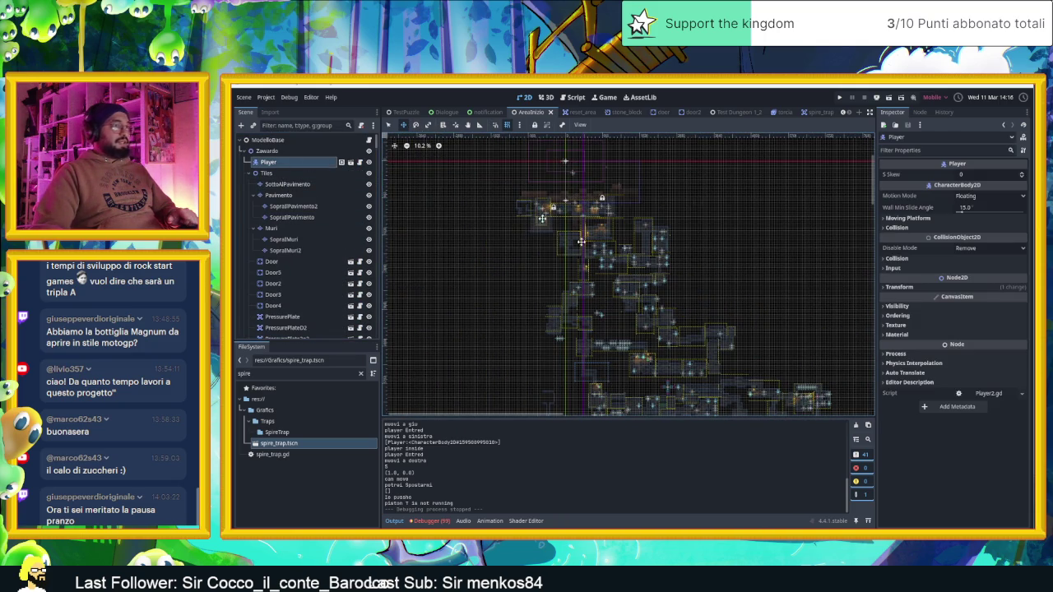
{"action": "left_click_drag", "start_coordinate": [794, 334], "coordinate": [630, 193]}
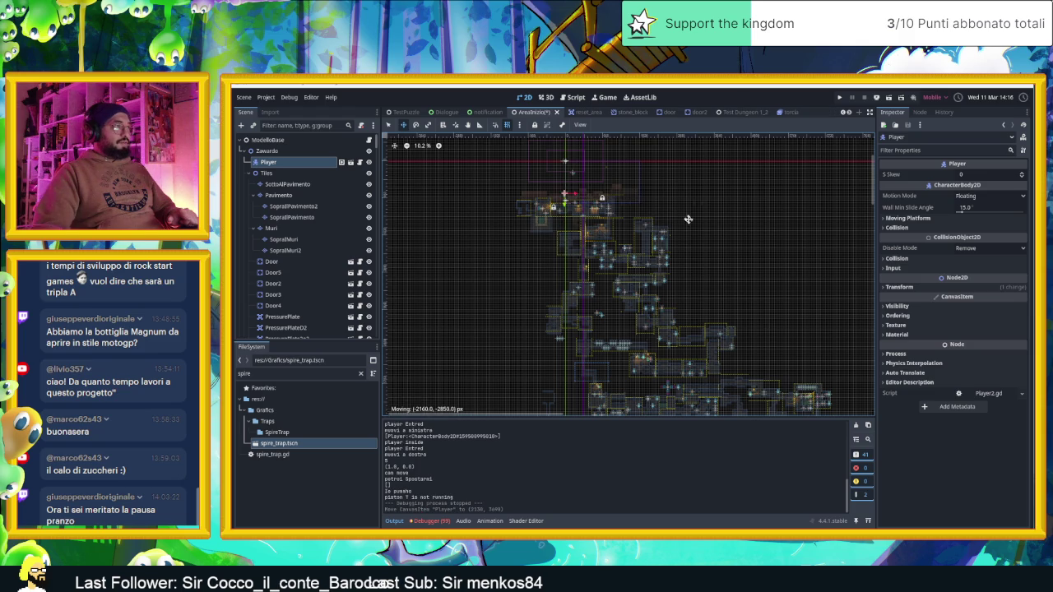
Save the level scene and launch a debug playtest
{"action": "scroll", "coordinate": [494, 234], "scroll_direction": "up", "scroll_amount": 3}
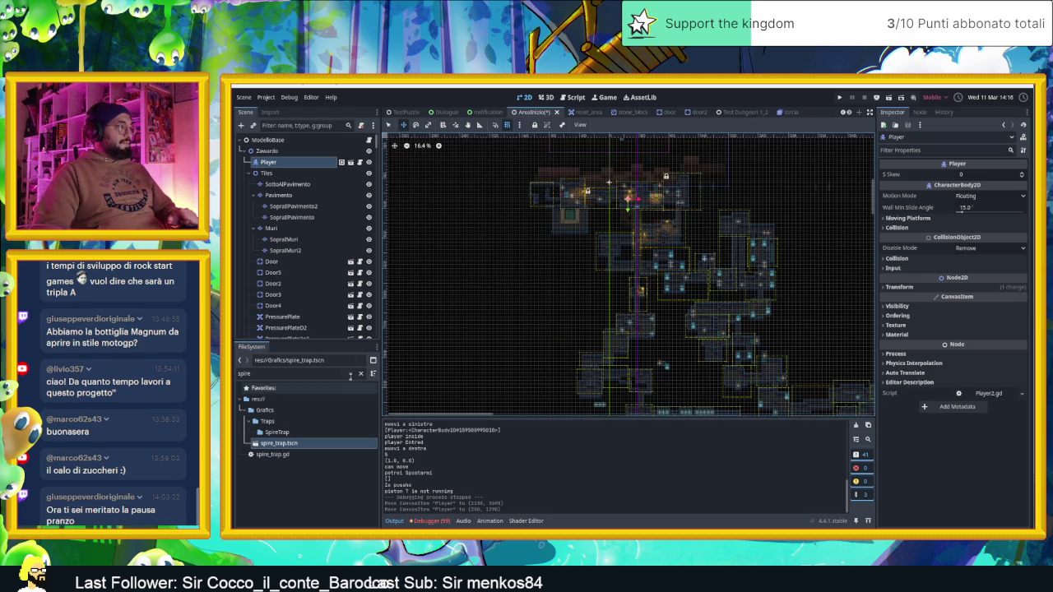
{"action": "left_click", "coordinate": [359, 374]}
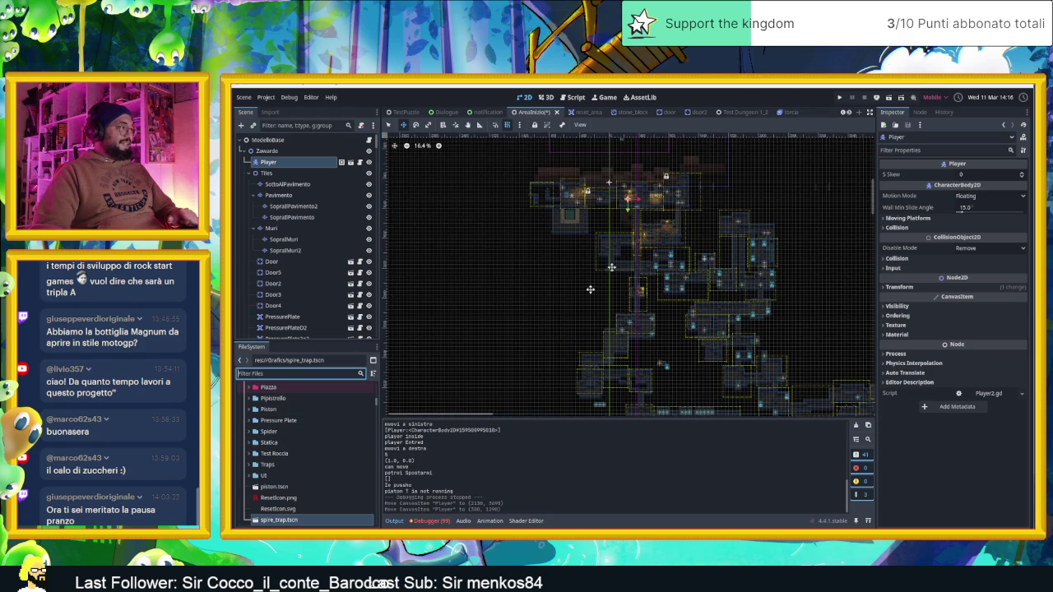
{"action": "scroll", "coordinate": [625, 218], "scroll_direction": "up", "scroll_amount": 14}
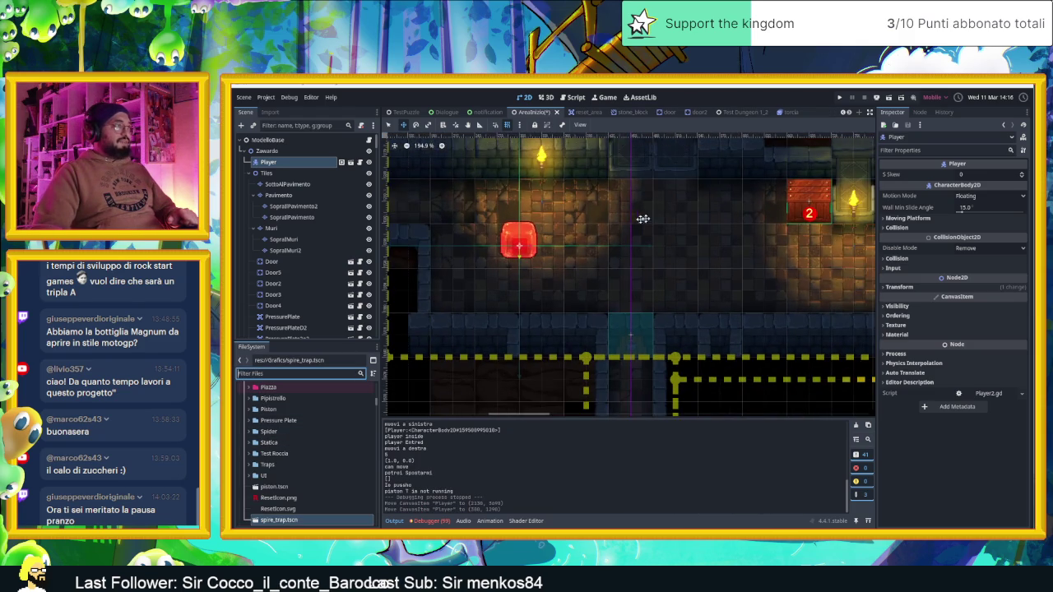
{"action": "left_click", "coordinate": [888, 97]}
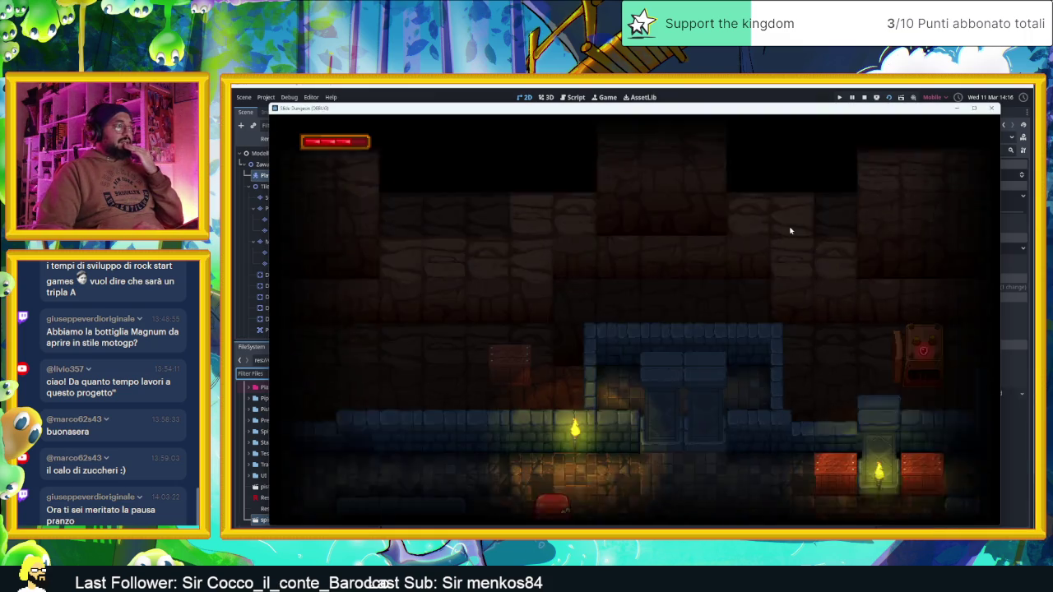
Steer the slime up, then right through several rooms, and up past the arrow tiles
{"action": "key", "text": "Up"}
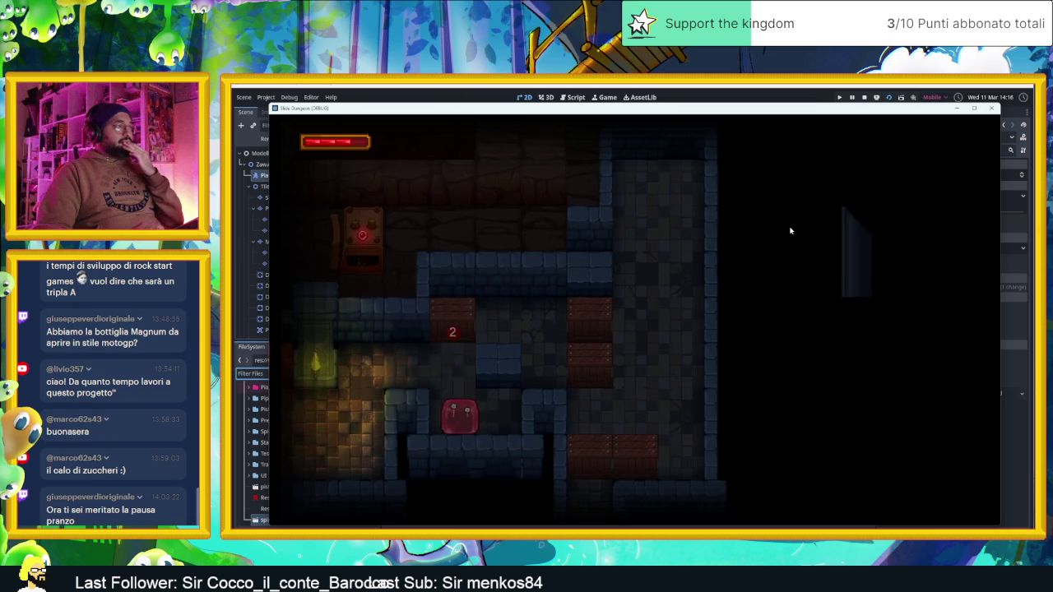
{"action": "key", "text": "Right"}
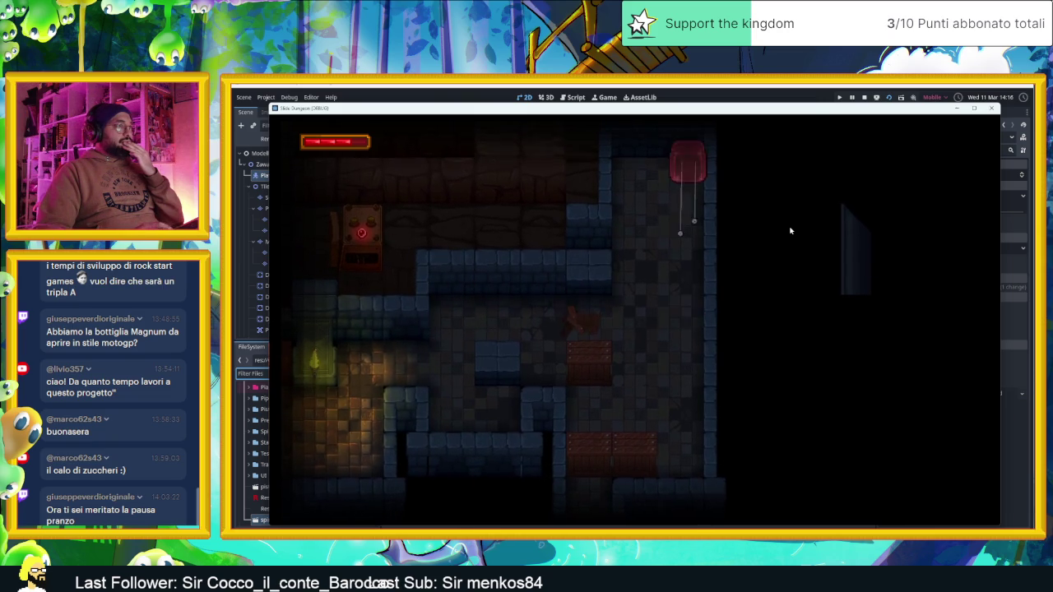
{"action": "key", "text": "Right"}
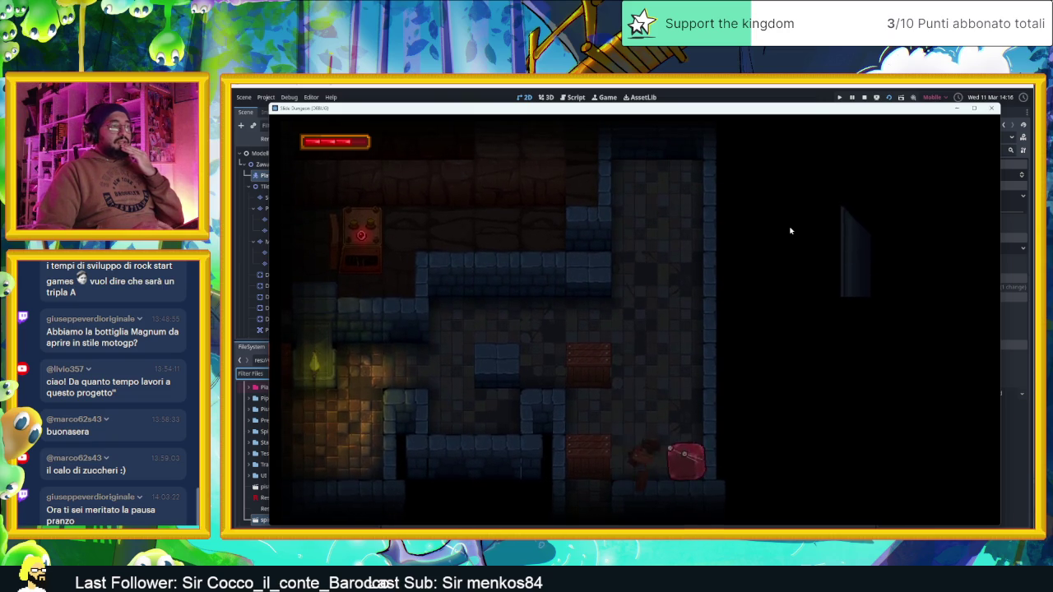
{"action": "key", "text": "Right"}
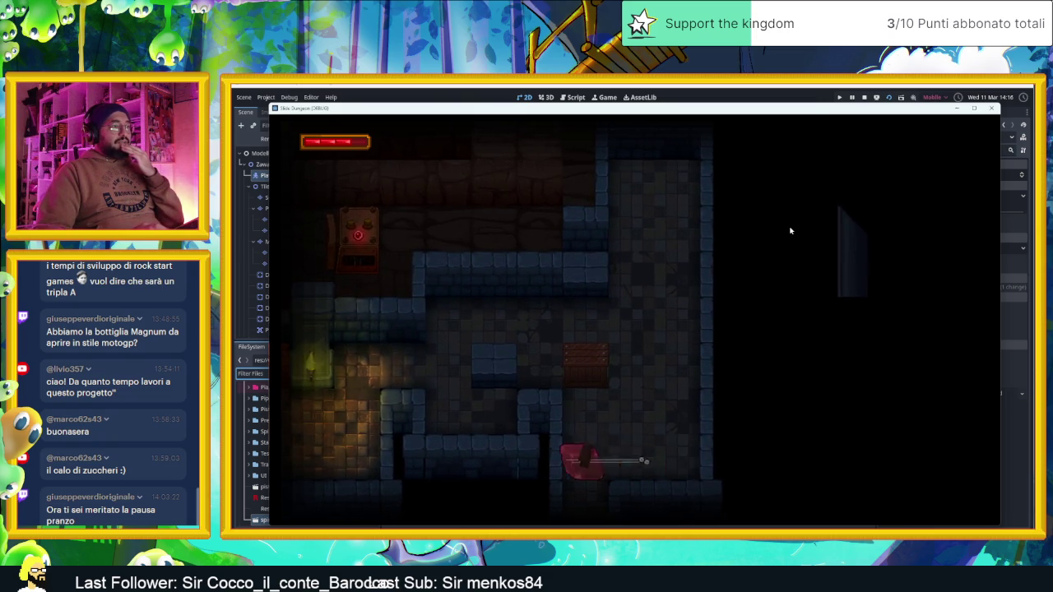
{"action": "key", "text": "Right"}
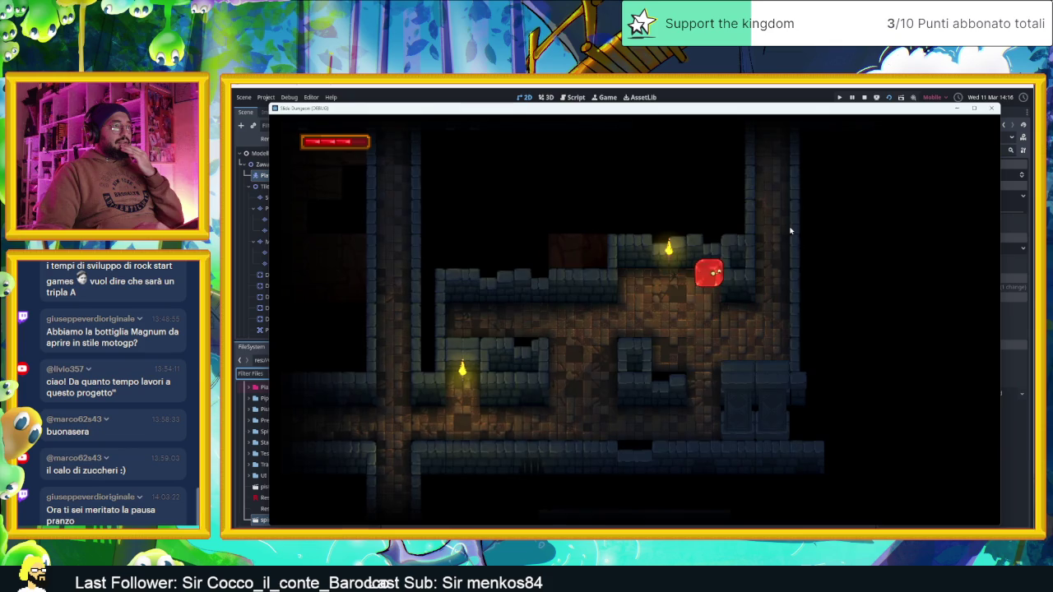
{"action": "key", "text": "Right"}
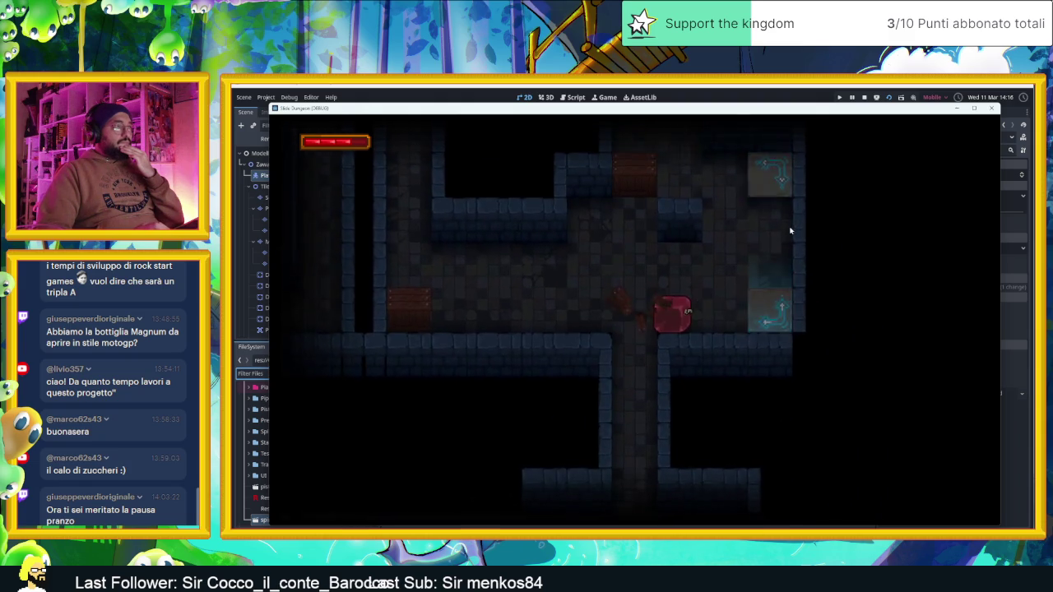
{"action": "key", "text": "Up"}
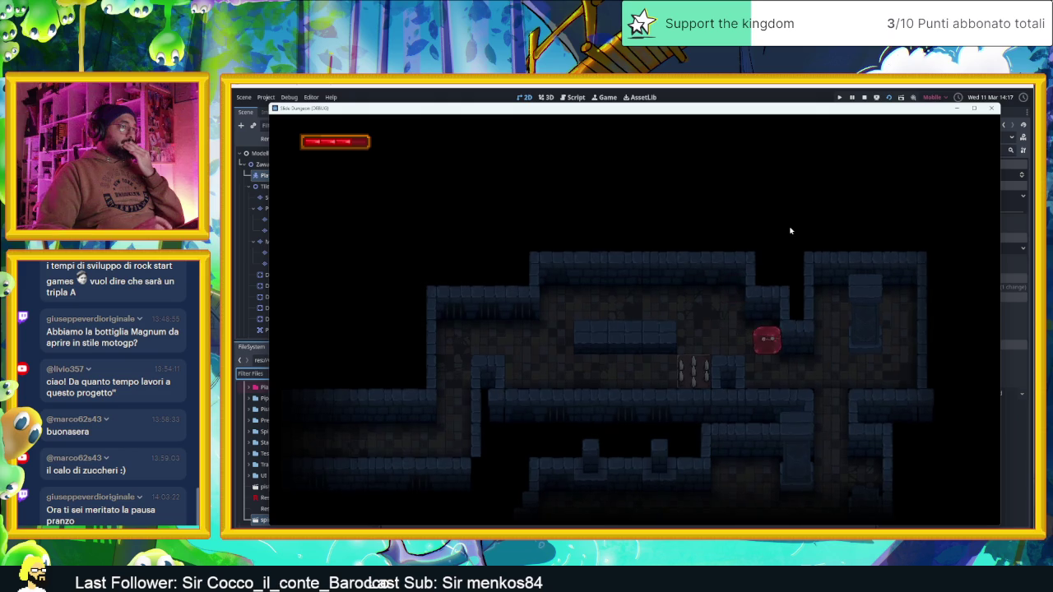
Slide the slime through several rooms and the lower portal into a lit room
{"action": "key", "text": "Left"}
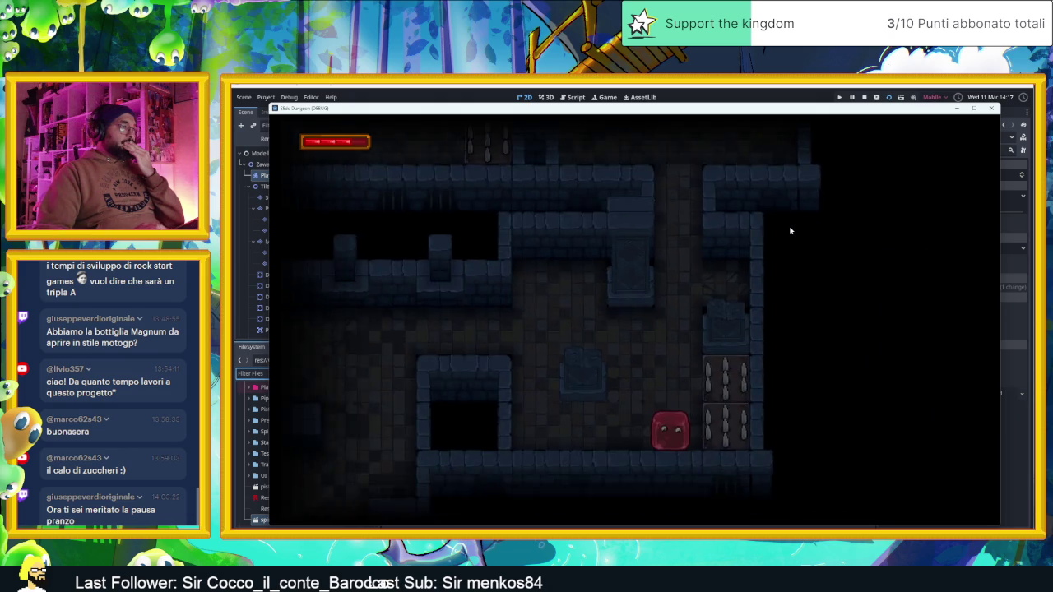
{"action": "key", "text": "Down"}
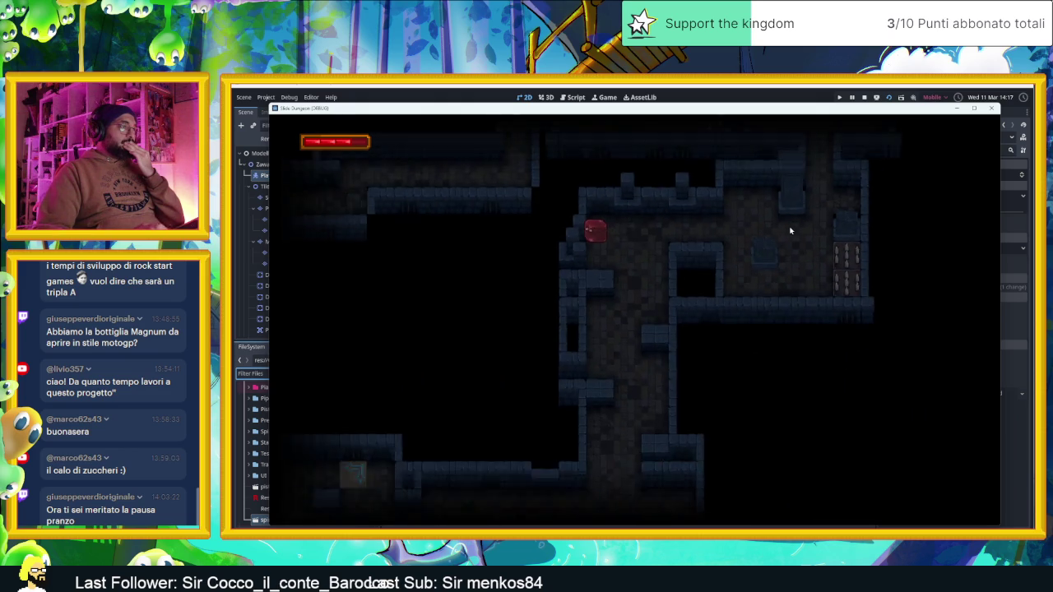
{"action": "key", "text": "Left"}
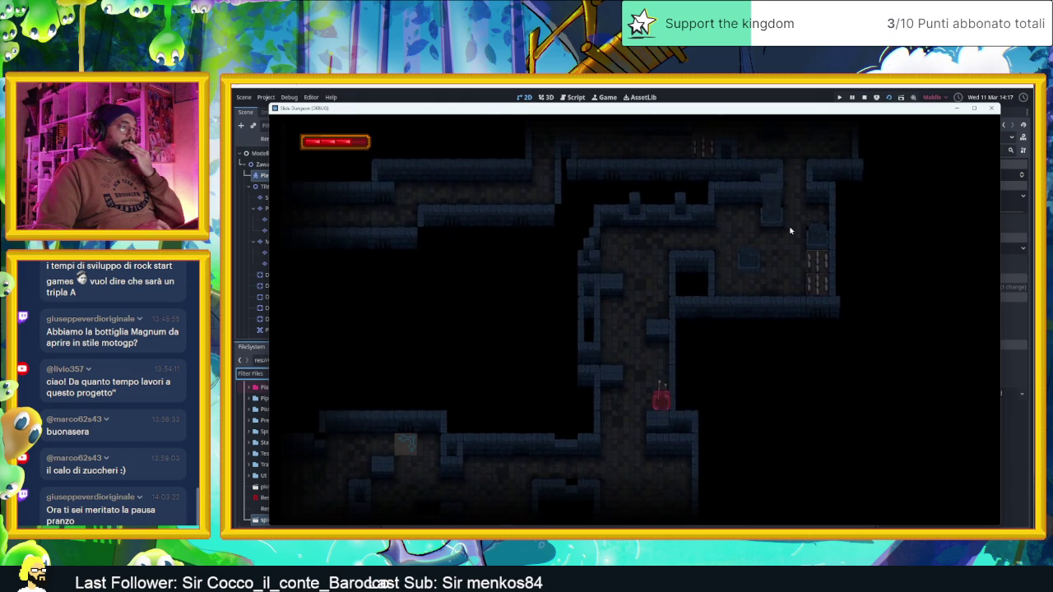
{"action": "key", "text": "Right"}
{"action": "key", "text": "Left"}
{"action": "key", "text": "Down"}
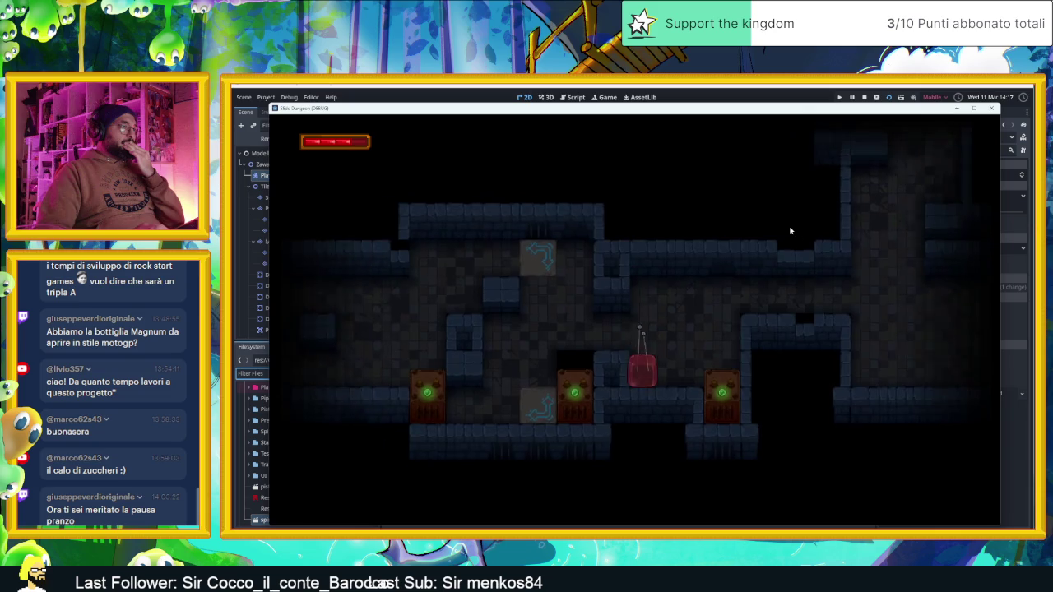
{"action": "key", "text": "Down"}
{"action": "key", "text": "Right"}
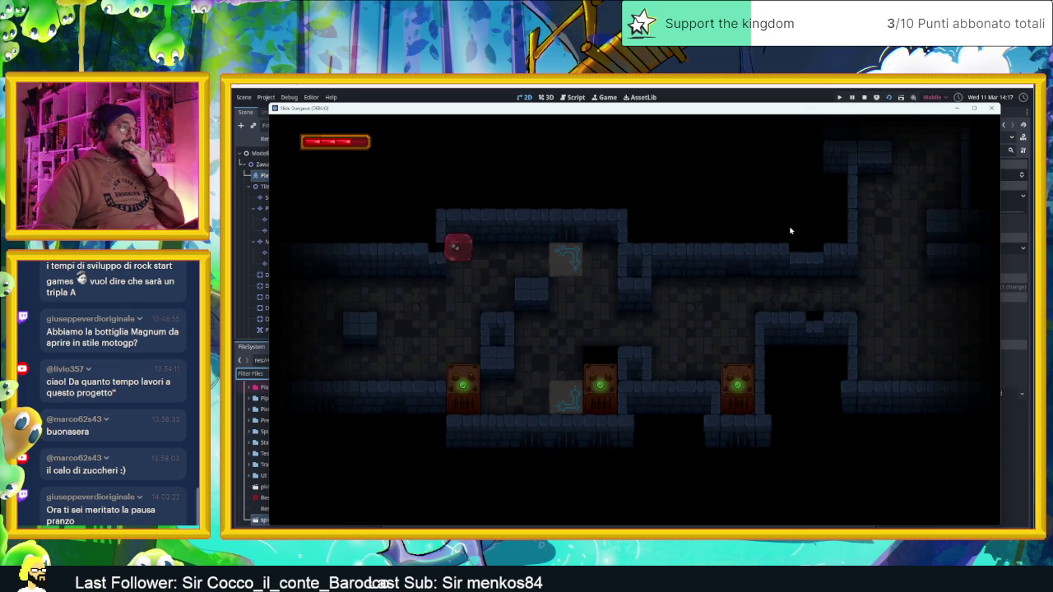
{"action": "key", "text": "Right"}
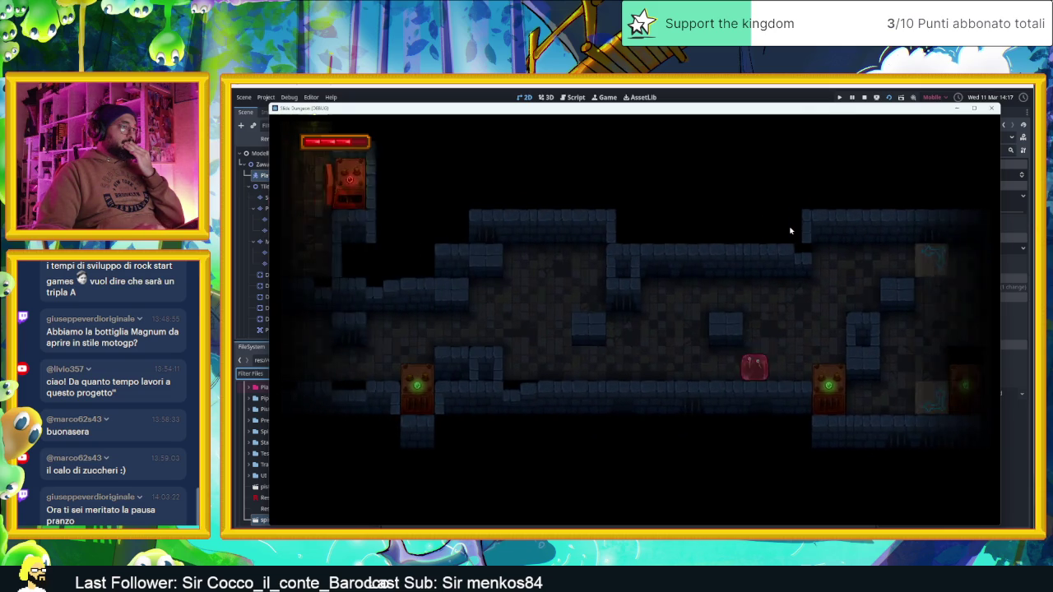
{"action": "key", "text": "Left"}
{"action": "key", "text": "Up"}
{"action": "key", "text": "Down"}
{"action": "key", "text": "Left"}
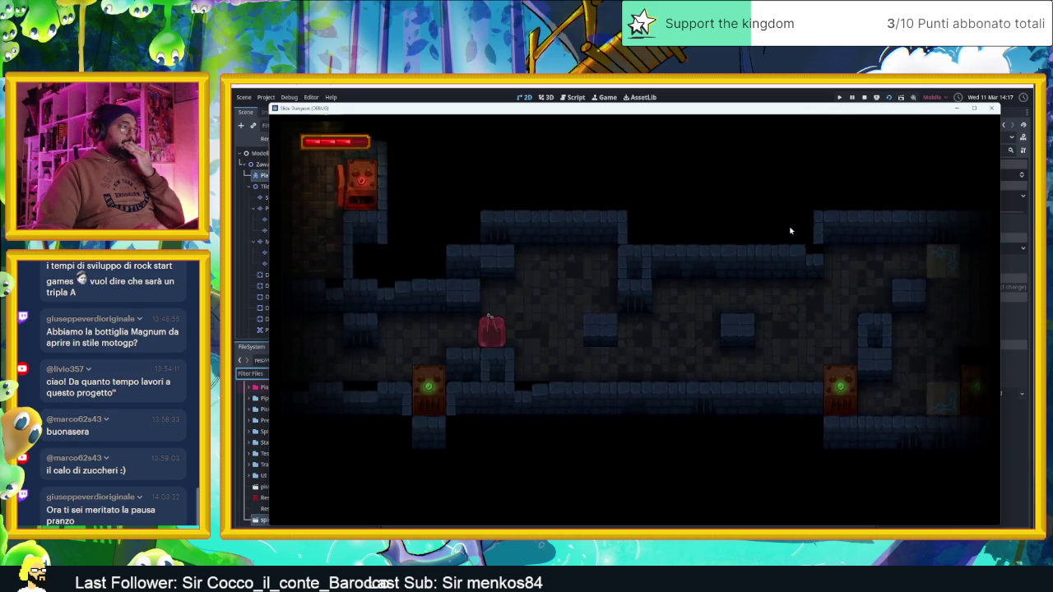
{"action": "key", "text": "Left"}
Guide the slime past the machine, along the upper corridor, and down past the box
{"action": "key", "text": "Up"}
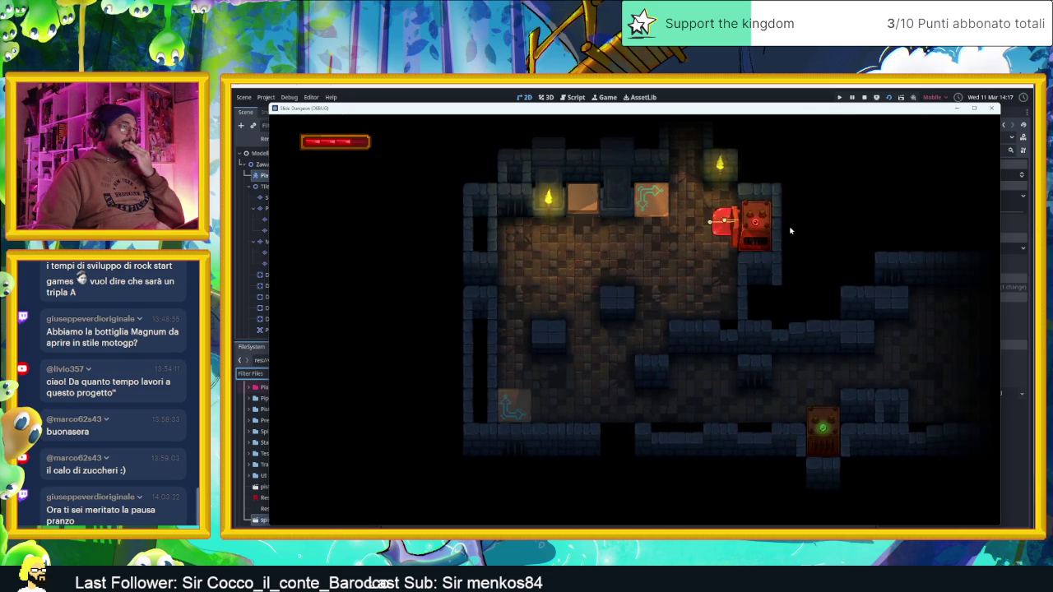
{"action": "key", "text": "Left"}
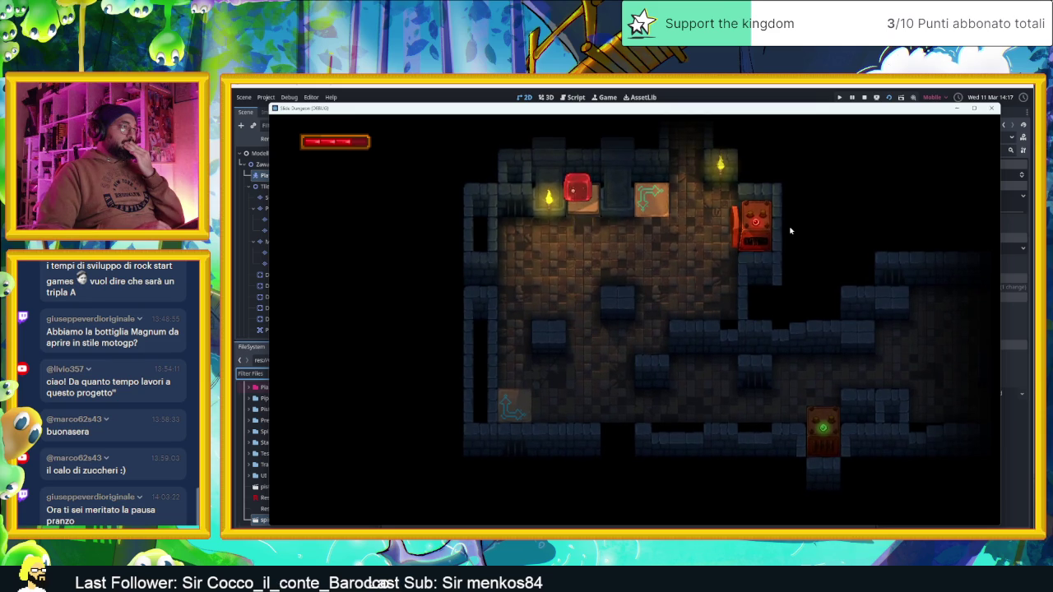
{"action": "key", "text": "Up"}
{"action": "key", "text": "Right"}
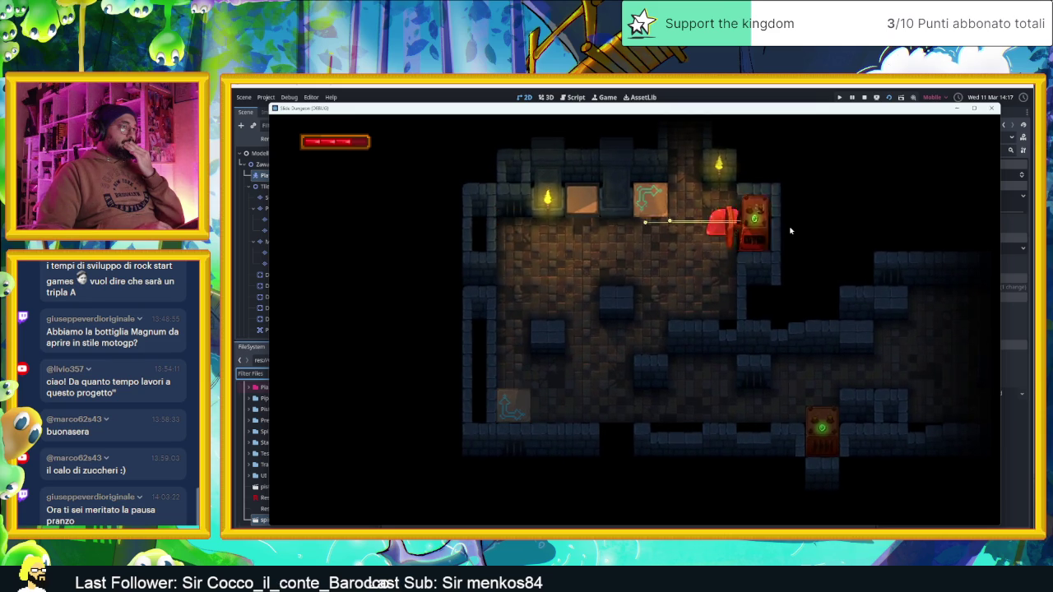
{"action": "key", "text": "Up"}
{"action": "key", "text": "Left"}
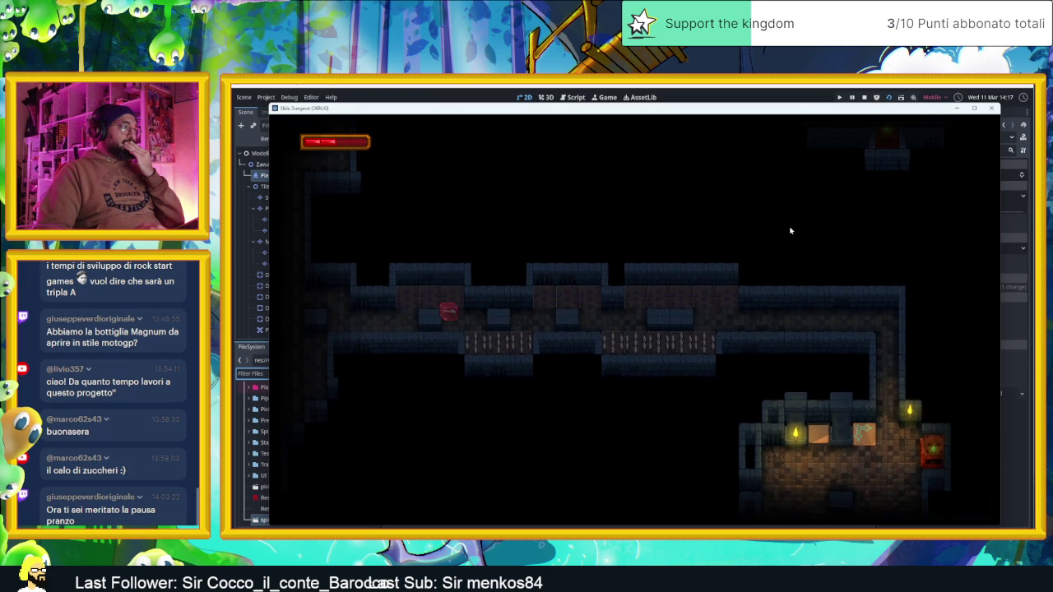
{"action": "key", "text": "Up"}
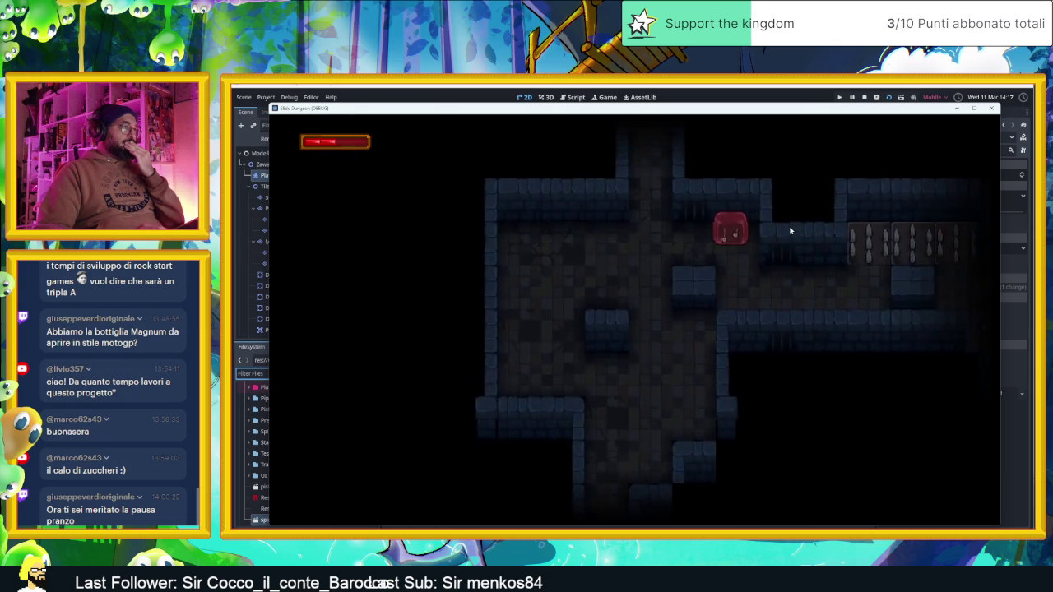
{"action": "key", "text": "Left"}
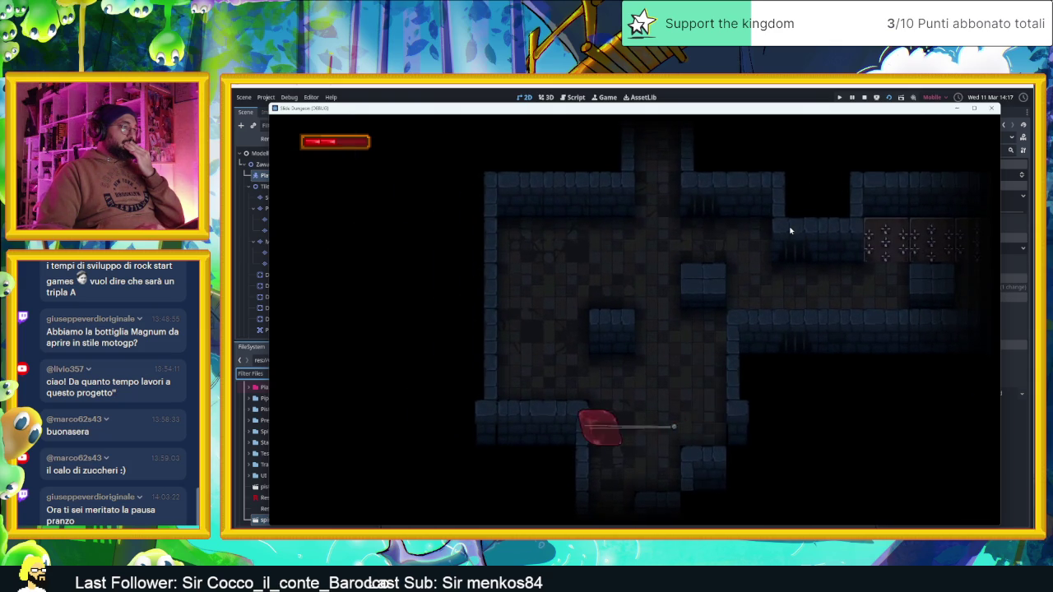
{"action": "key", "text": "Down"}
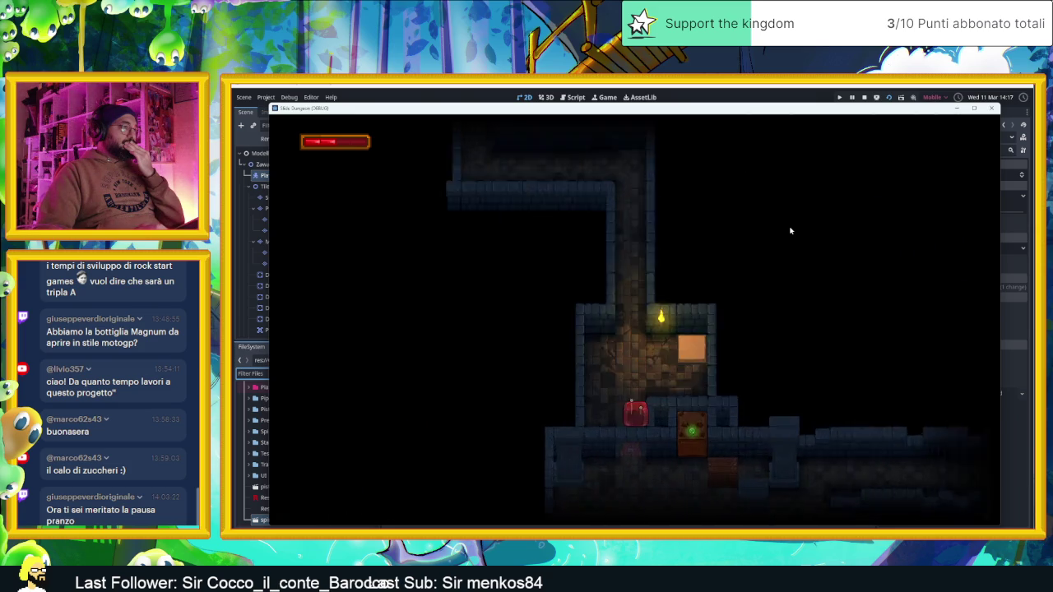
{"action": "key", "text": "Left"}
{"action": "key", "text": "Down"}
{"action": "key", "text": "Left"}
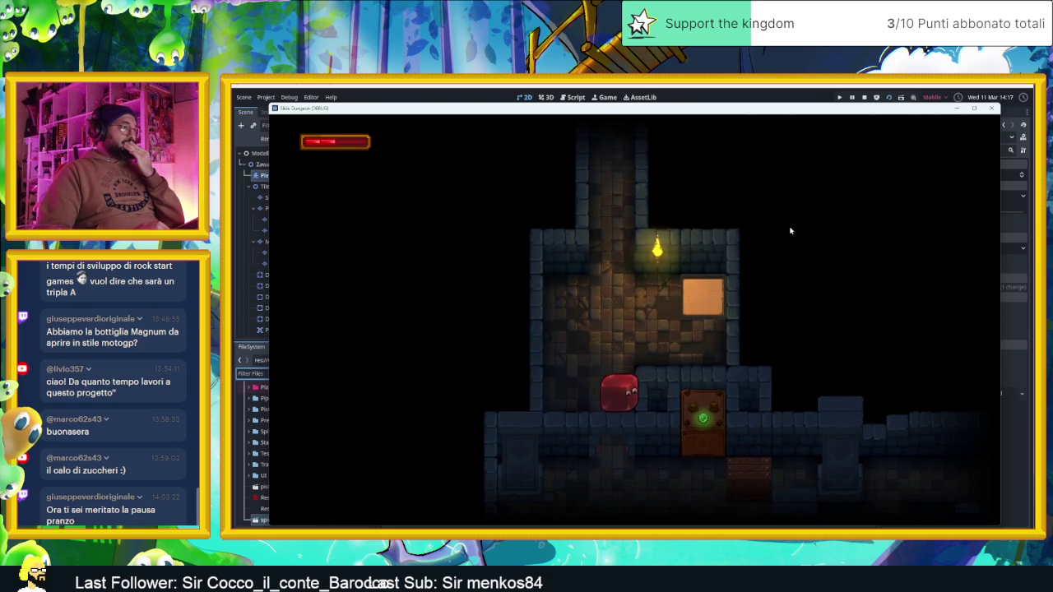
{"action": "key", "text": "Down"}
Take the slime through the vertical corridor and lower room to beside the chest
{"action": "key", "text": "Right"}
{"action": "key", "text": "Up"}
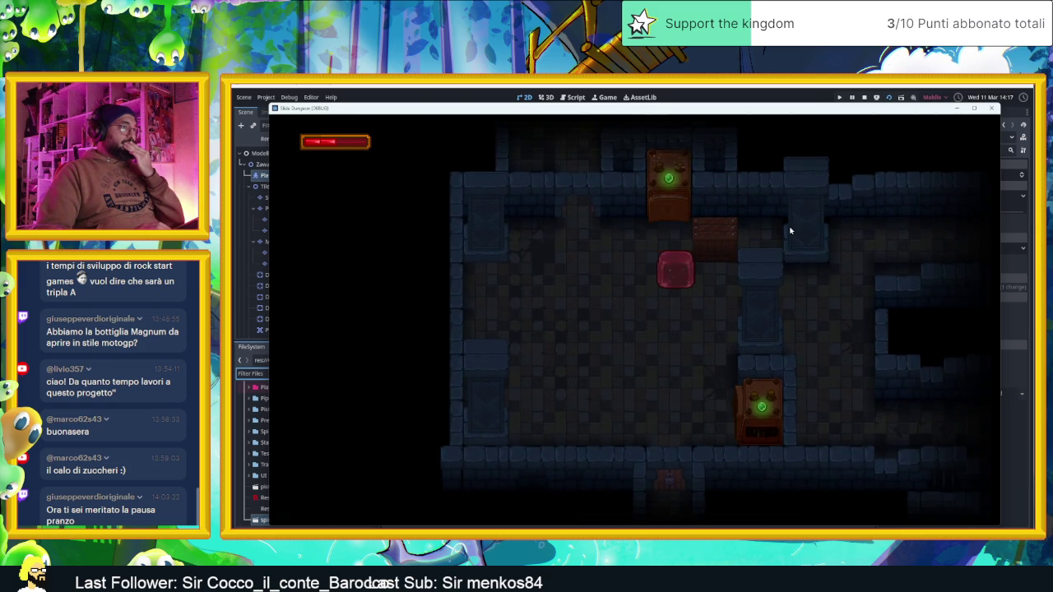
{"action": "key", "text": "Left"}
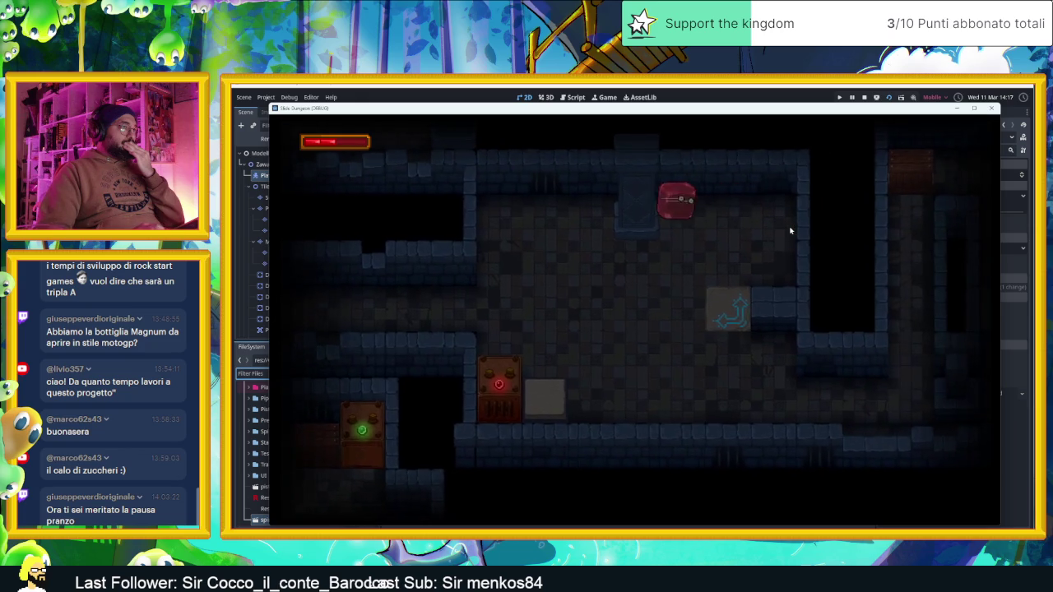
{"action": "key", "text": "Down"}
{"action": "key", "text": "Right"}
{"action": "key", "text": "Up"}
{"action": "key", "text": "Down"}
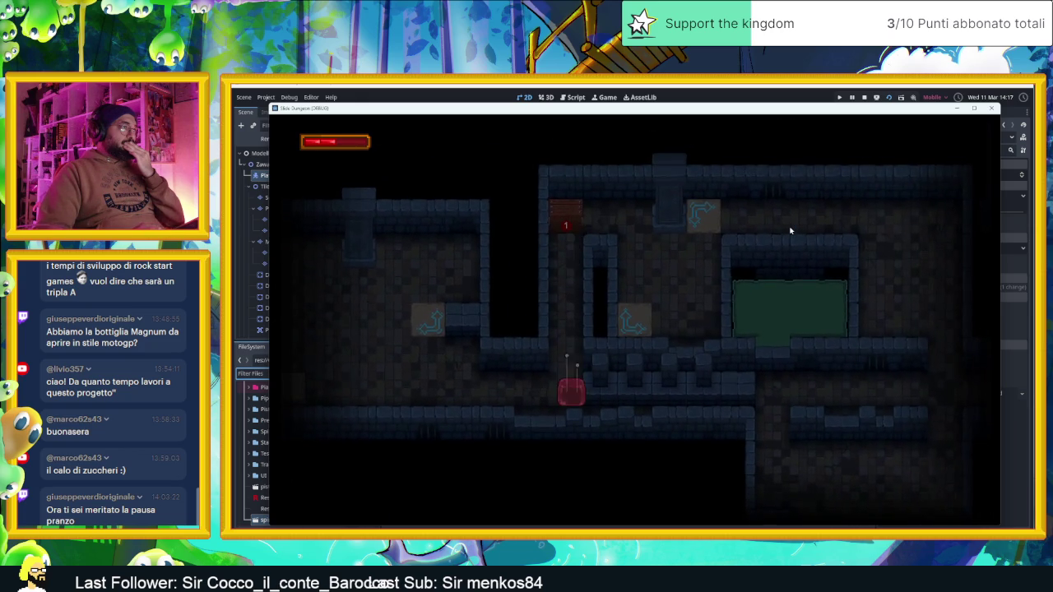
{"action": "key", "text": "Down"}
{"action": "key", "text": "Down"}
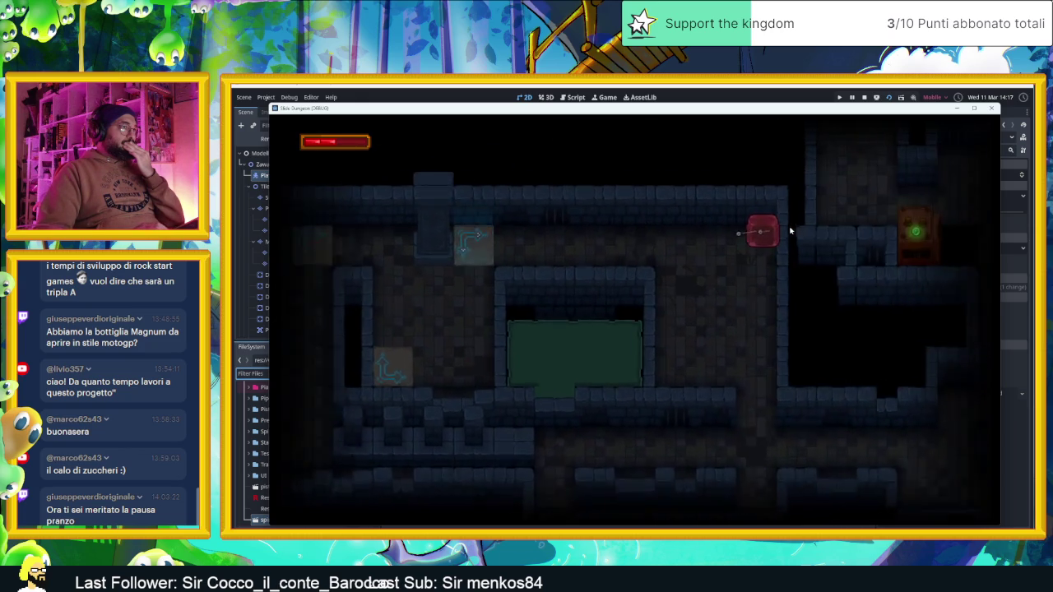
{"action": "key", "text": "Left"}
{"action": "key", "text": "Up"}
{"action": "key", "text": "Right"}
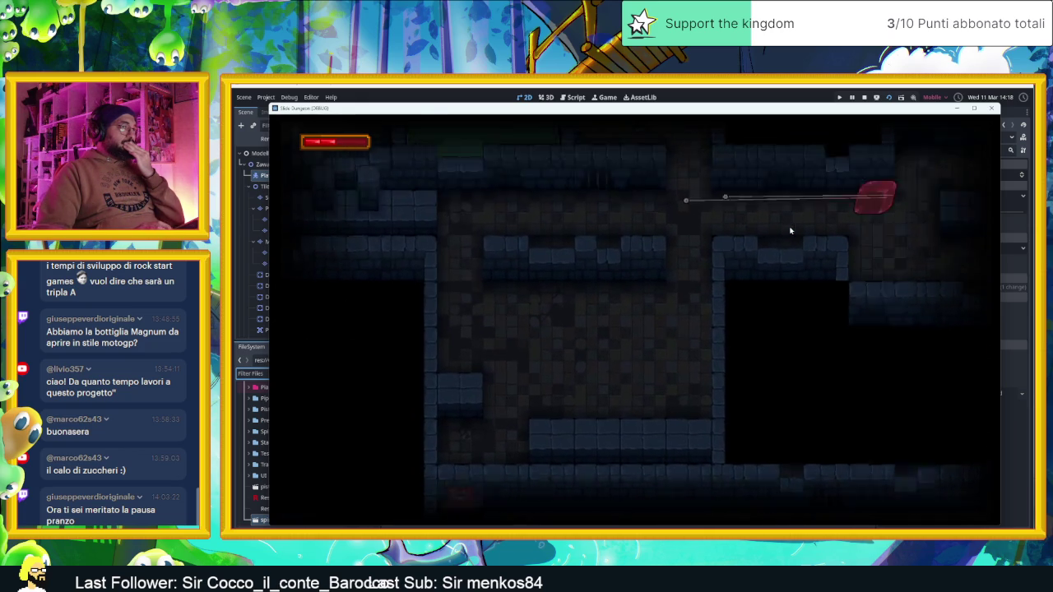
{"action": "key", "text": "Up"}
{"action": "key", "text": "Right"}
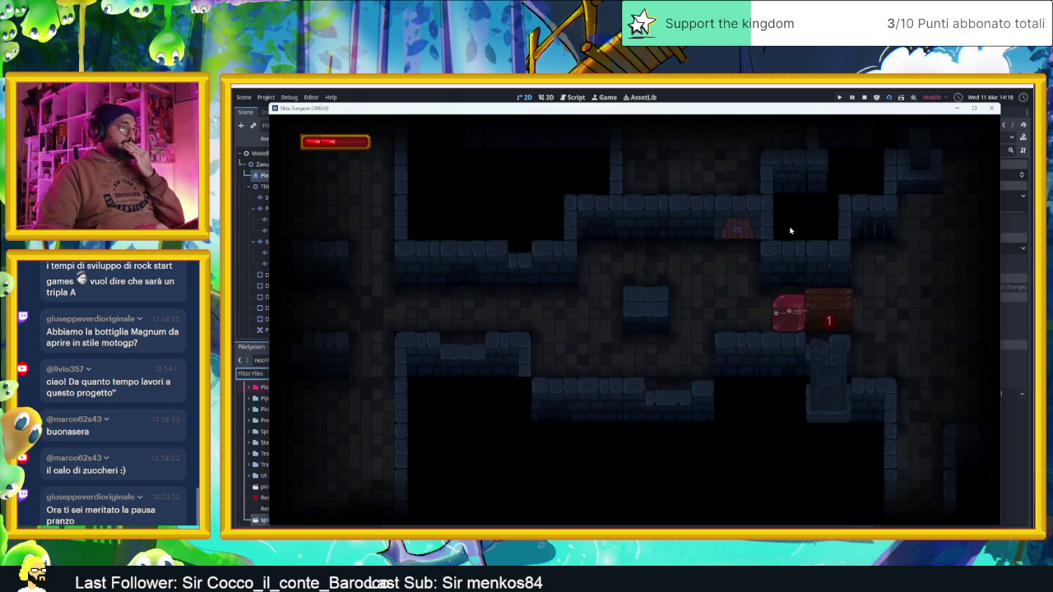
{"action": "key", "text": "Right"}
{"action": "key", "text": "Up"}
{"action": "key", "text": "Right"}
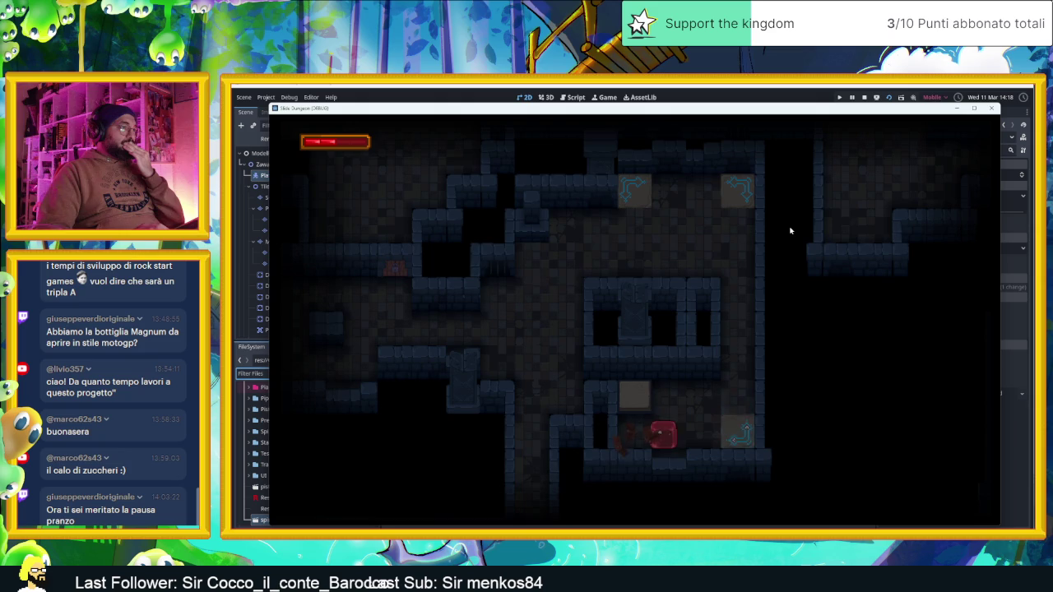
Dash the slime through several rooms and arrow pads to smash the 2 crate
{"action": "key", "text": "Down"}
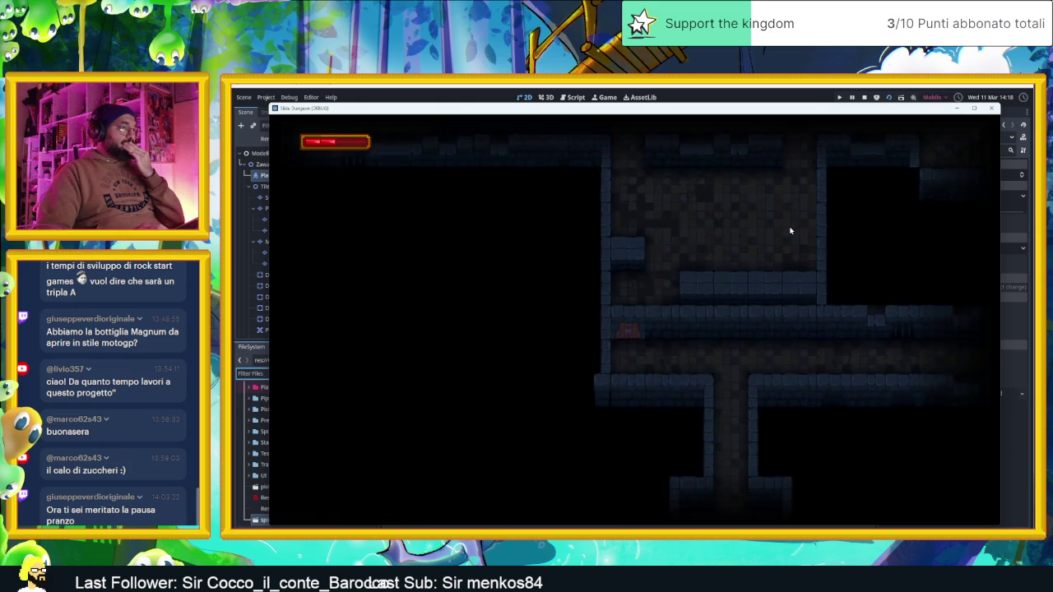
{"action": "key", "text": "Down"}
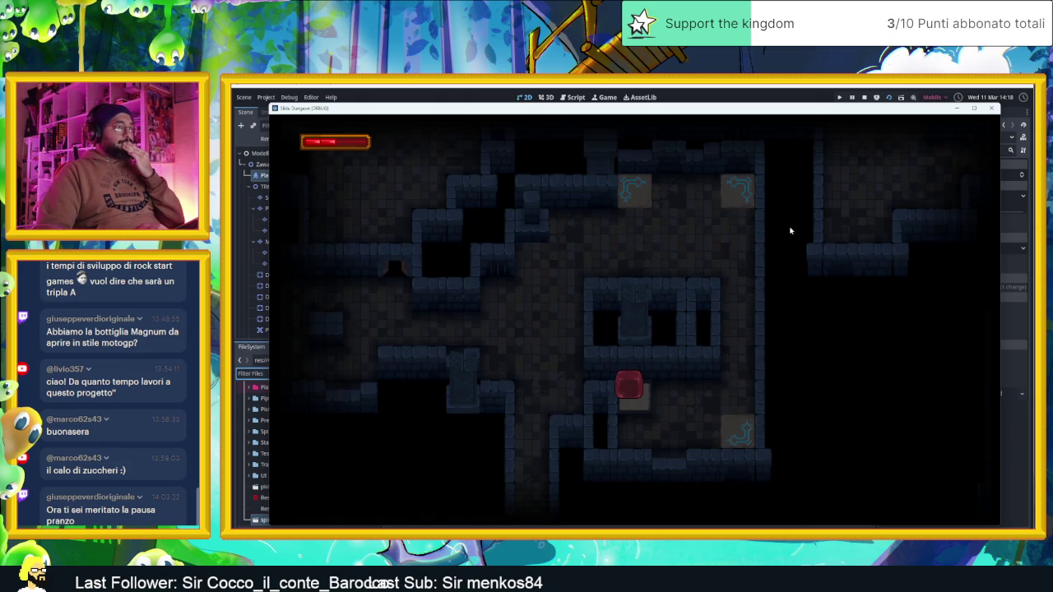
{"action": "key", "text": "Right"}
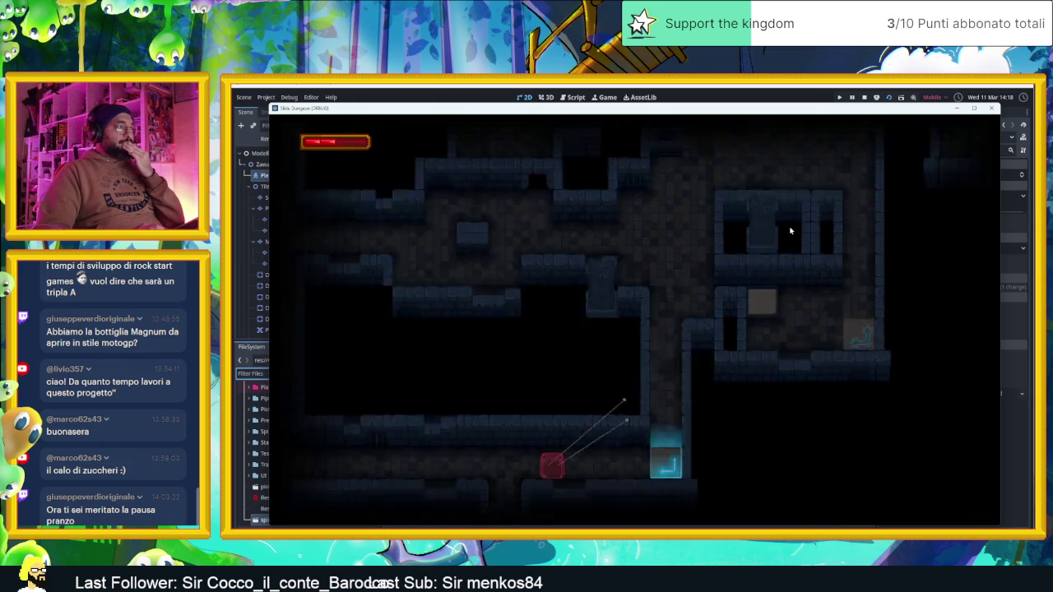
{"action": "key", "text": "Right"}
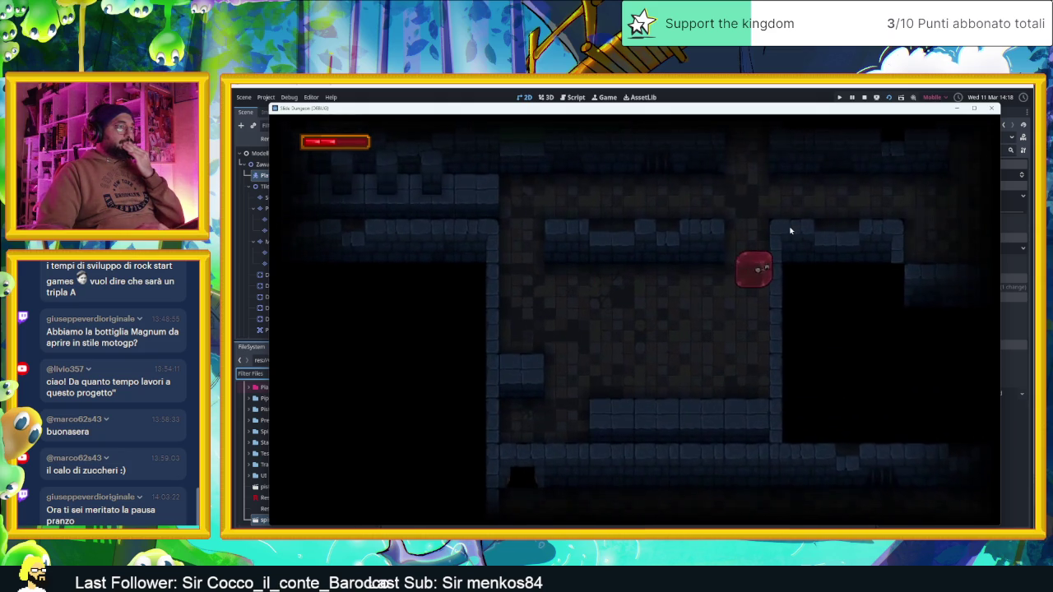
{"action": "key", "text": "Up"}
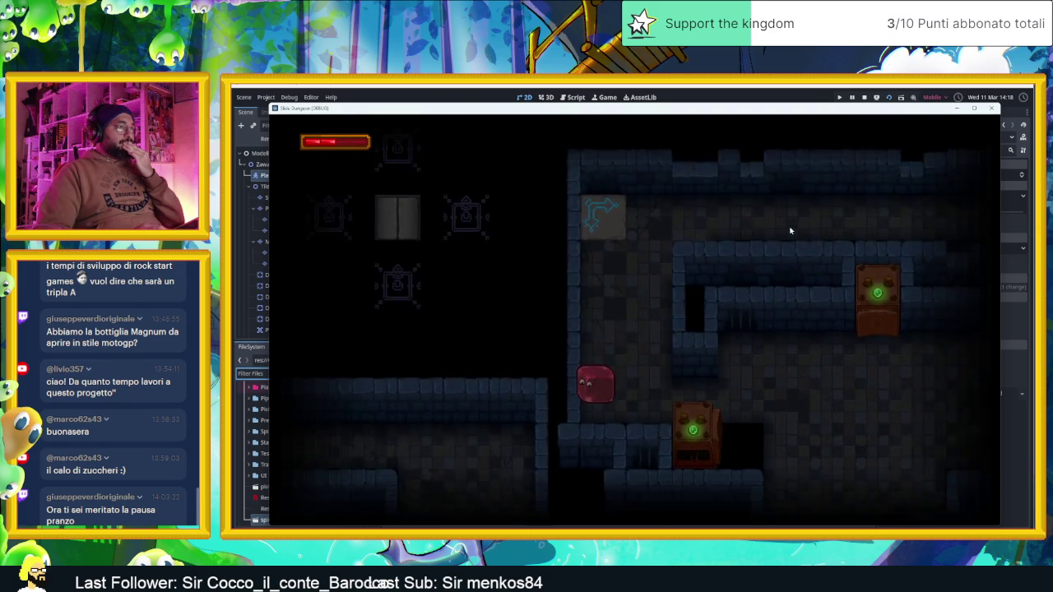
{"action": "key", "text": "Right"}
{"action": "key", "text": "Left"}
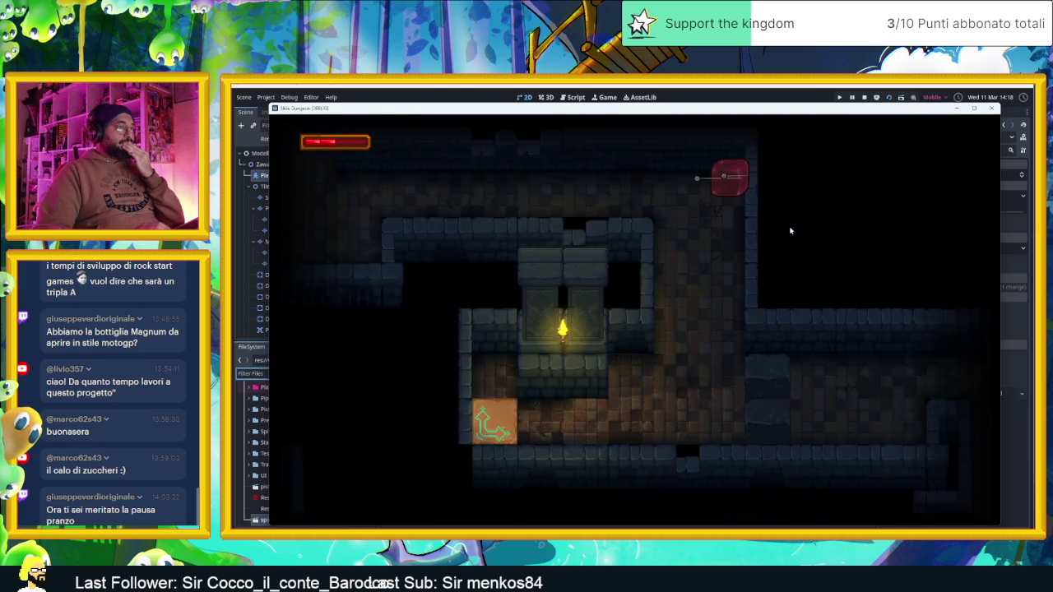
{"action": "key", "text": "Left"}
{"action": "key", "text": "Right"}
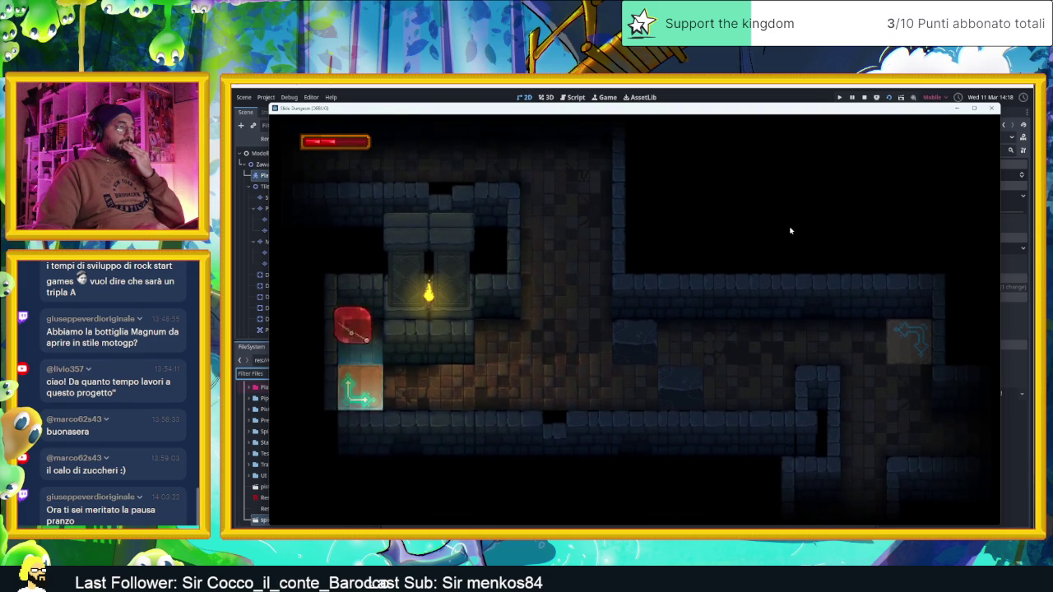
{"action": "key", "text": "Up"}
{"action": "key", "text": "Right"}
{"action": "key", "text": "Left"}
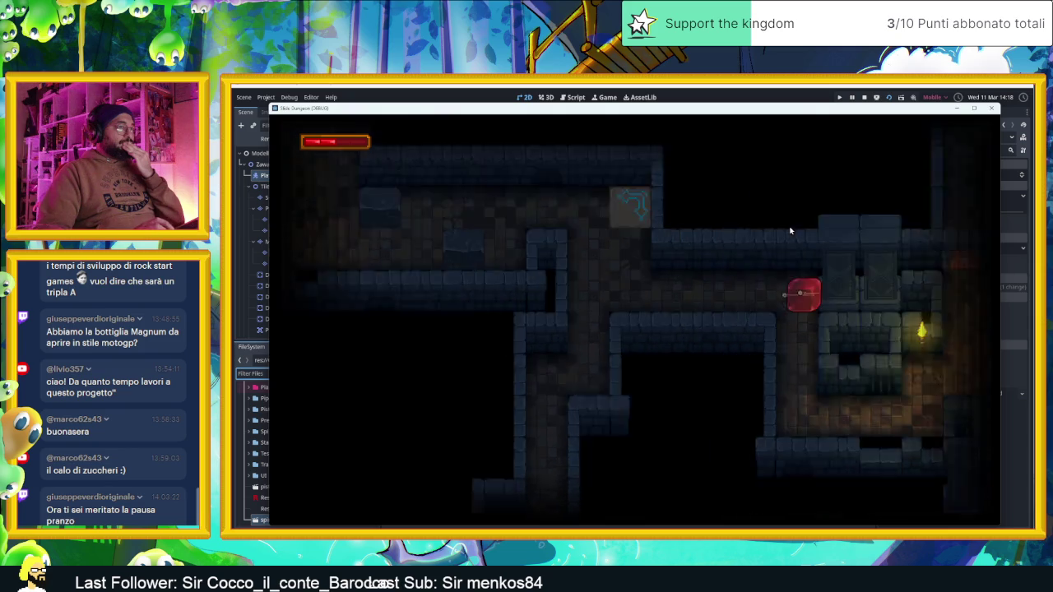
{"action": "key", "text": "Down"}
{"action": "key", "text": "Right"}
{"action": "key", "text": "Up"}
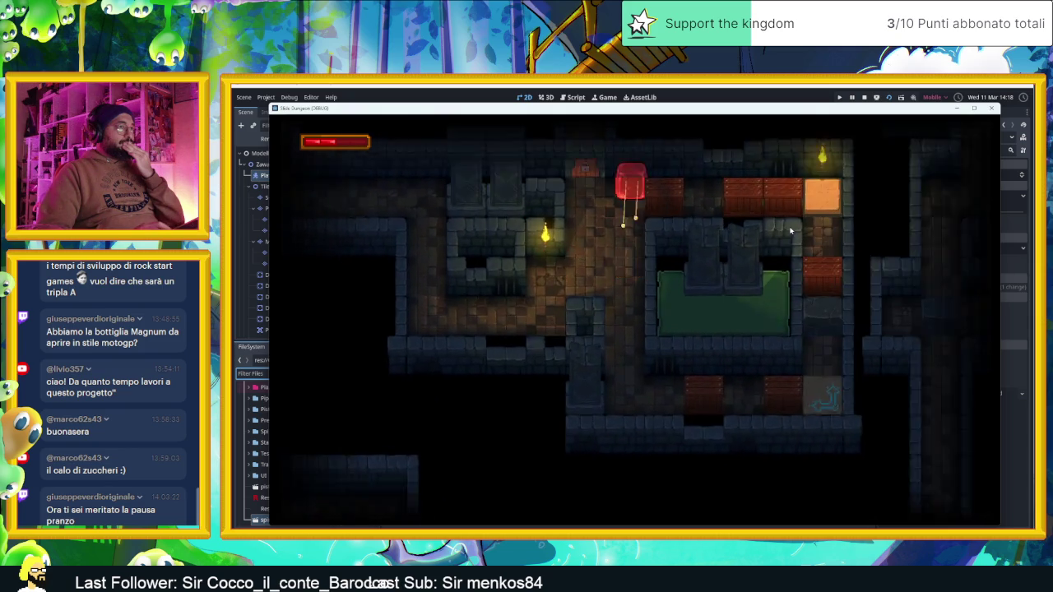
{"action": "key", "text": "Left"}
{"action": "key", "text": "Right"}
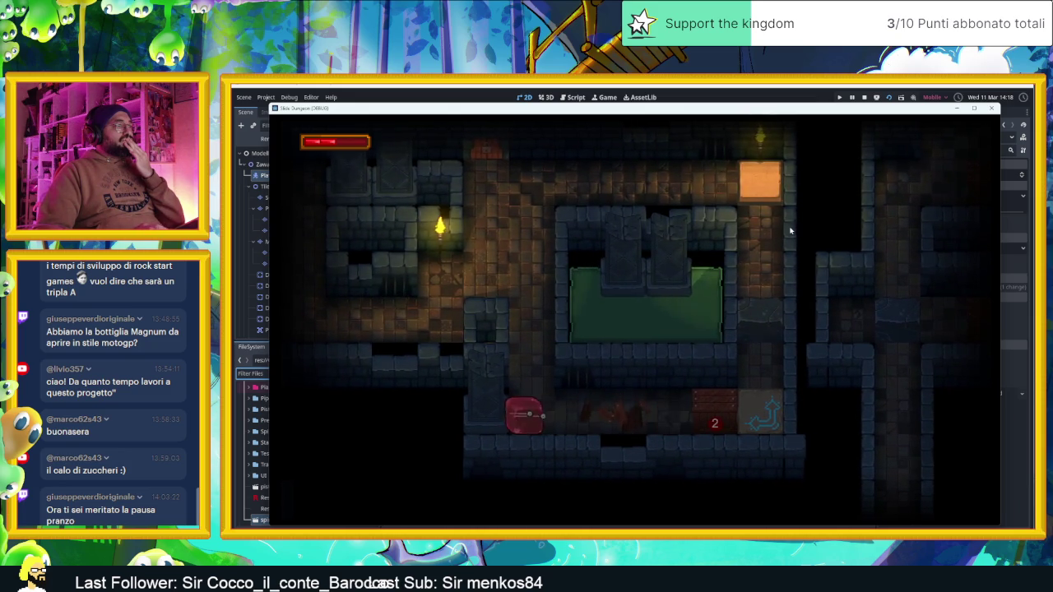
Slide the slime along the spike corridor and upper corridor round the arrow tiles
{"action": "key", "text": "Down"}
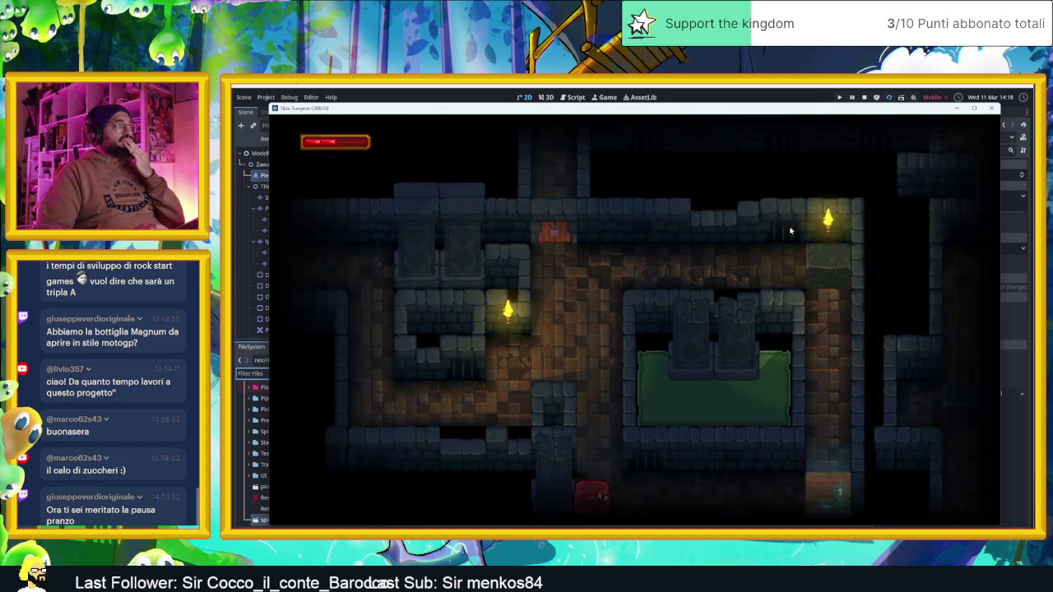
{"action": "key", "text": "Left"}
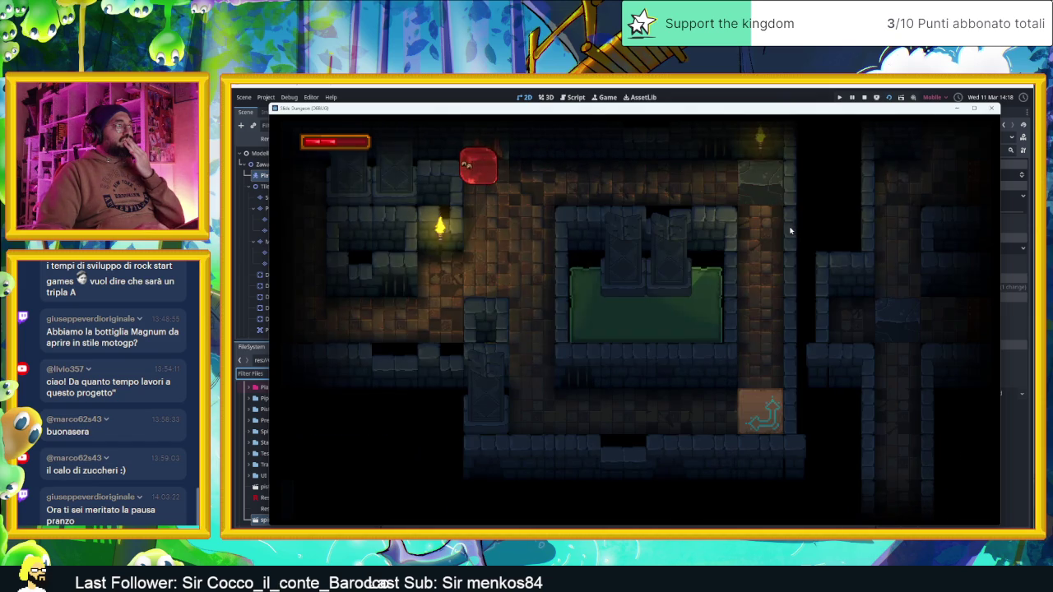
{"action": "key", "text": "Up"}
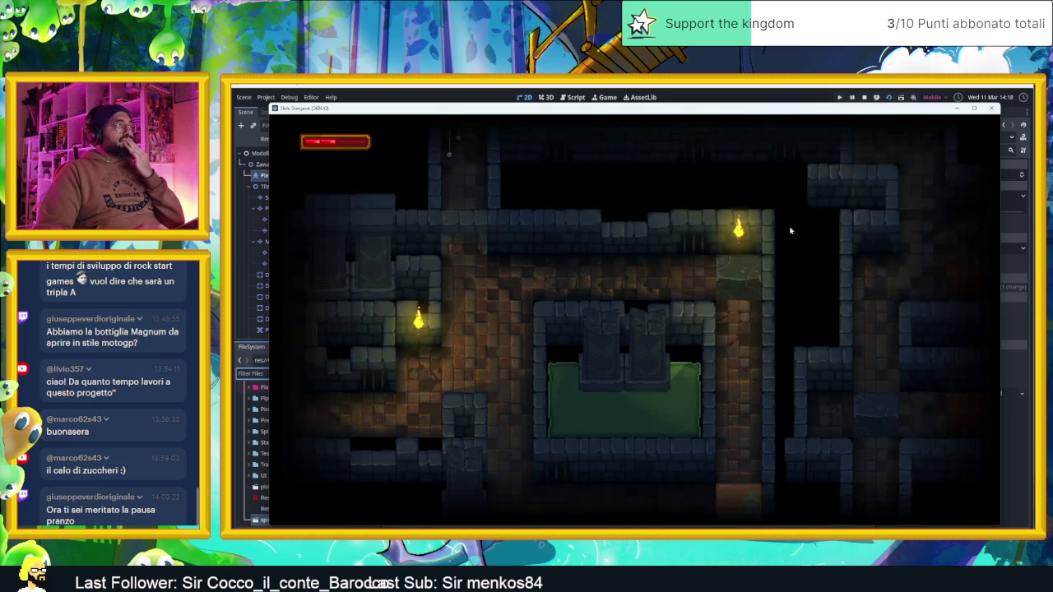
{"action": "key", "text": "Right"}
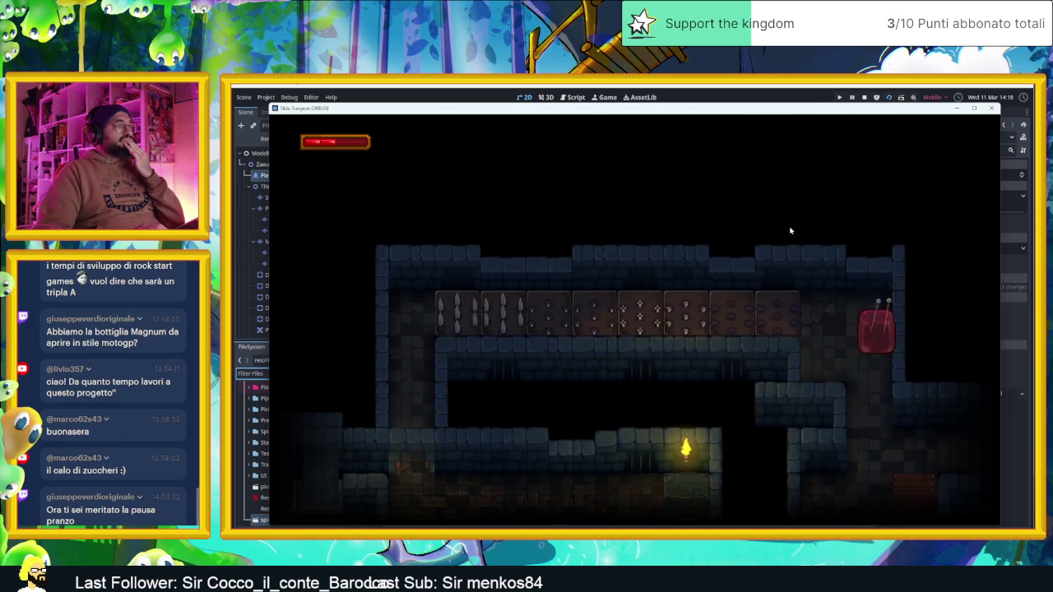
{"action": "key", "text": "Left"}
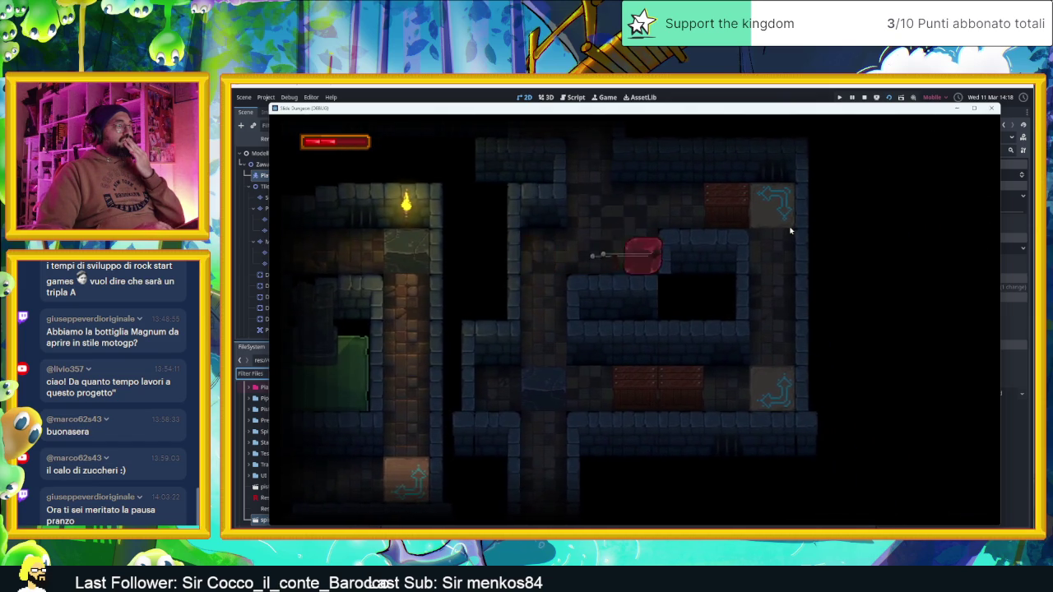
{"action": "key", "text": "Up"}
{"action": "key", "text": "Left"}
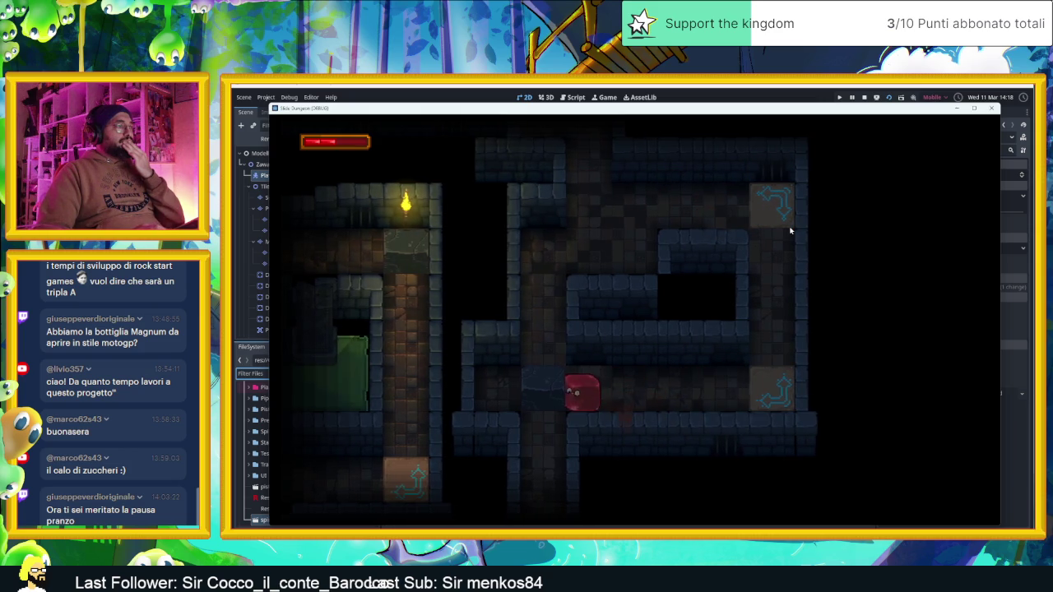
{"action": "key", "text": "Up"}
{"action": "key", "text": "Right"}
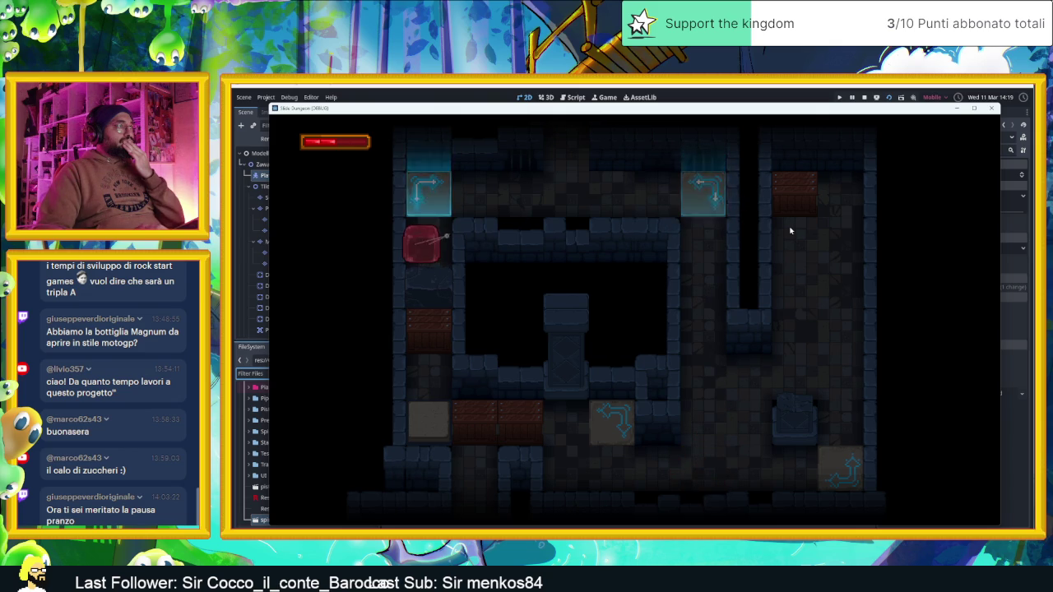
Bounce the slime around the four arrow tiles, smashing the brick block above
{"action": "key", "text": "Right"}
{"action": "key", "text": "Left"}
{"action": "key", "text": "Up"}
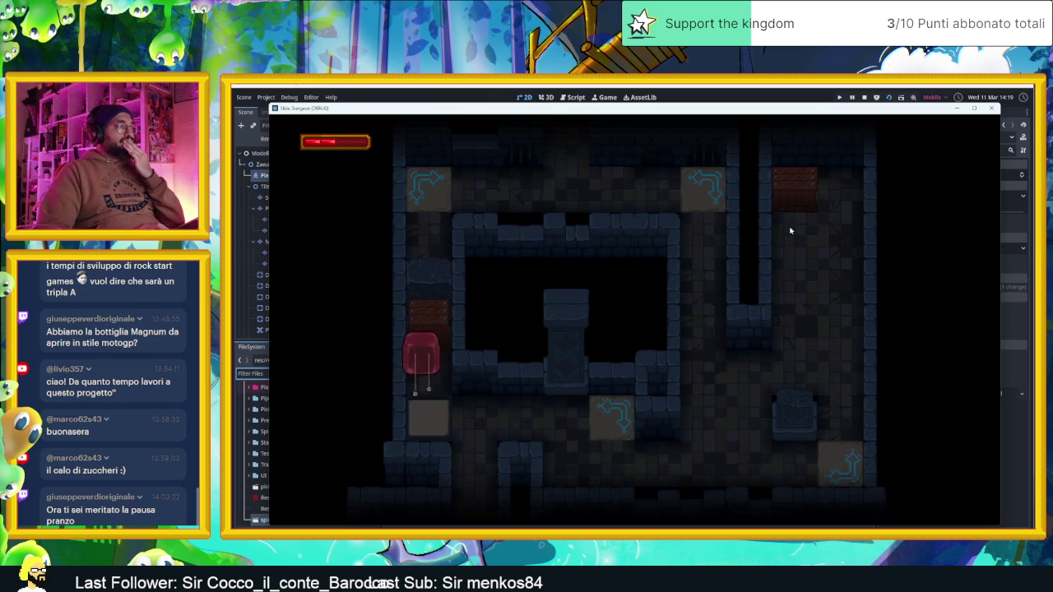
{"action": "key", "text": "Down"}
{"action": "key", "text": "Right"}
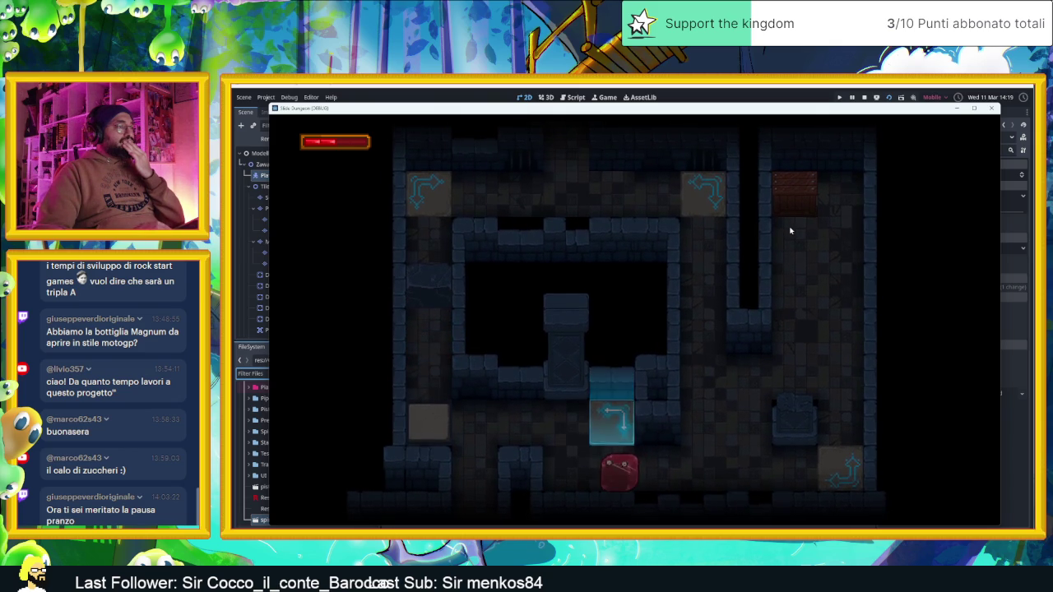
{"action": "key", "text": "Up"}
{"action": "key", "text": "Up"}
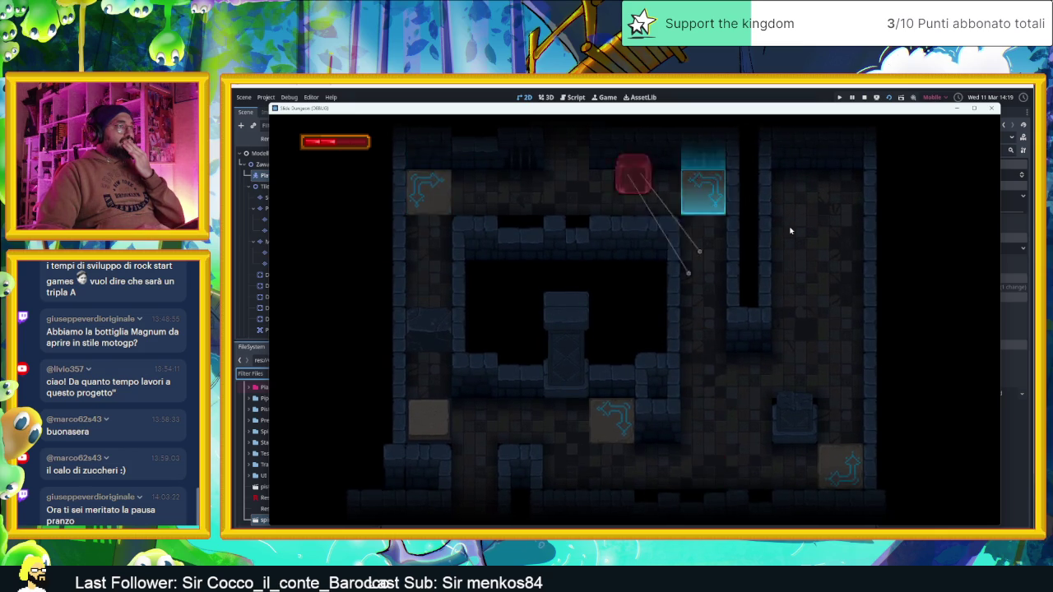
{"action": "key", "text": "Right"}
{"action": "key", "text": "Up"}
{"action": "key", "text": "Right"}
{"action": "key", "text": "Left"}
{"action": "key", "text": "Up"}
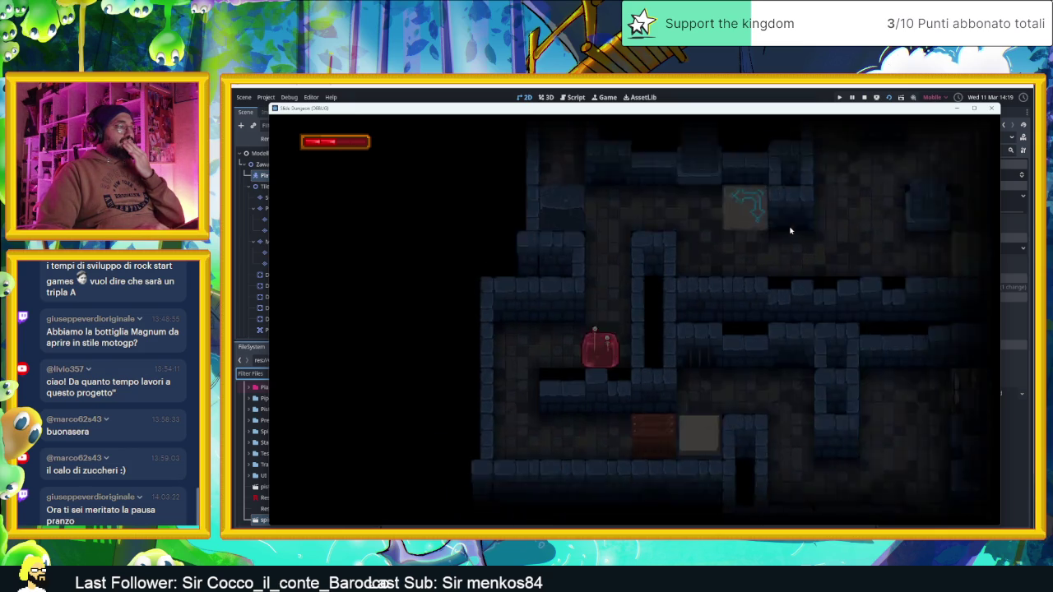
{"action": "key", "text": "Up"}
Steer the slime past crate 1 and along the long horizontal corridor
{"action": "key", "text": "Right"}
{"action": "key", "text": "Left"}
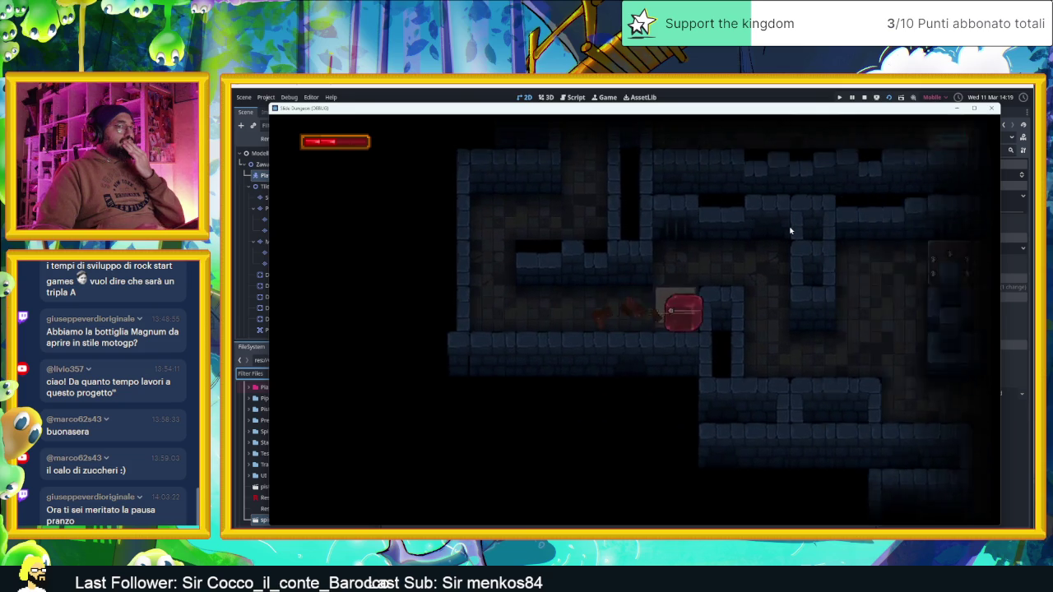
{"action": "key", "text": "Up"}
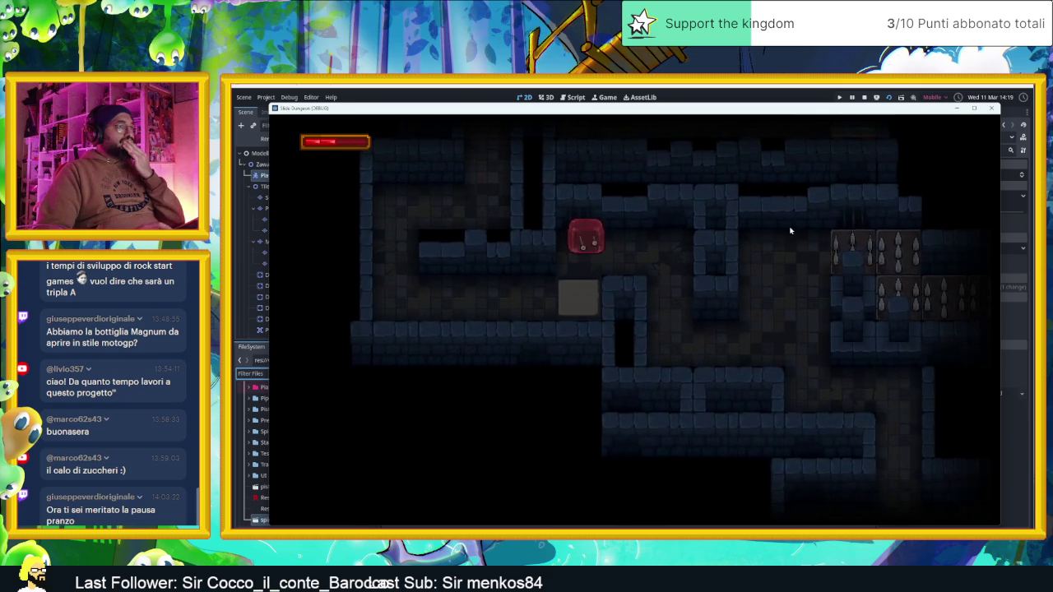
{"action": "key", "text": "Right"}
{"action": "key", "text": "Down"}
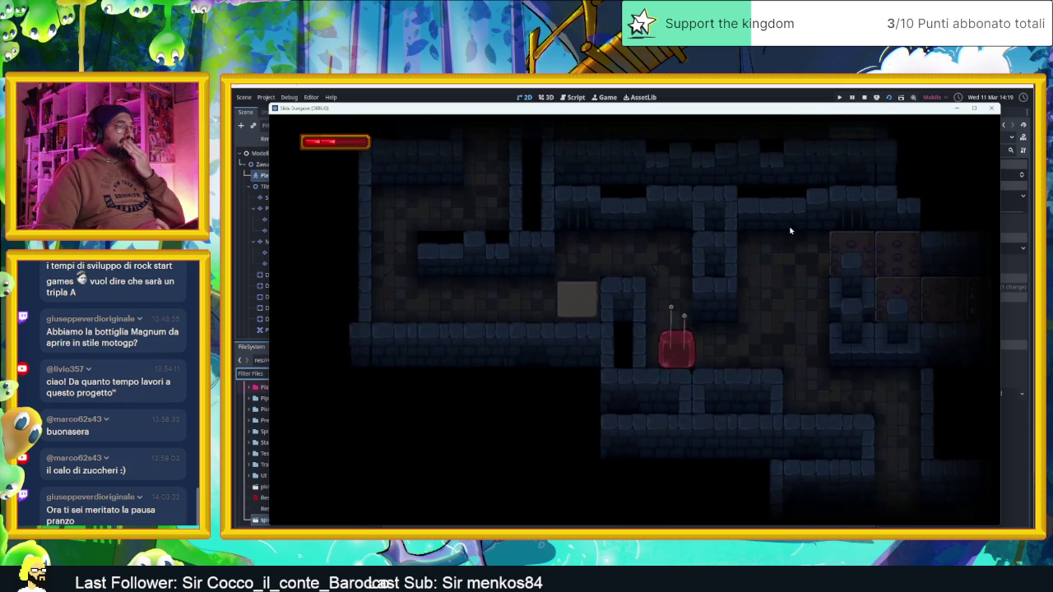
{"action": "key", "text": "Down"}
{"action": "key", "text": "Right"}
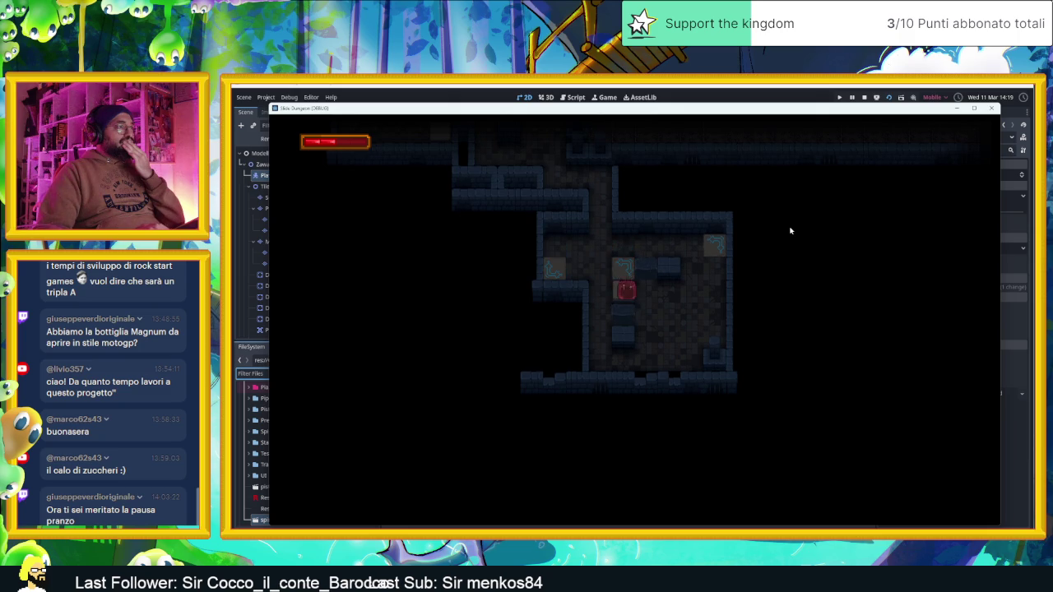
{"action": "key", "text": "Up"}
{"action": "key", "text": "Left"}
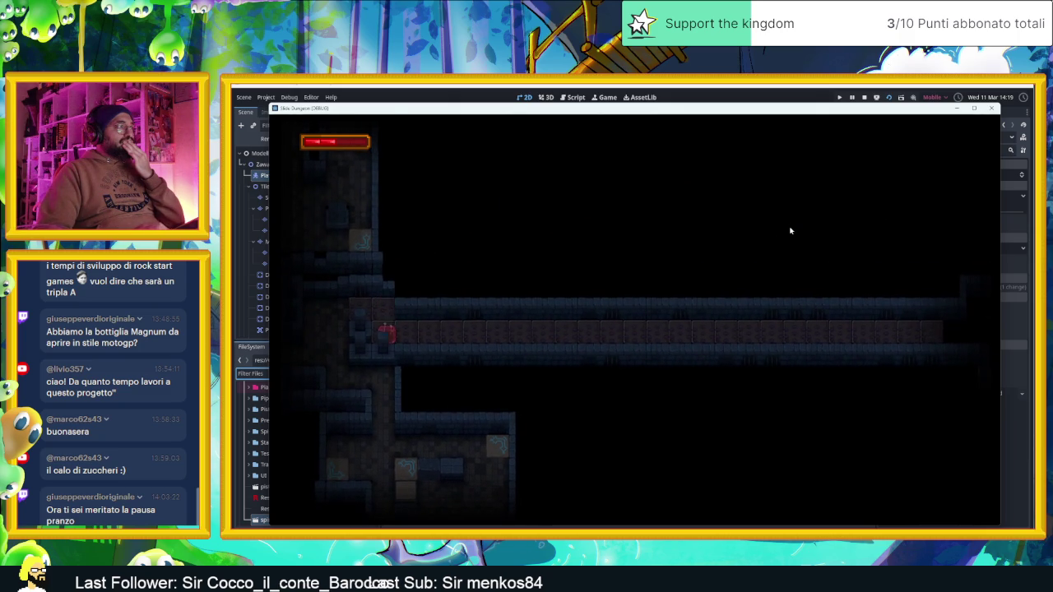
{"action": "key", "text": "Up"}
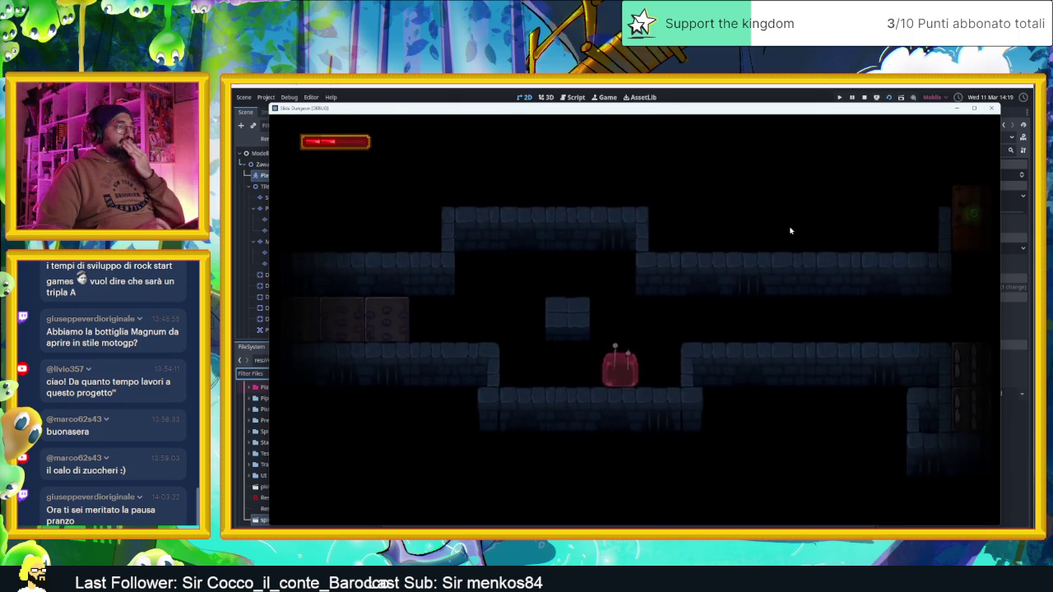
Guide the slime under the crusher, past the ropes and around the arrow tiles, then stop the game
{"action": "key", "text": "Right"}
{"action": "key", "text": "Up"}
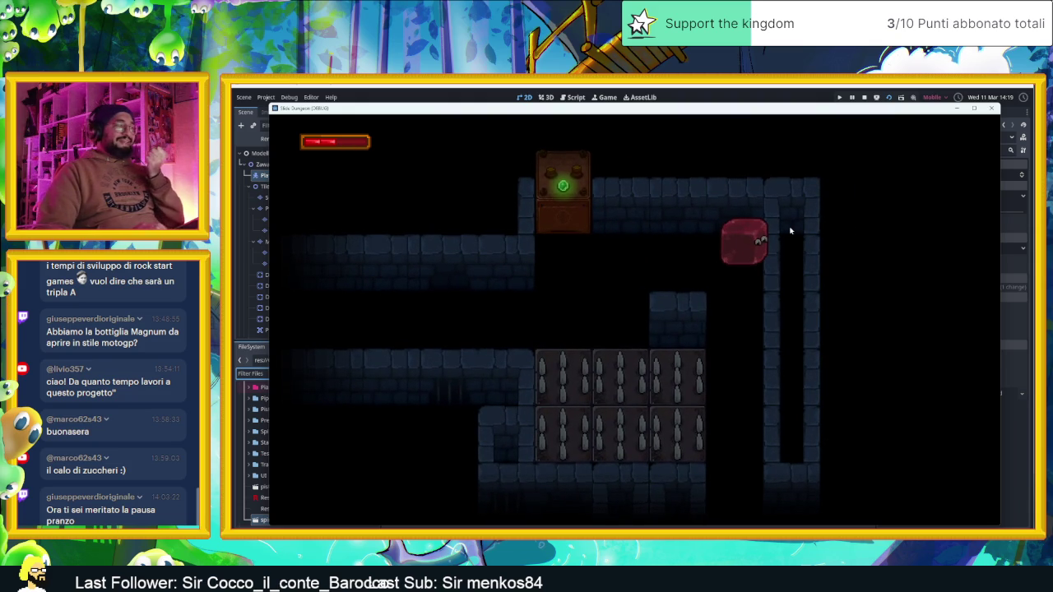
{"action": "key", "text": "Left"}
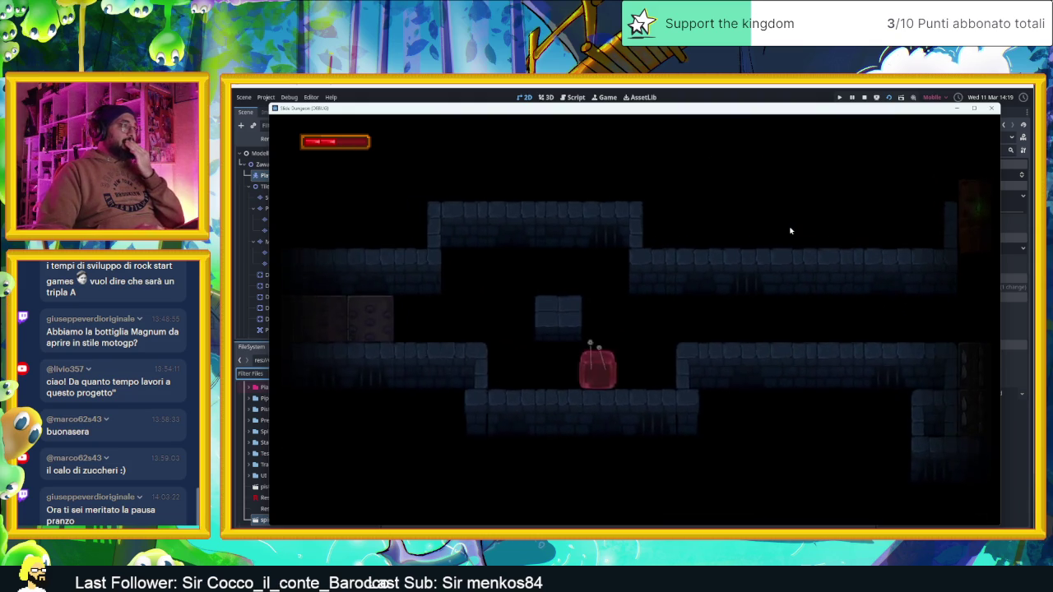
{"action": "key", "text": "Up"}
{"action": "key", "text": "Left"}
{"action": "key", "text": "Left"}
{"action": "key", "text": "Up"}
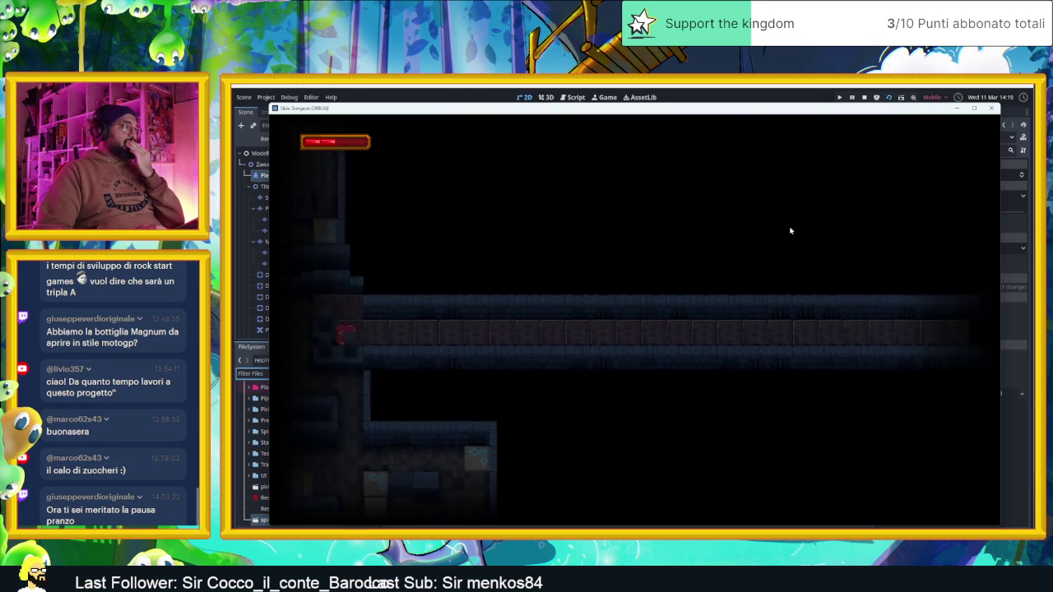
{"action": "key", "text": "Up"}
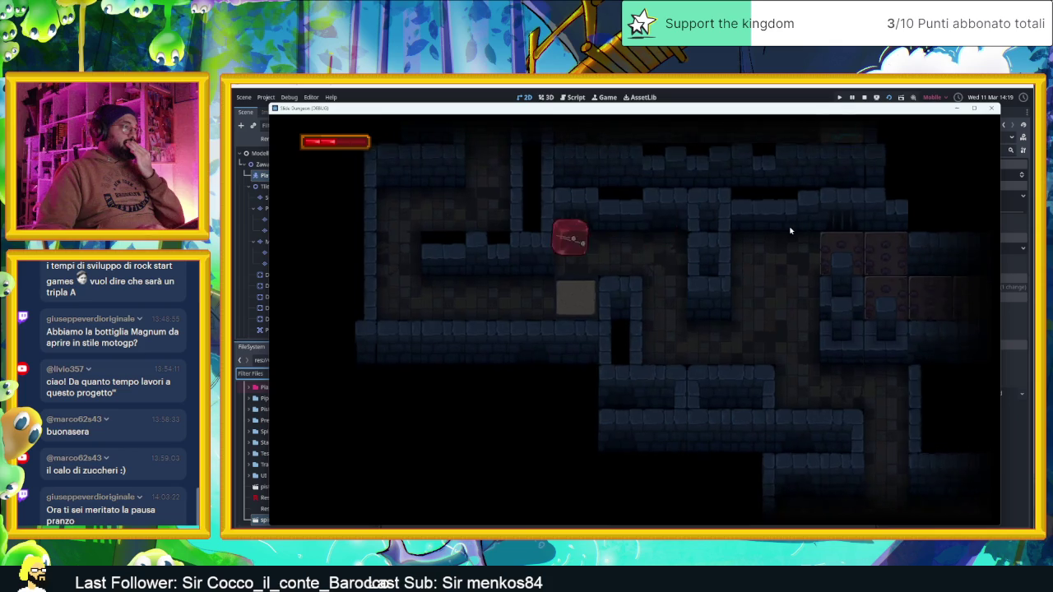
{"action": "key", "text": "Left"}
{"action": "key", "text": "Up"}
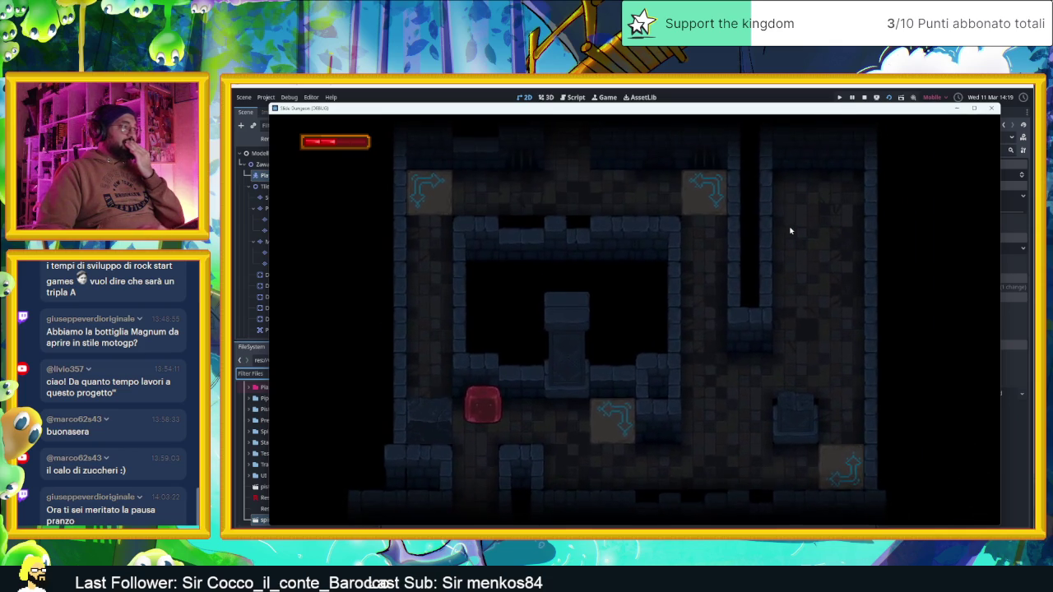
{"action": "key", "text": "Right"}
{"action": "key", "text": "Left"}
{"action": "key", "text": "Down"}
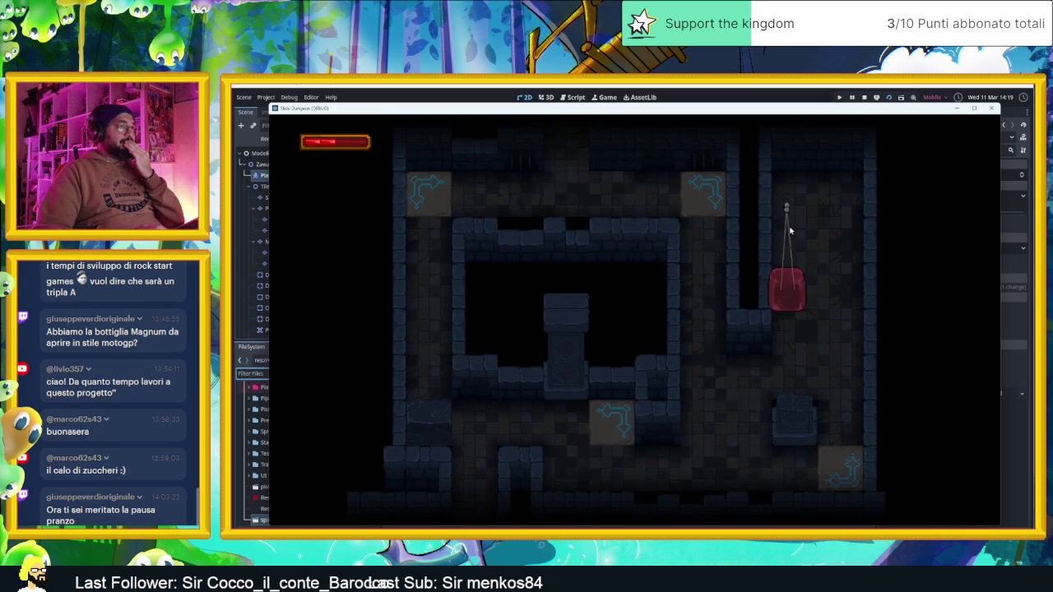
{"action": "key", "text": "Left"}
{"action": "key", "text": "Up"}
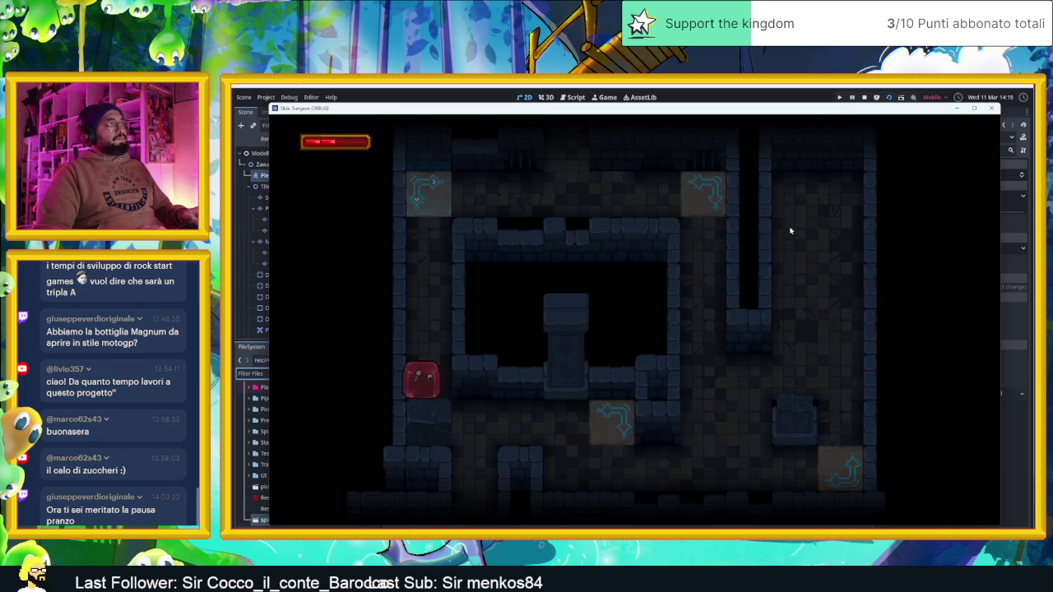
{"action": "key", "text": "Up"}
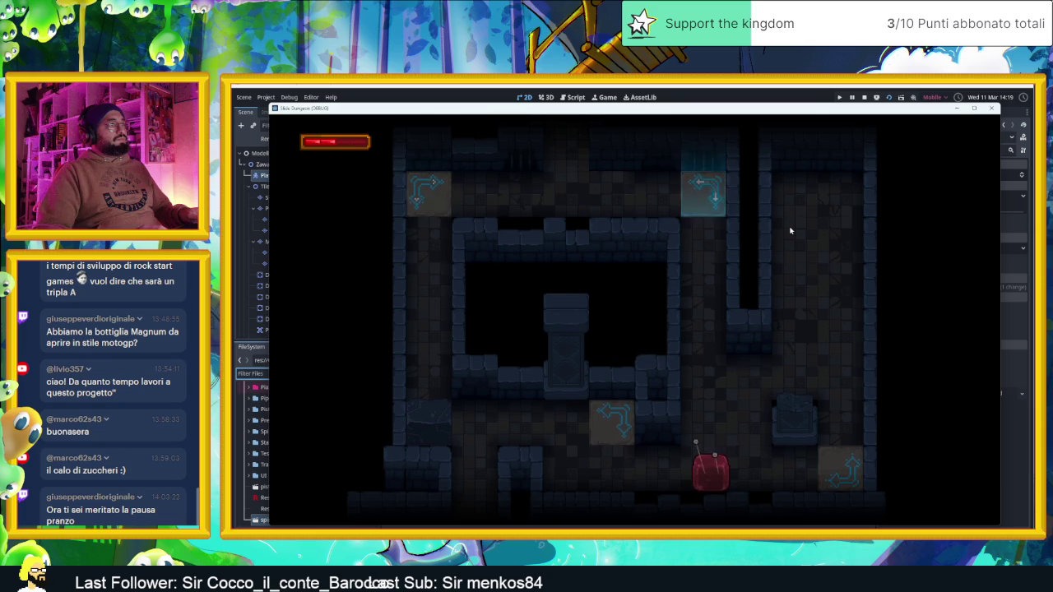
{"action": "key", "text": "Up"}
{"action": "key", "text": "Up"}
{"action": "key", "text": "Up"}
{"action": "key", "text": "Up"}
{"action": "key", "text": "Up"}
{"action": "key", "text": "Up"}
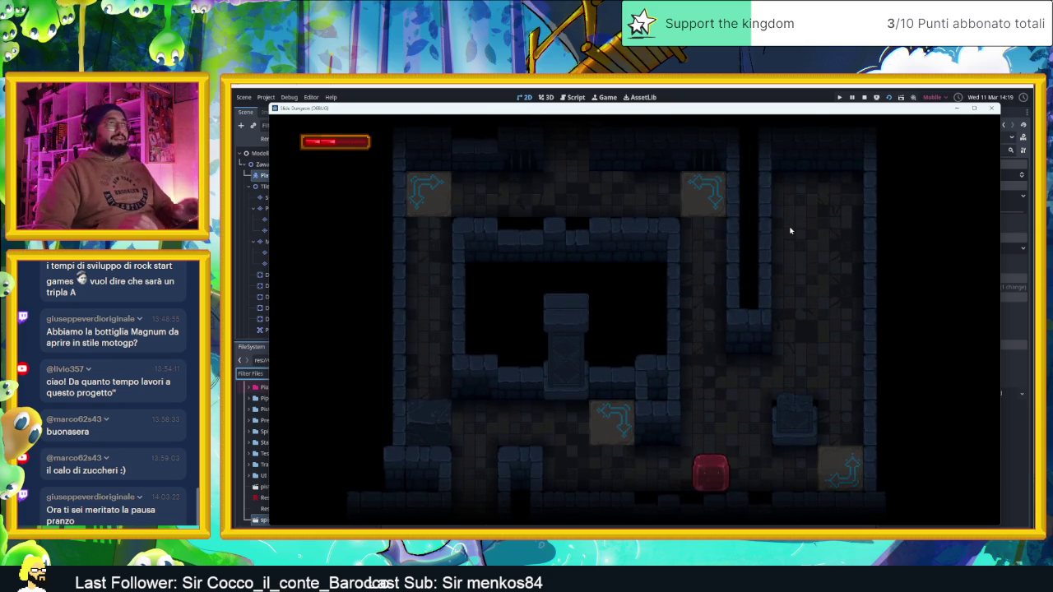
{"action": "left_click", "coordinate": [863, 97]}
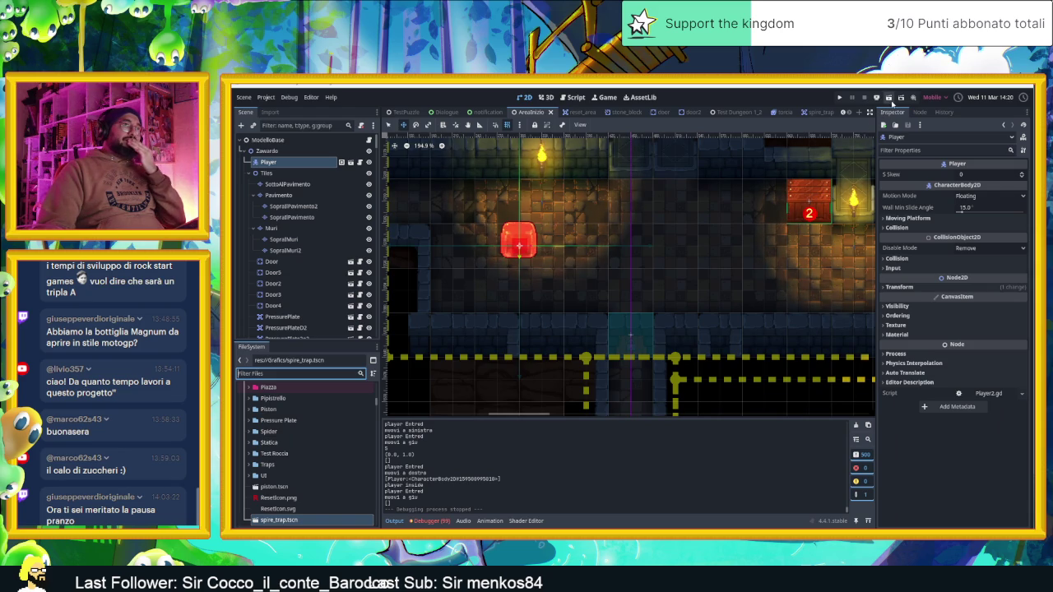
Save the scene, relaunch the playtest, and slide the player through the first lower rooms
{"action": "key", "text": "ctrl+s"}
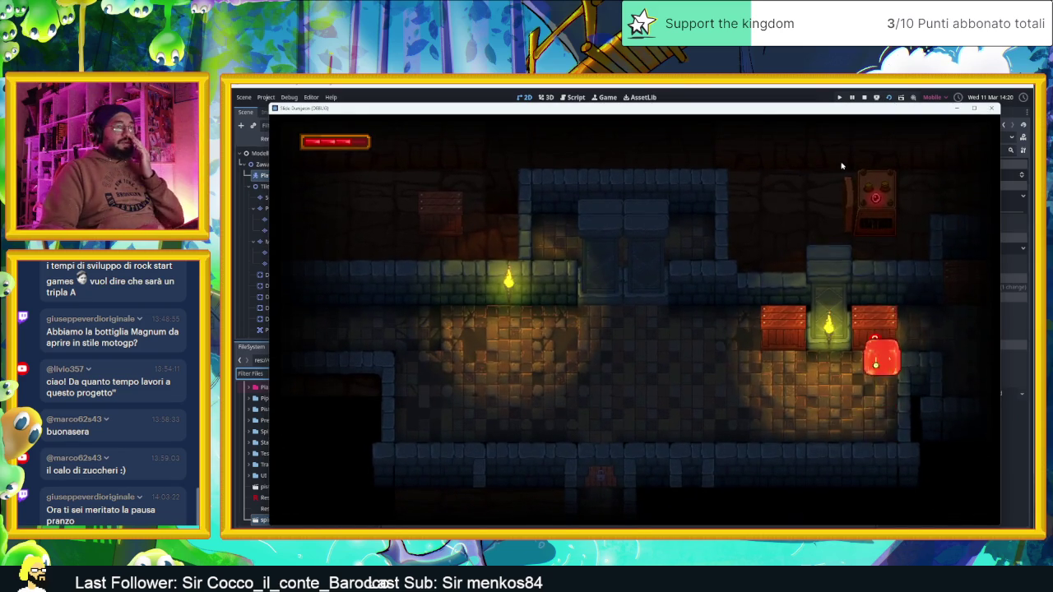
{"action": "key", "text": "Down"}
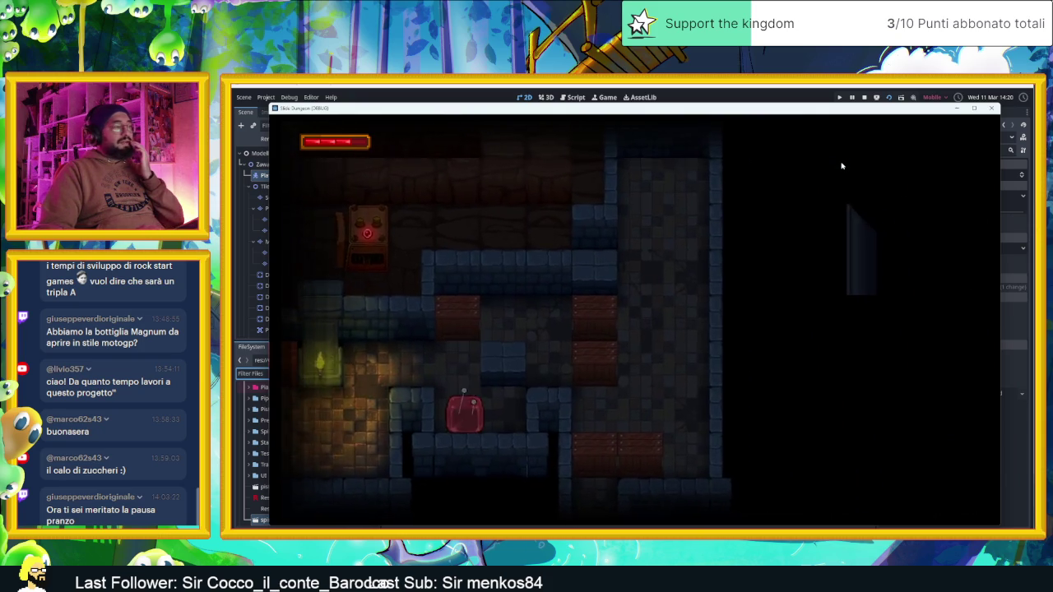
{"action": "key", "text": "Up"}
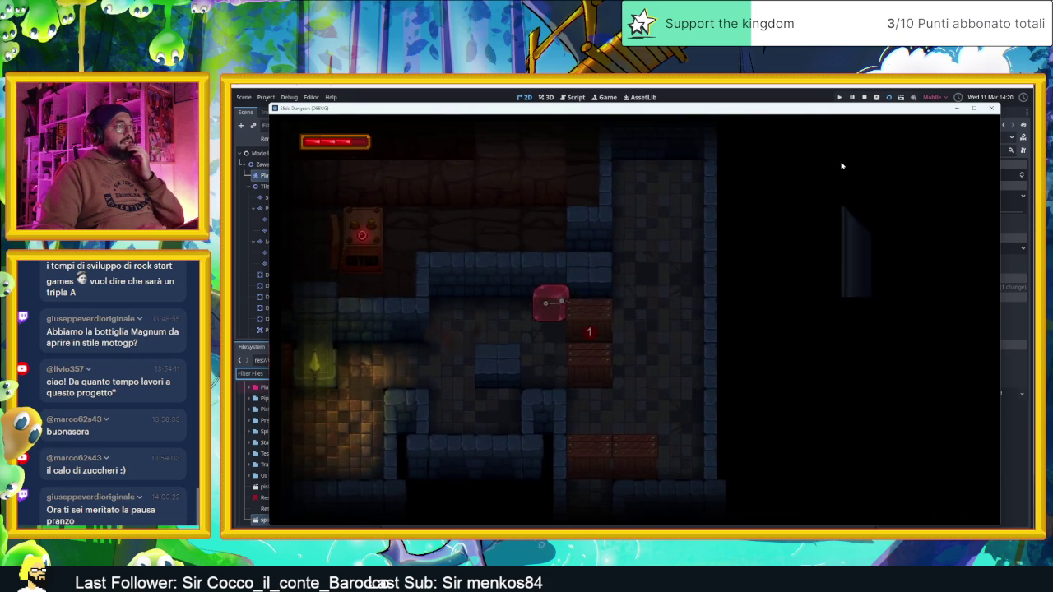
{"action": "key", "text": "Right"}
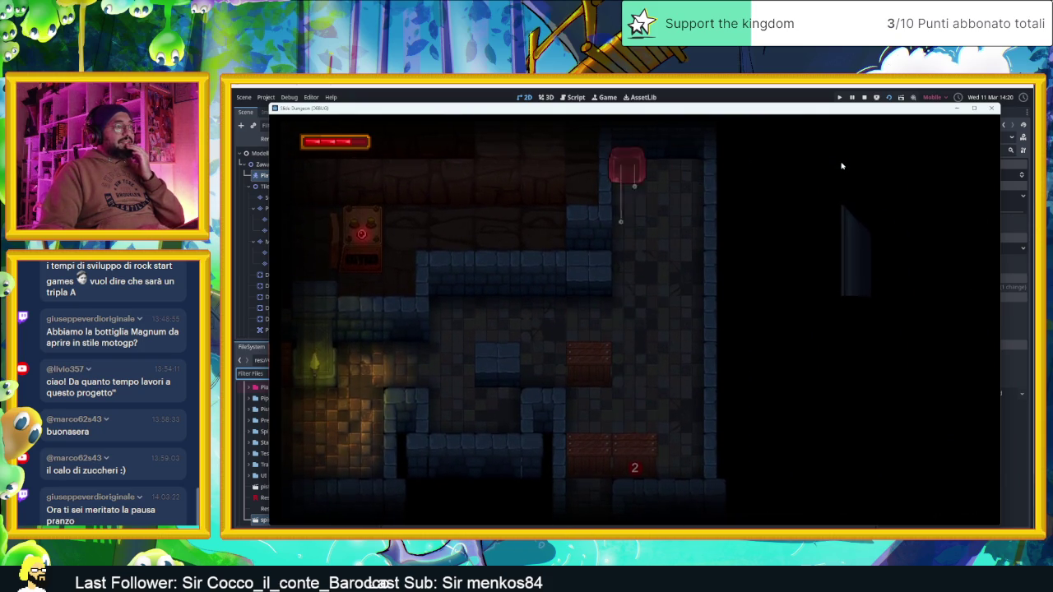
{"action": "key", "text": "Down"}
{"action": "key", "text": "Right"}
{"action": "key", "text": "Left"}
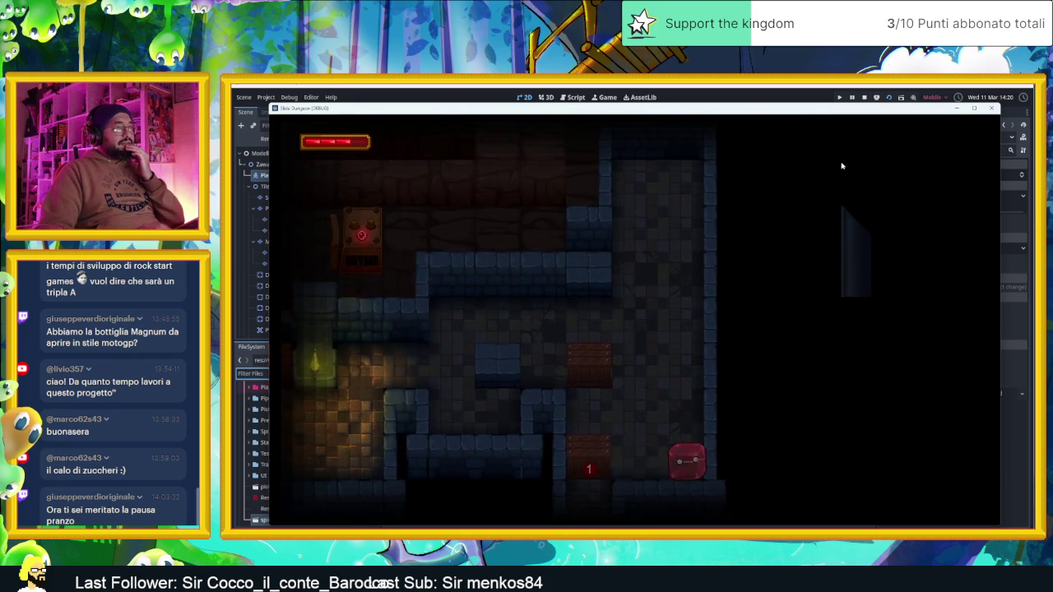
{"action": "key", "text": "Up"}
Steer the slime past the numbered crates toward the green-lit door and upper corridors
{"action": "key", "text": "Up"}
{"action": "key", "text": "Right"}
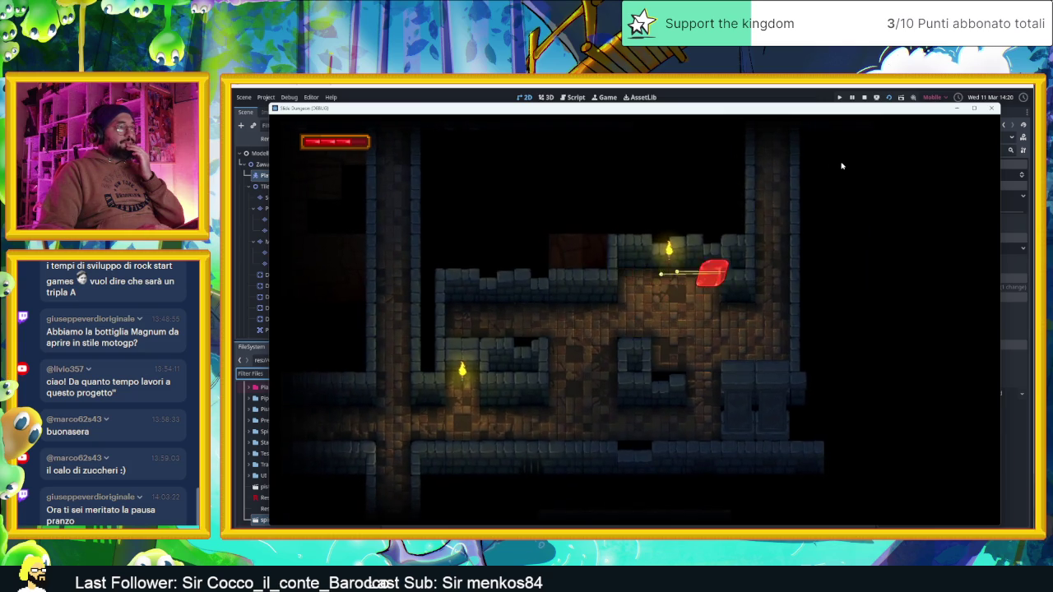
{"action": "key", "text": "Left"}
{"action": "key", "text": "Right"}
{"action": "key", "text": "Down"}
{"action": "key", "text": "Right"}
{"action": "key", "text": "Up"}
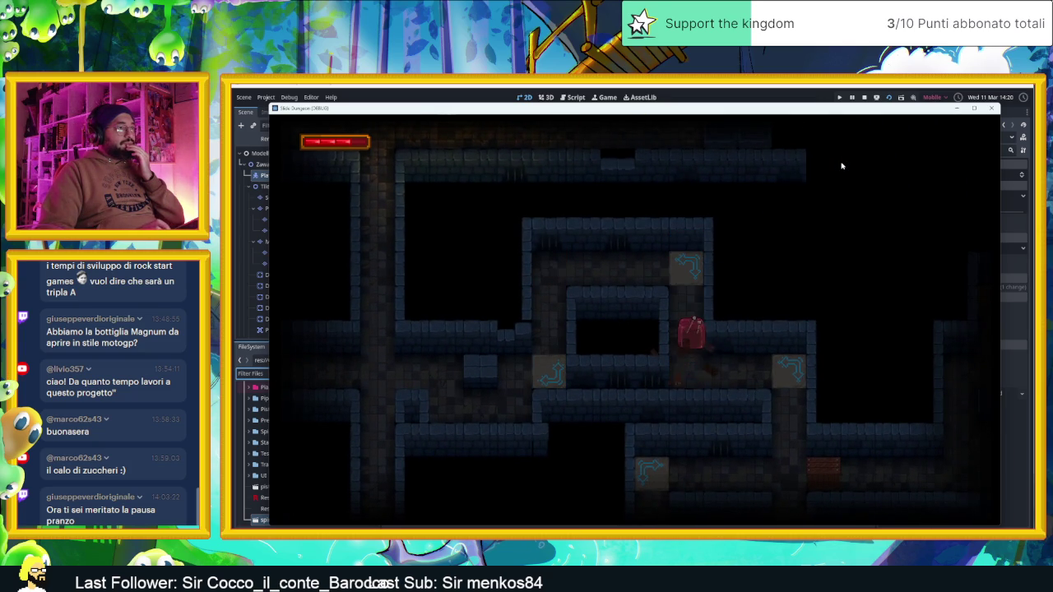
{"action": "key", "text": "Left"}
{"action": "key", "text": "Up"}
{"action": "key", "text": "Right"}
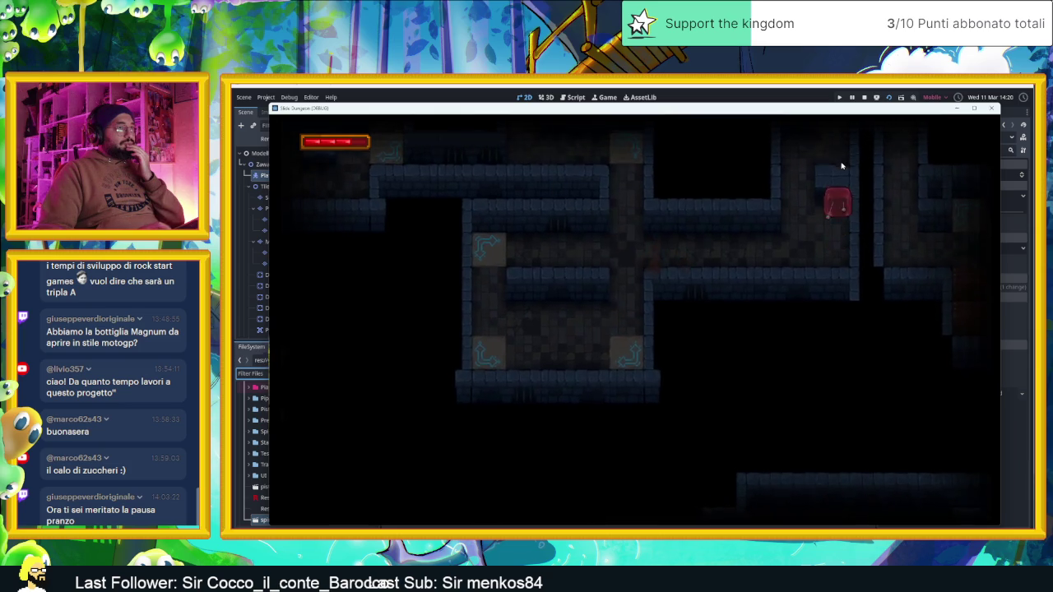
{"action": "key", "text": "Right"}
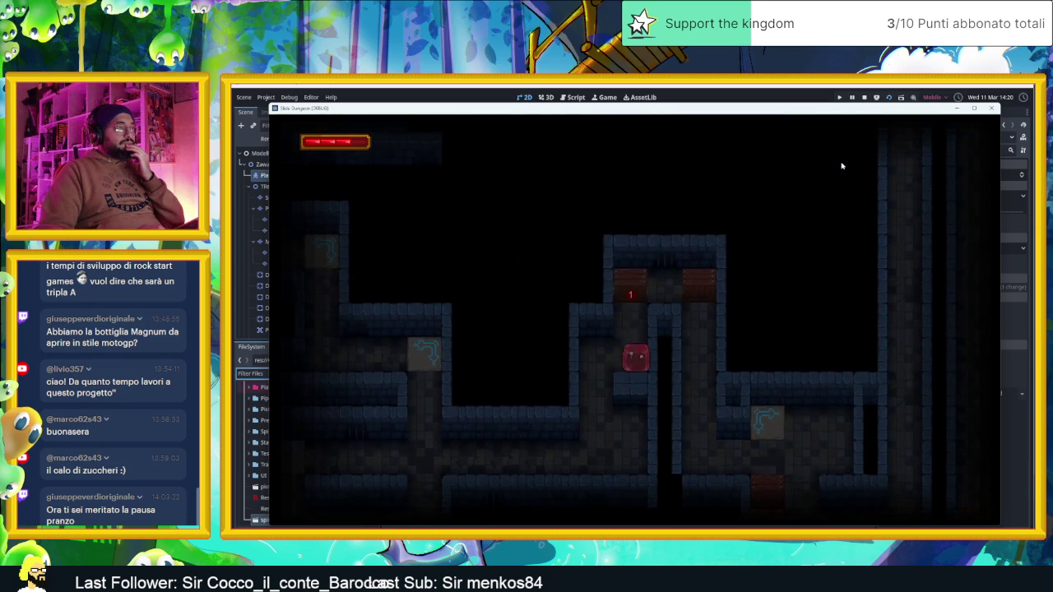
{"action": "key", "text": "Up"}
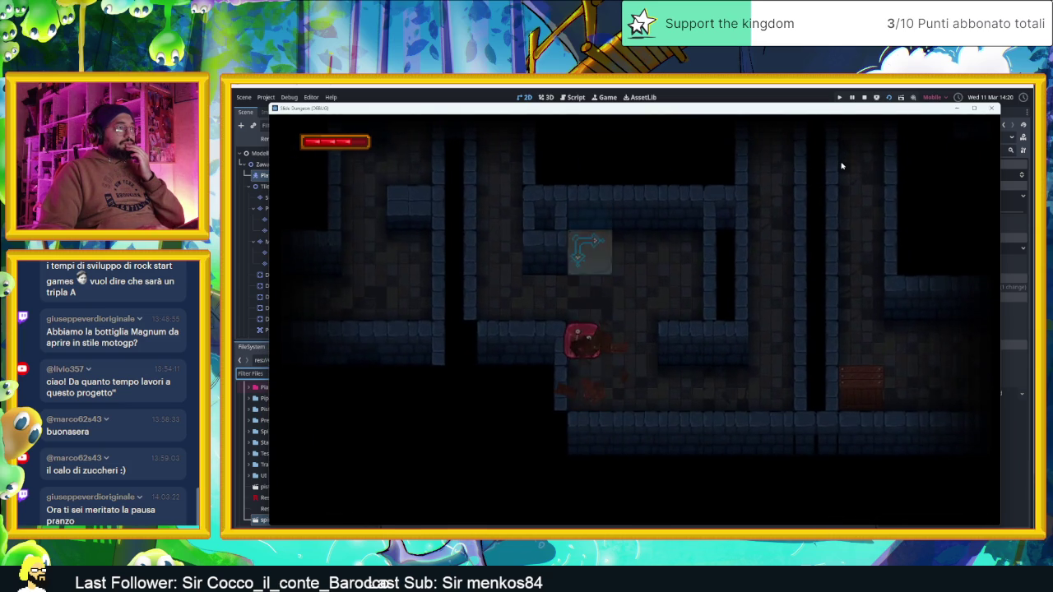
{"action": "key", "text": "Up"}
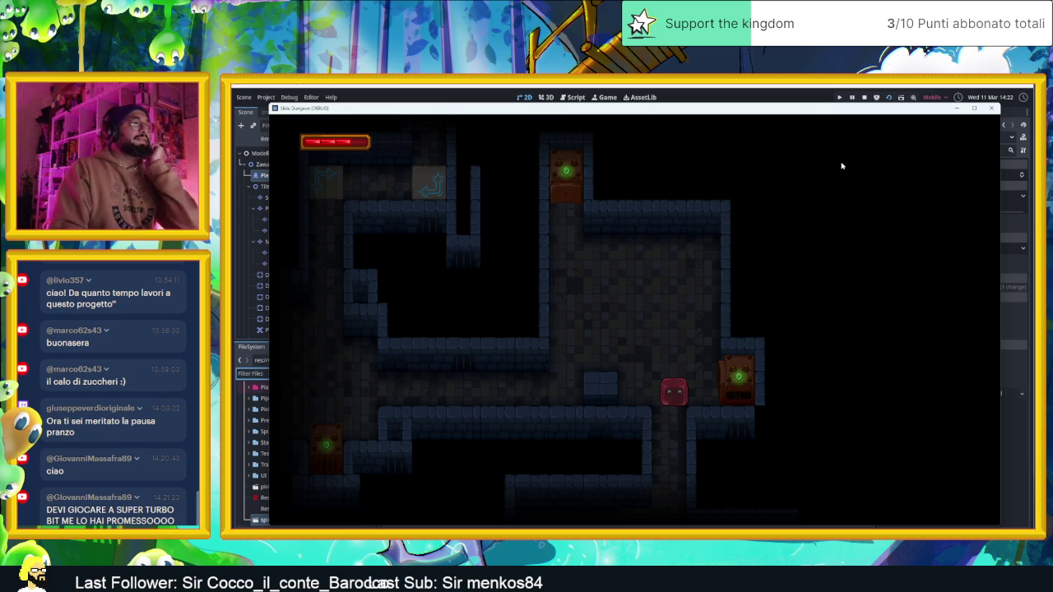
Slide the slime down, right and up through the first rooms and between the doors
{"action": "key", "text": "Down"}
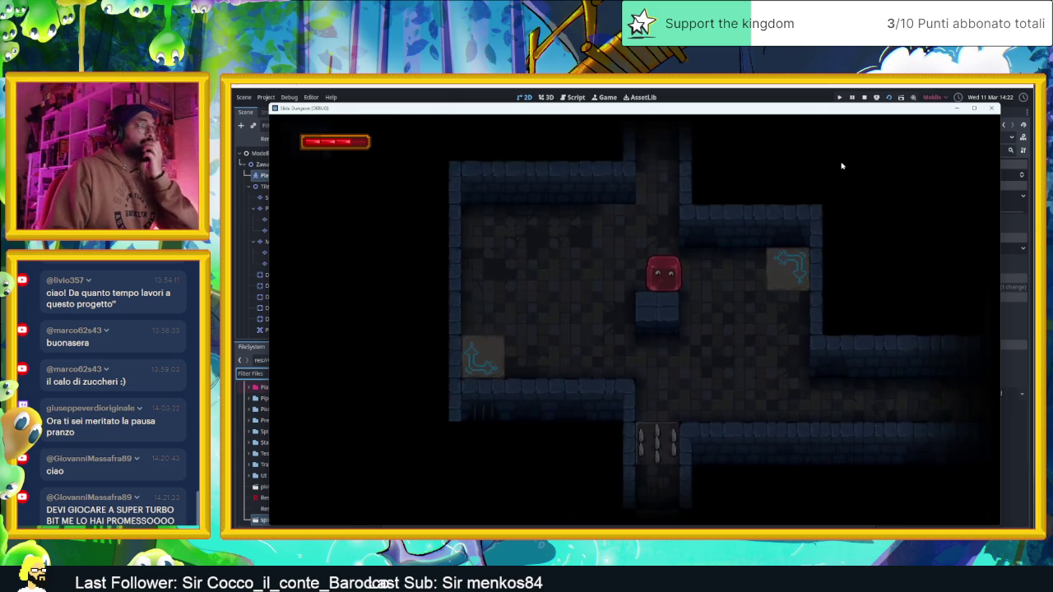
{"action": "key", "text": "Right"}
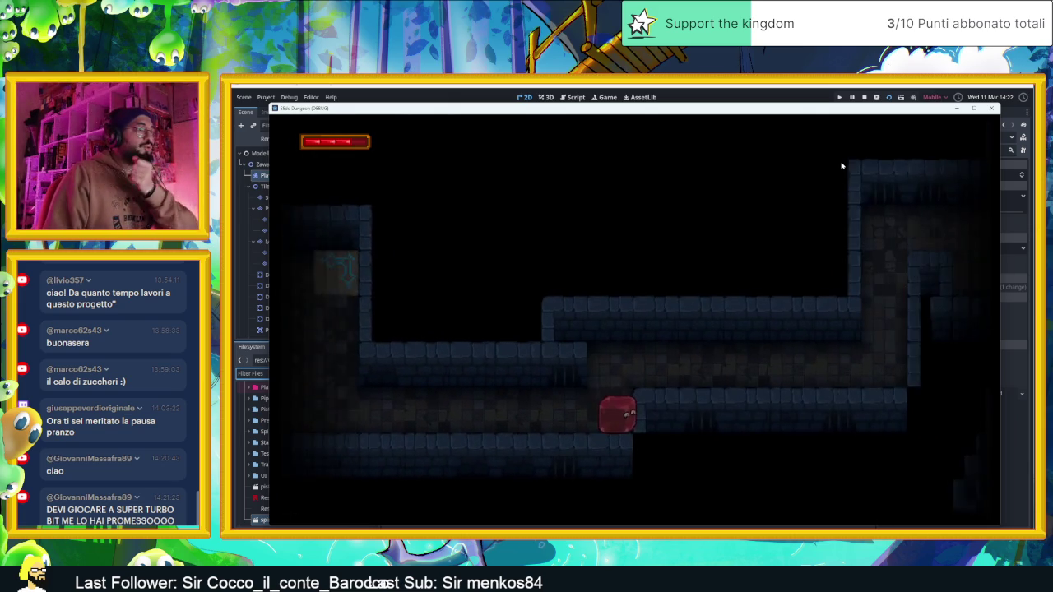
{"action": "key", "text": "Right"}
{"action": "key", "text": "Up"}
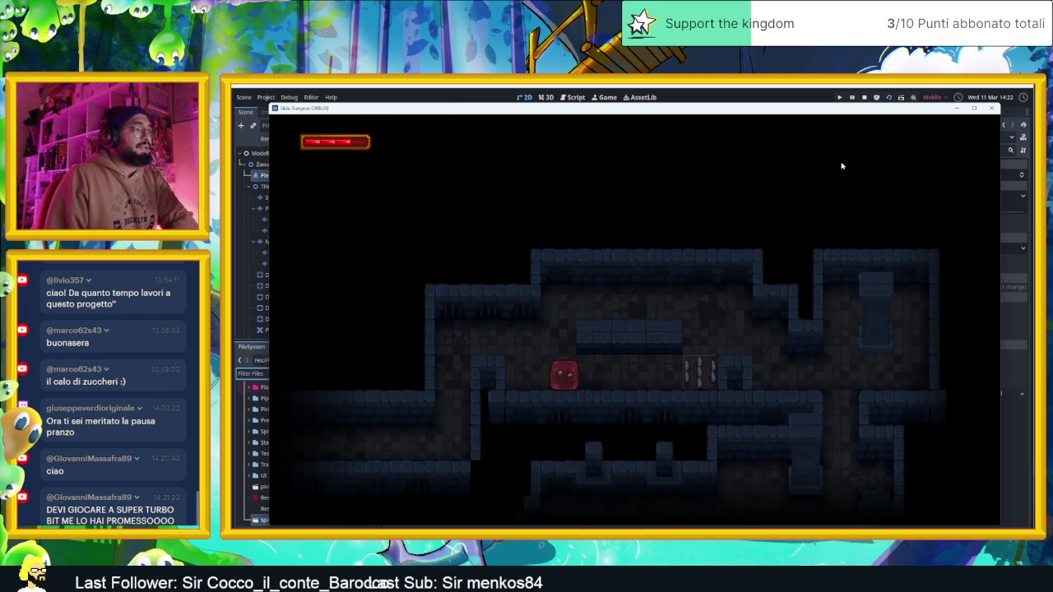
{"action": "key", "text": "Right"}
{"action": "key", "text": "Down"}
{"action": "key", "text": "Right"}
{"action": "key", "text": "Down"}
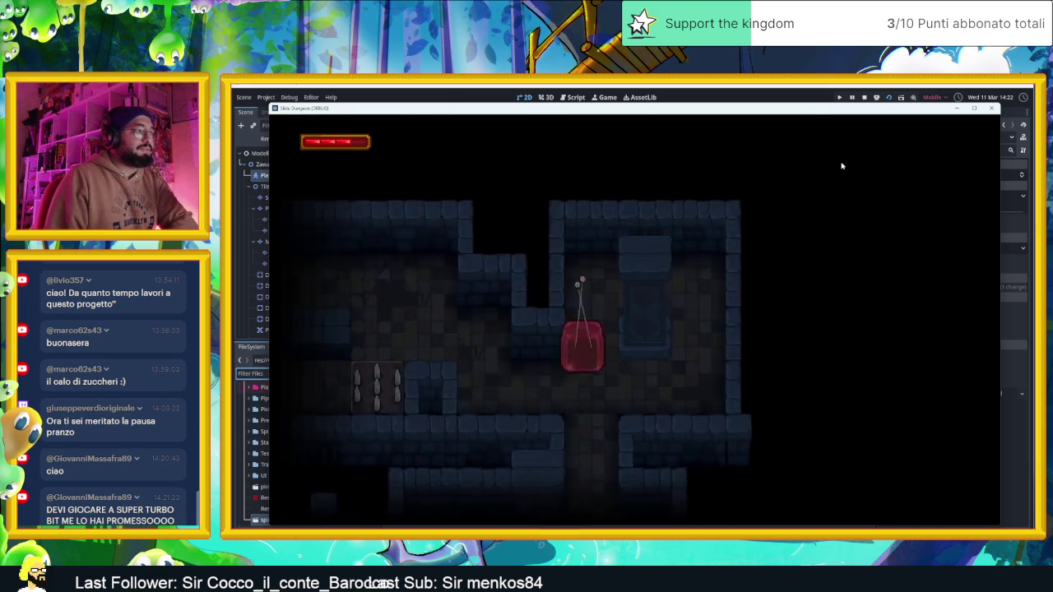
{"action": "key", "text": "Left"}
{"action": "key", "text": "Up"}
{"action": "key", "text": "Right"}
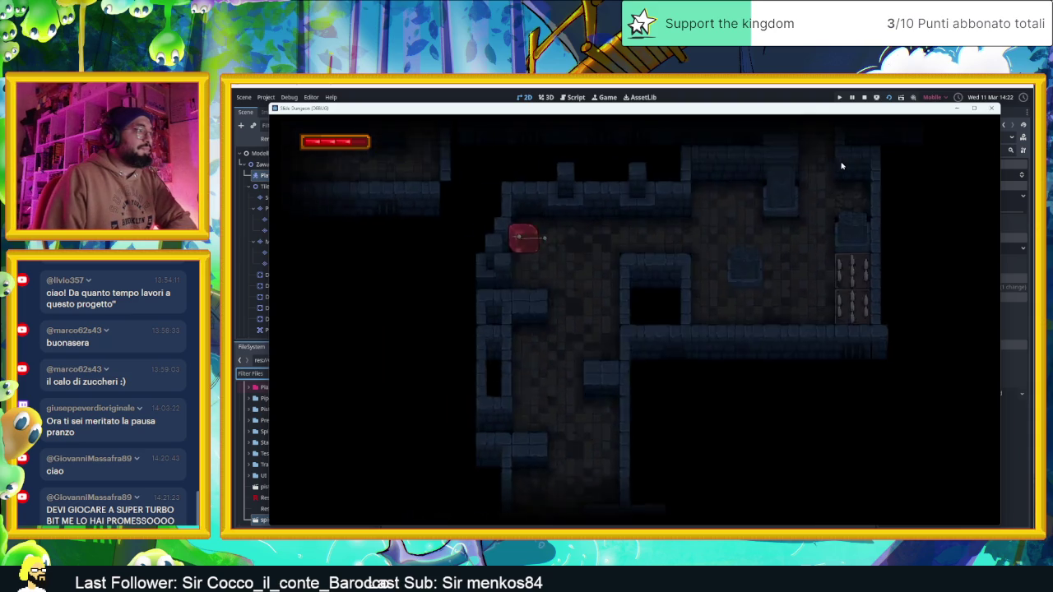
{"action": "key", "text": "Down"}
{"action": "key", "text": "Right"}
{"action": "key", "text": "Down"}
{"action": "key", "text": "Up"}
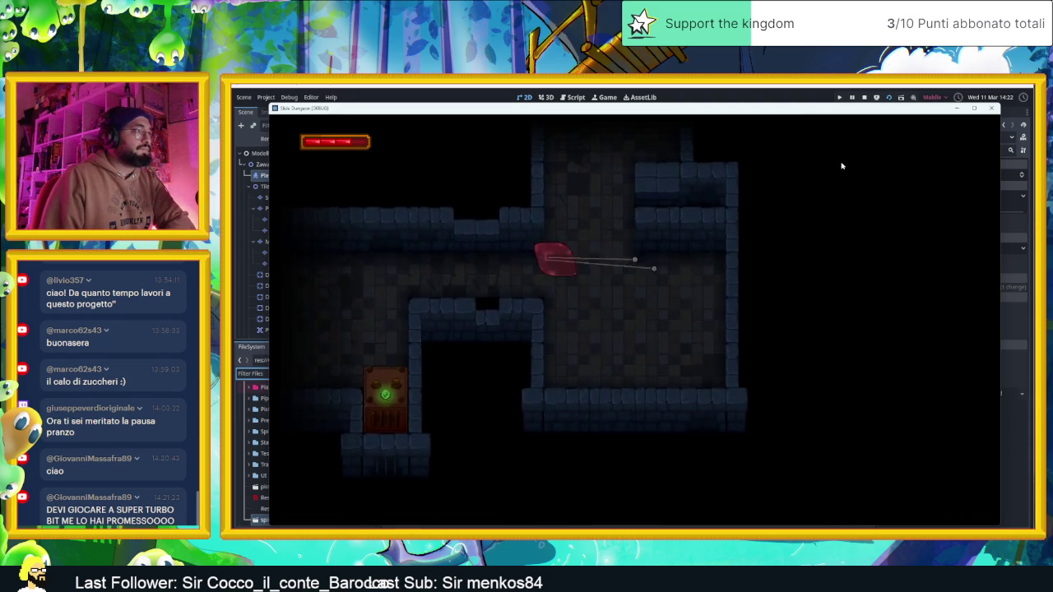
{"action": "key", "text": "Down"}
{"action": "key", "text": "Right"}
{"action": "key", "text": "Left"}
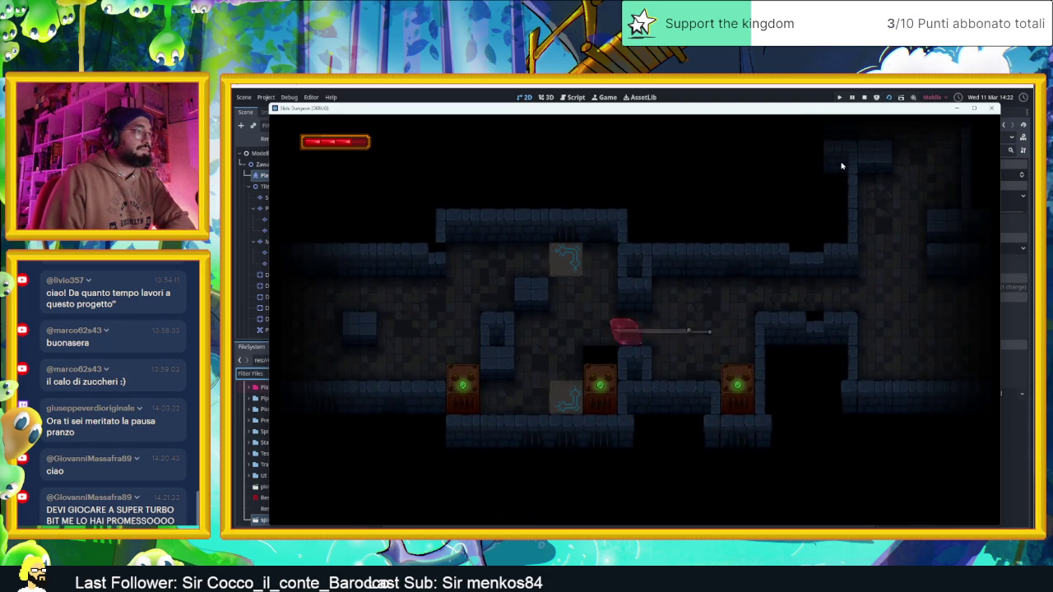
Send the slime through the teleport tiles and across the torch room to its top exit
{"action": "key", "text": "Left"}
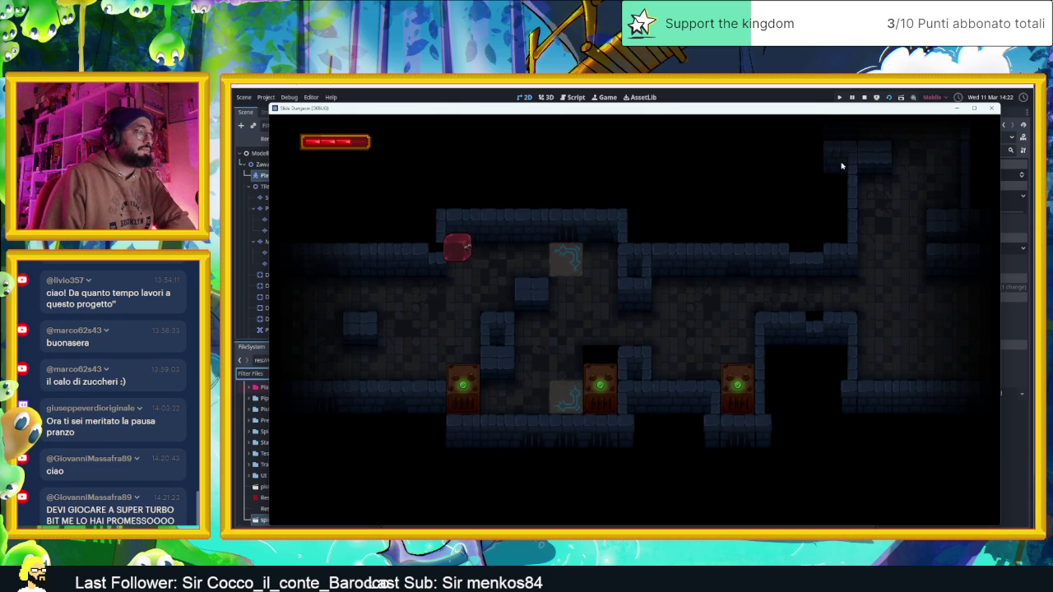
{"action": "key", "text": "Down"}
{"action": "key", "text": "Left"}
{"action": "key", "text": "Up"}
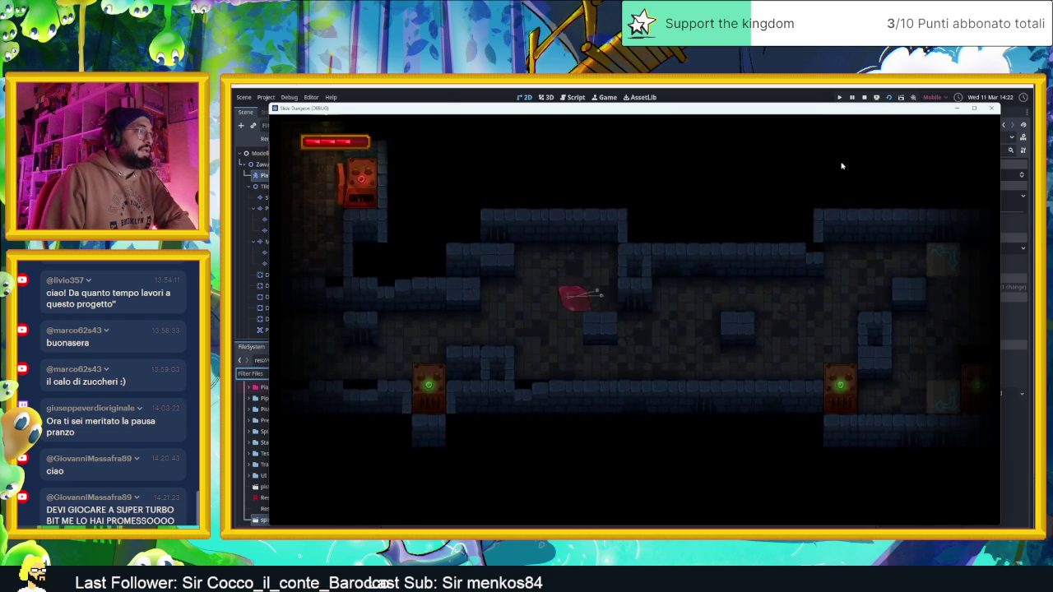
{"action": "key", "text": "Up"}
{"action": "key", "text": "Right"}
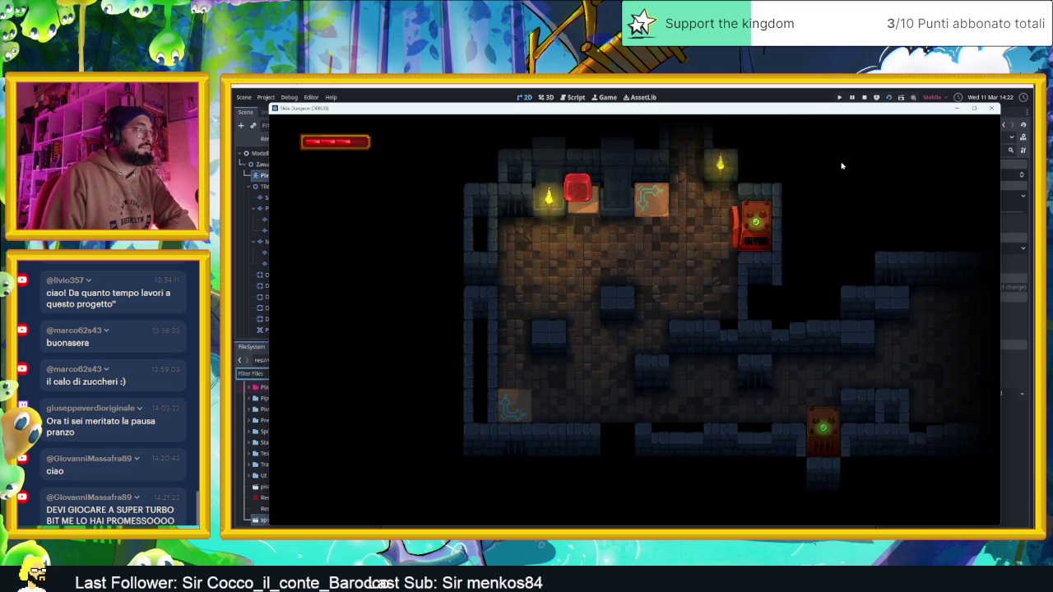
{"action": "key", "text": "Down"}
{"action": "key", "text": "Left"}
{"action": "key", "text": "Up"}
{"action": "key", "text": "Right"}
{"action": "key", "text": "Up"}
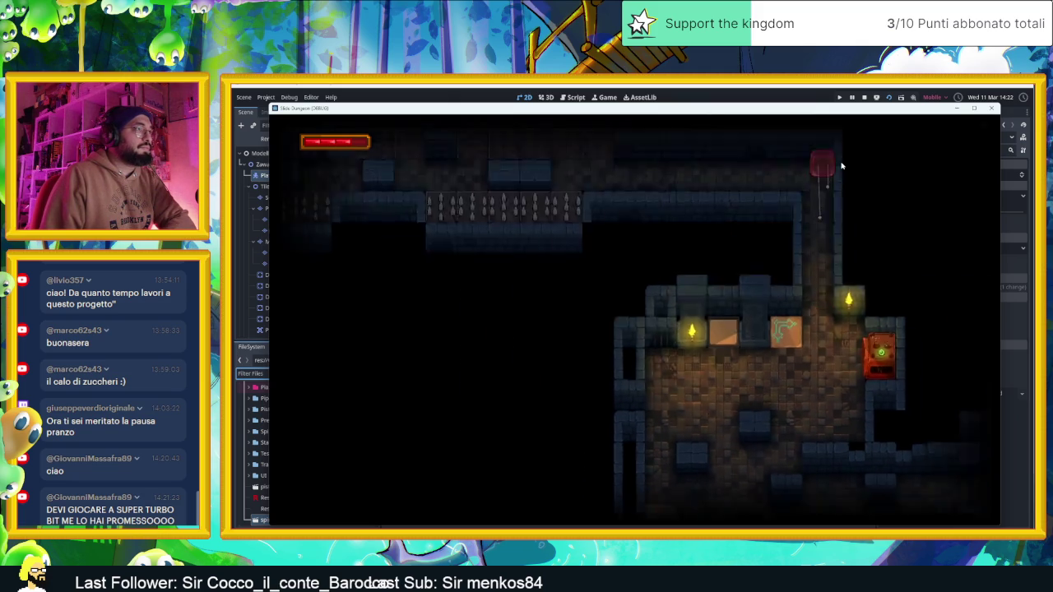
Steer the slime along the spike corridors into a new room and stop it beside the block
{"action": "key", "text": "Left"}
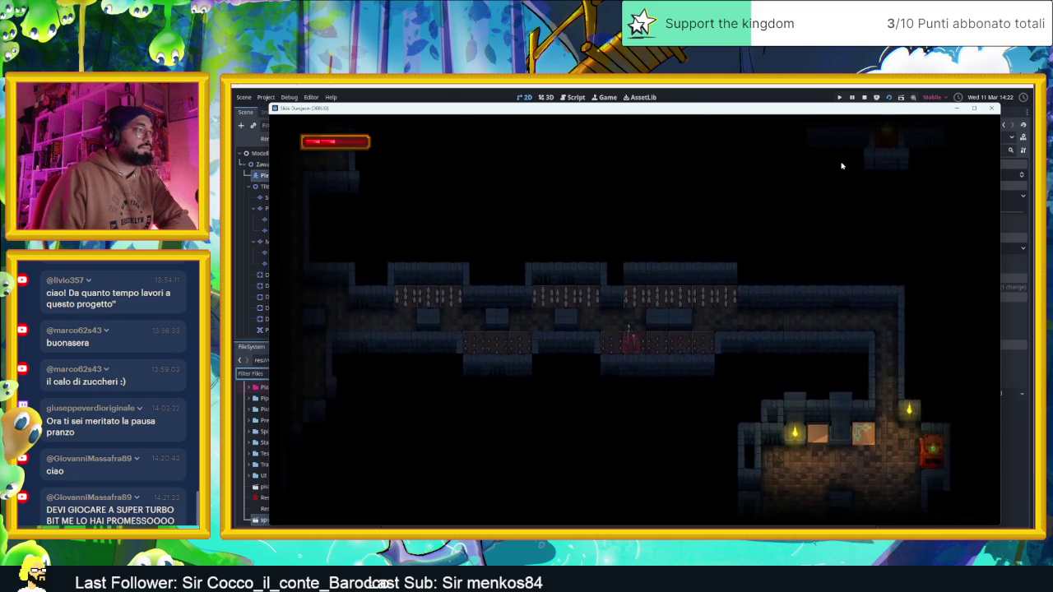
{"action": "key", "text": "Up"}
{"action": "key", "text": "Down"}
{"action": "key", "text": "Left"}
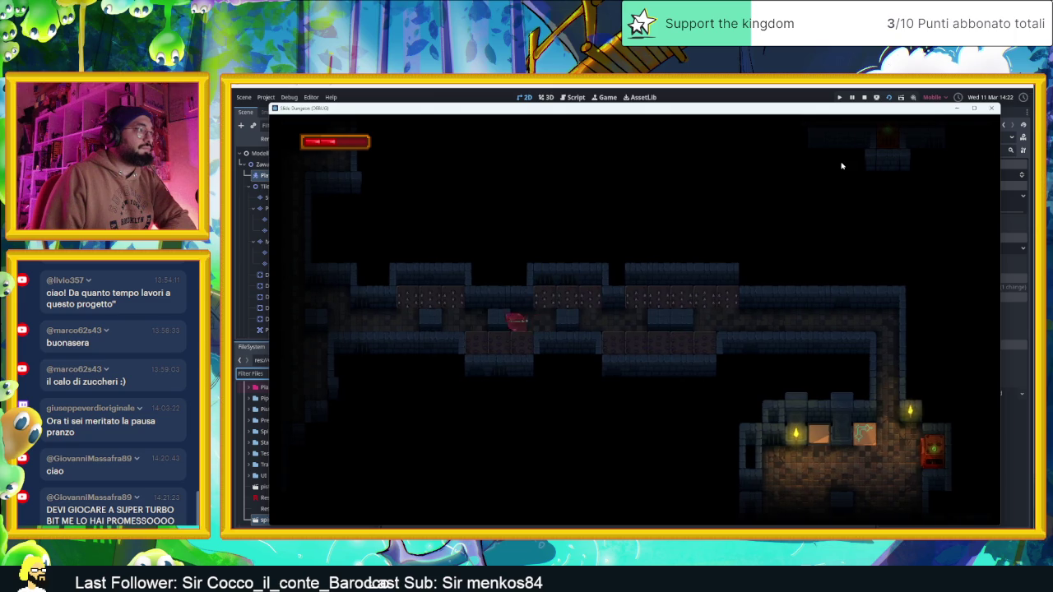
{"action": "key", "text": "Up"}
{"action": "key", "text": "Down"}
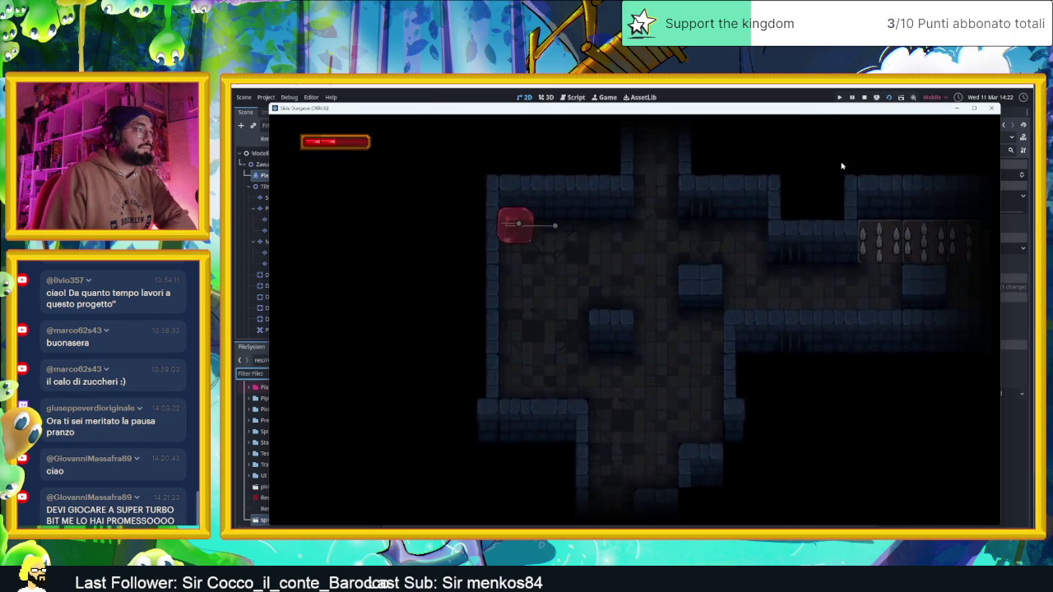
{"action": "key", "text": "Down"}
{"action": "key", "text": "Right"}
{"action": "key", "text": "Up"}
{"action": "key", "text": "Down"}
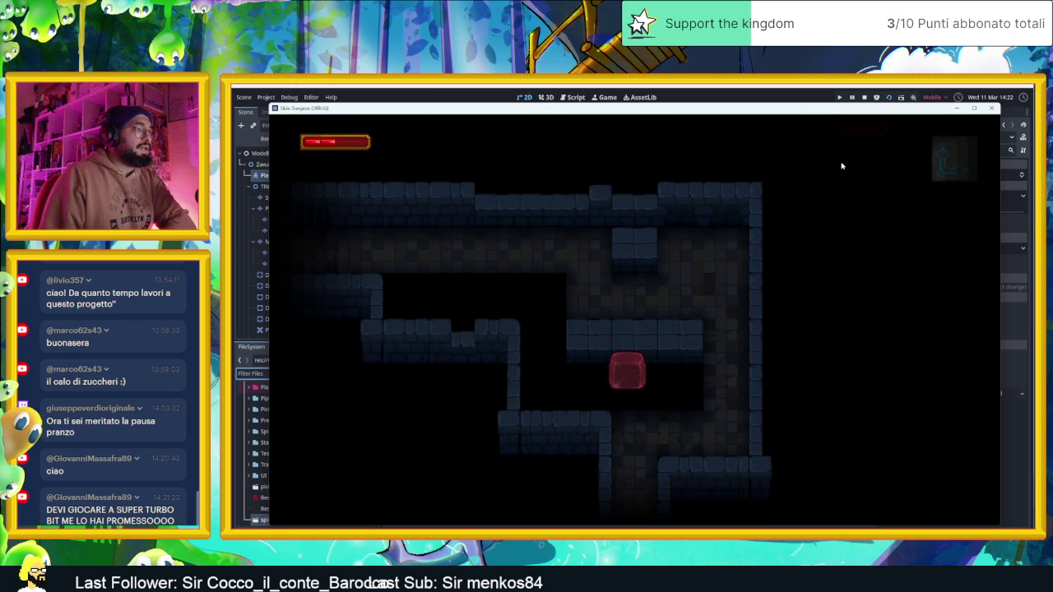
{"action": "key", "text": "Right"}
{"action": "key", "text": "Up"}
{"action": "key", "text": "Left"}
Slide the slime through the corridors, park it beside the block, then up into a new area
{"action": "key", "text": "Down"}
{"action": "key", "text": "Left"}
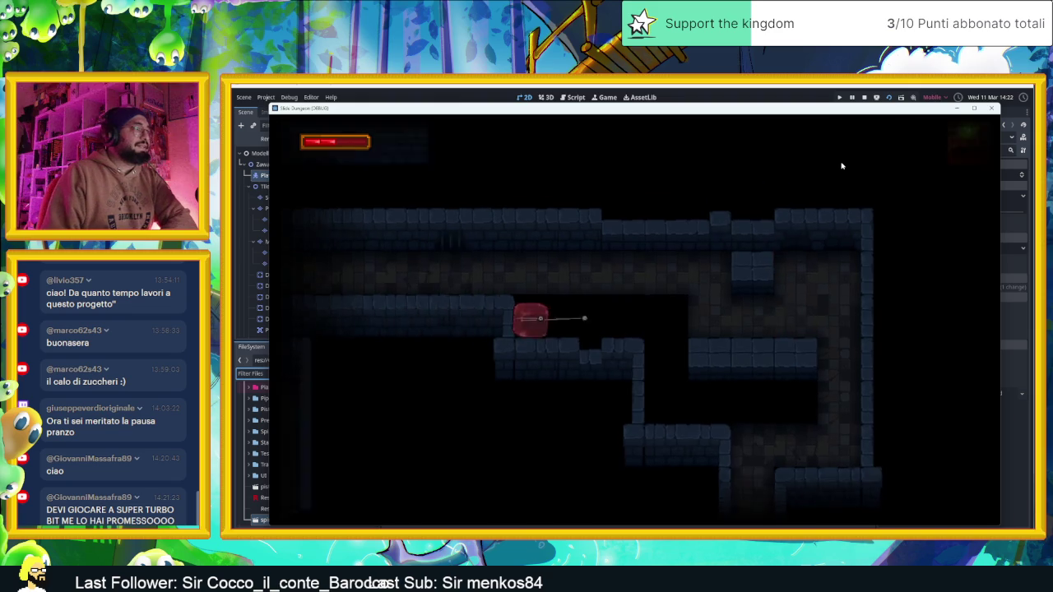
{"action": "key", "text": "Up"}
{"action": "key", "text": "Left"}
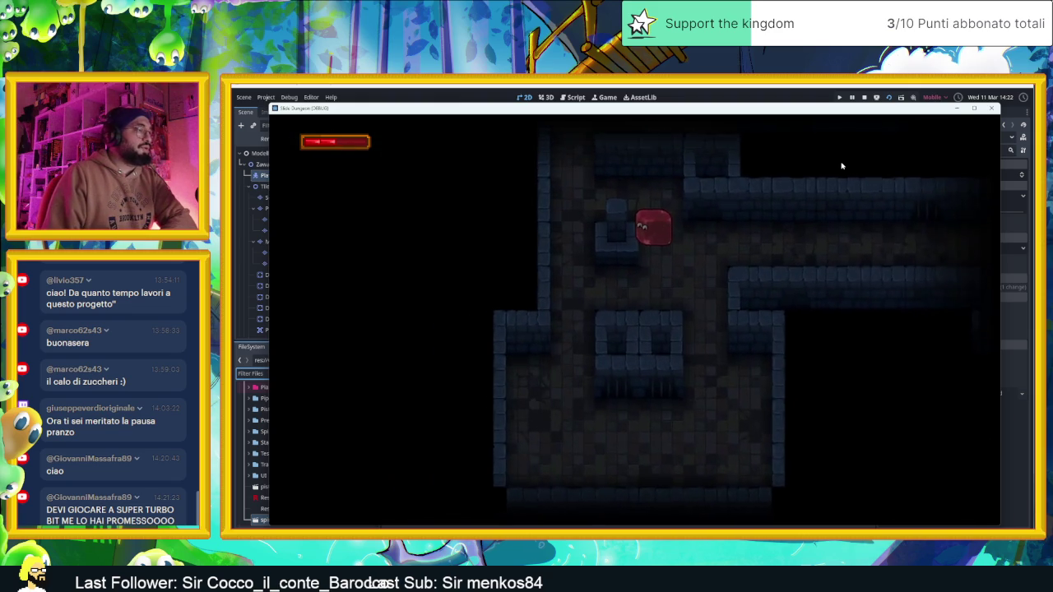
{"action": "key", "text": "Down"}
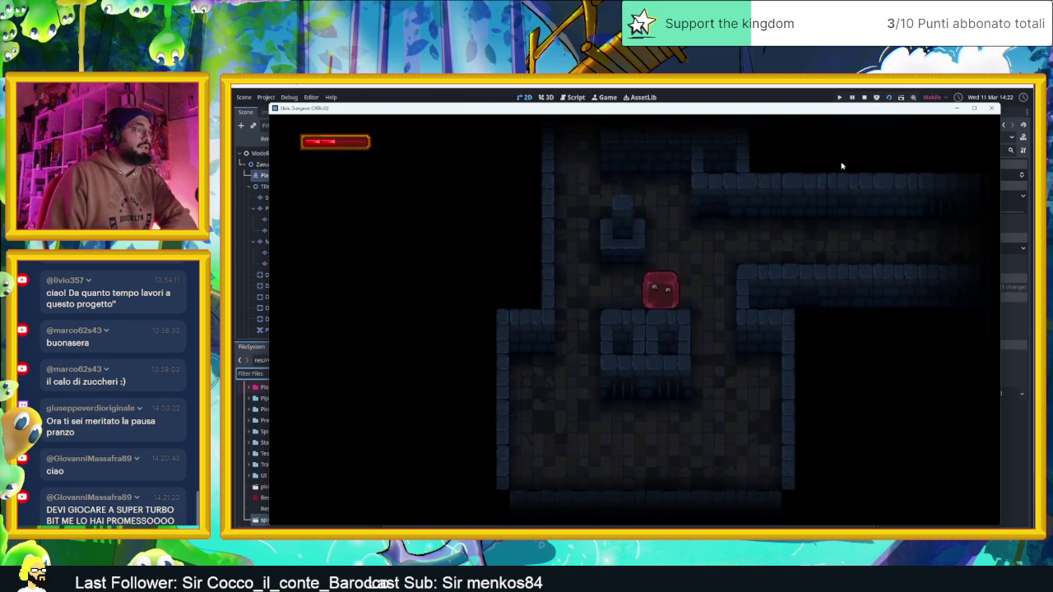
{"action": "key", "text": "Left"}
{"action": "key", "text": "Right"}
{"action": "key", "text": "Up"}
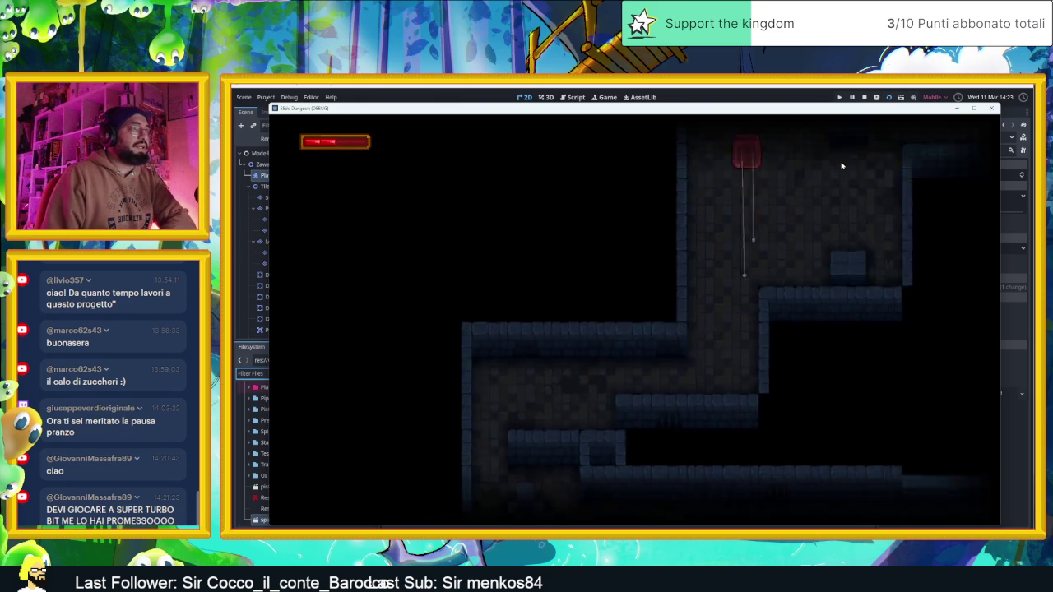
{"action": "key", "text": "Left"}
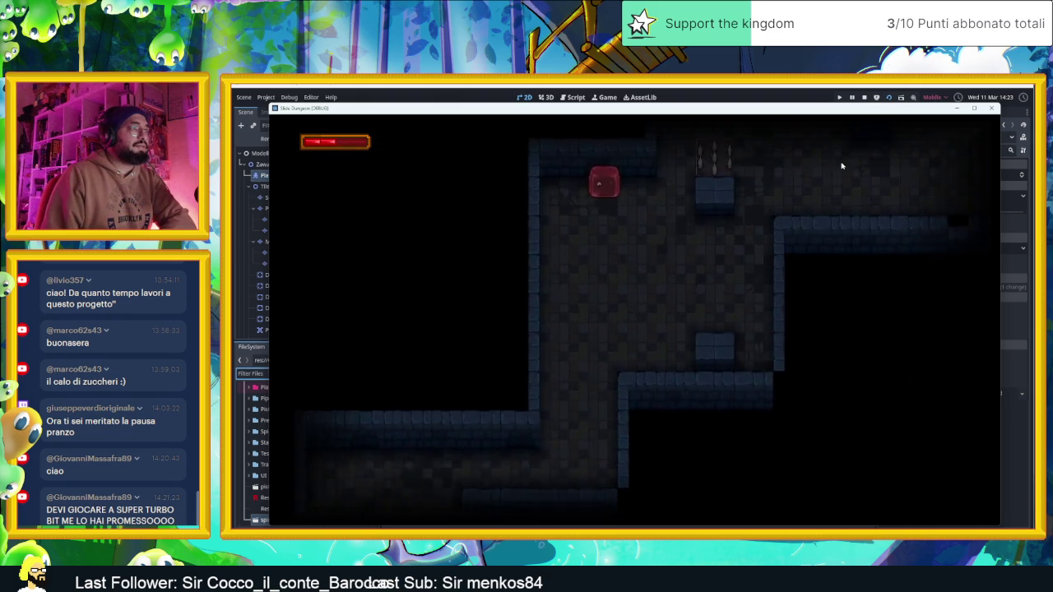
{"action": "key", "text": "Right"}
{"action": "key", "text": "Up"}
{"action": "key", "text": "Right"}
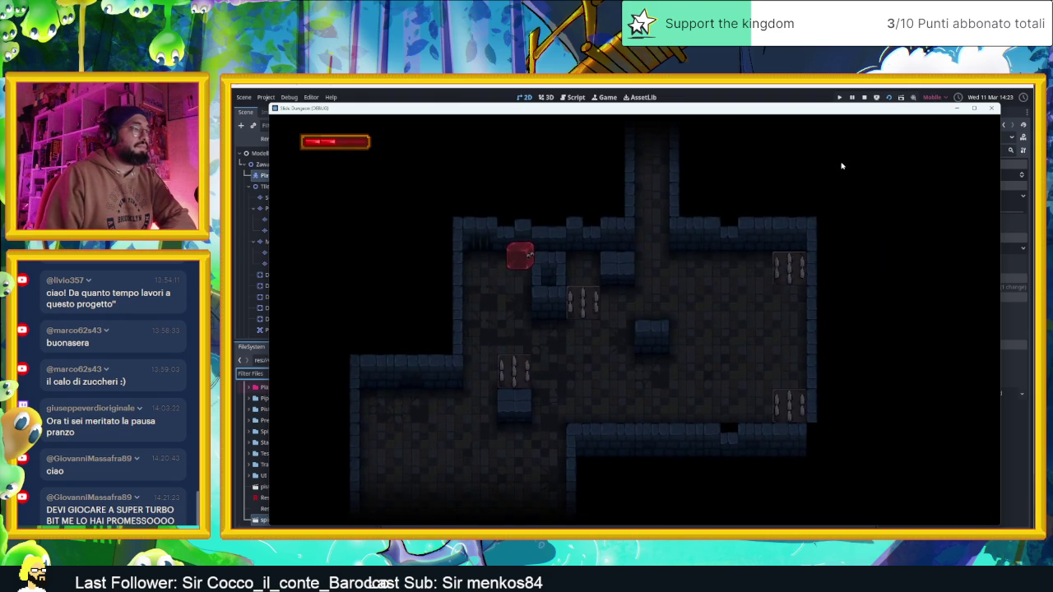
{"action": "key", "text": "Right"}
{"action": "key", "text": "Up"}
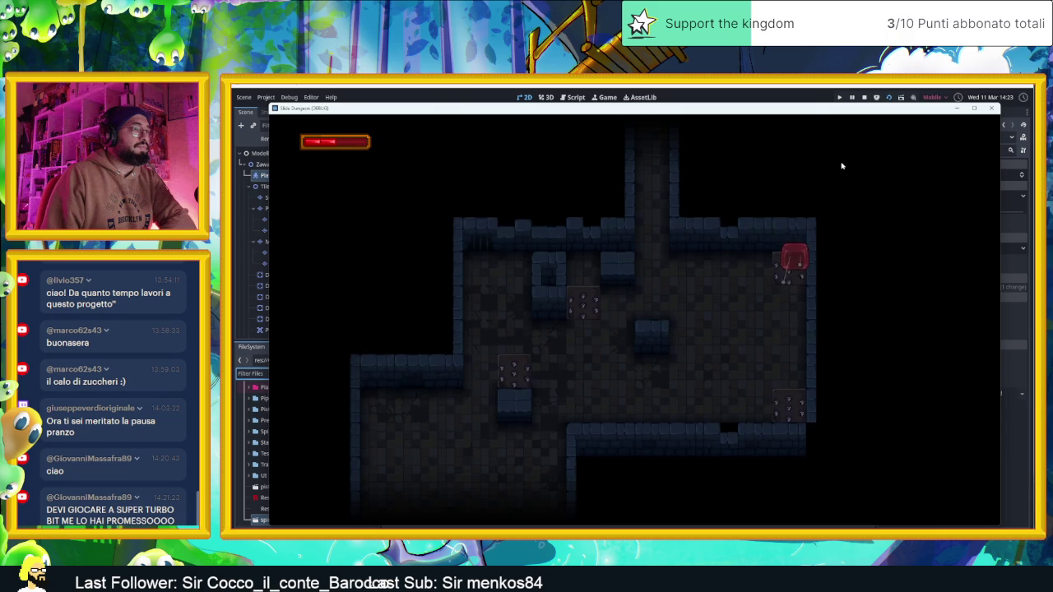
{"action": "key", "text": "Up"}
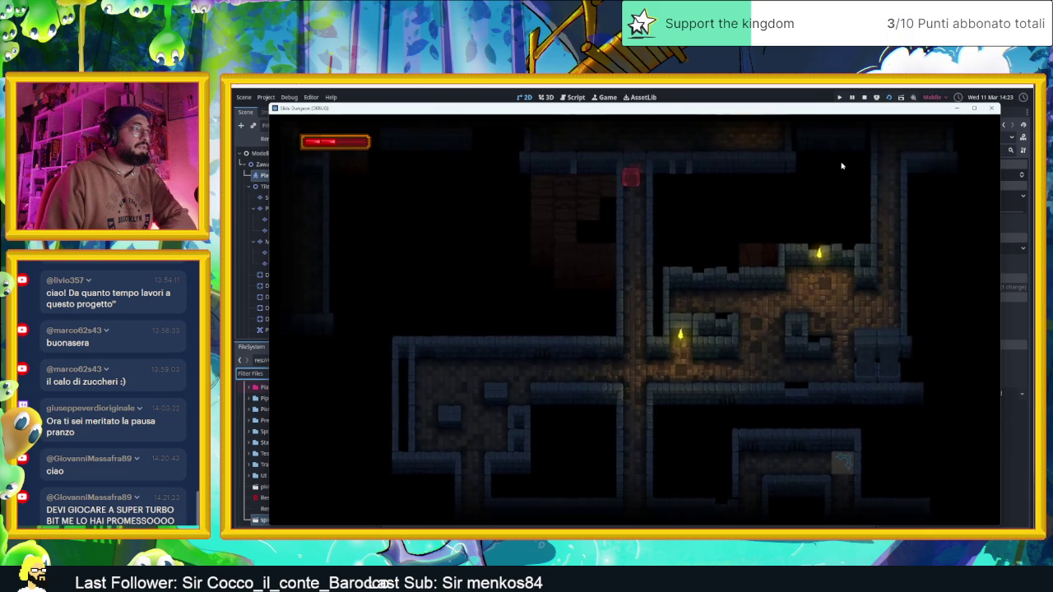
Slide the slime around the spike room and up the corridor, then close the game
{"action": "key", "text": "Down"}
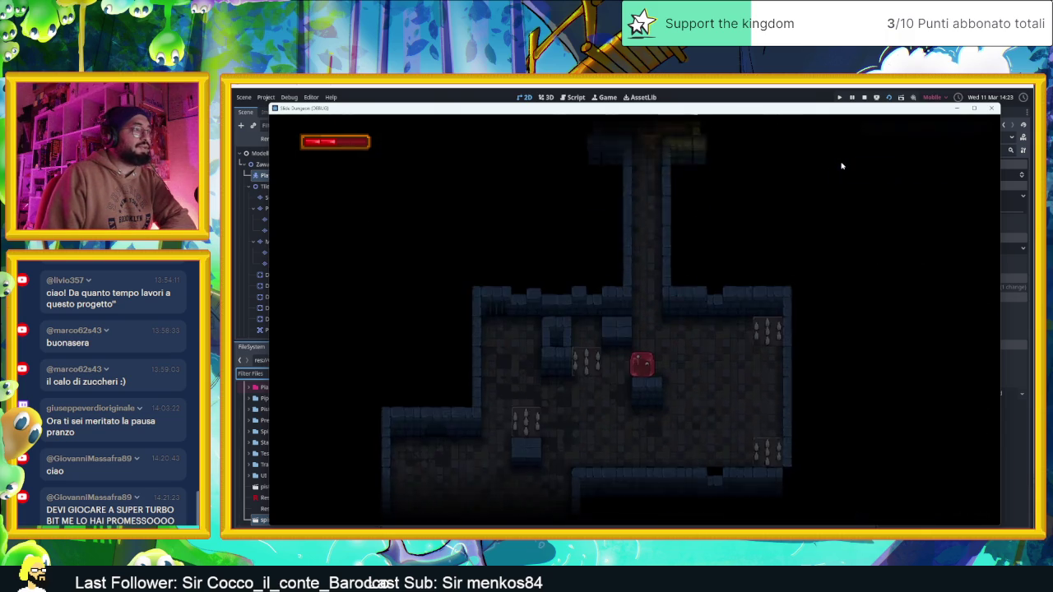
{"action": "key", "text": "Left"}
{"action": "key", "text": "Up"}
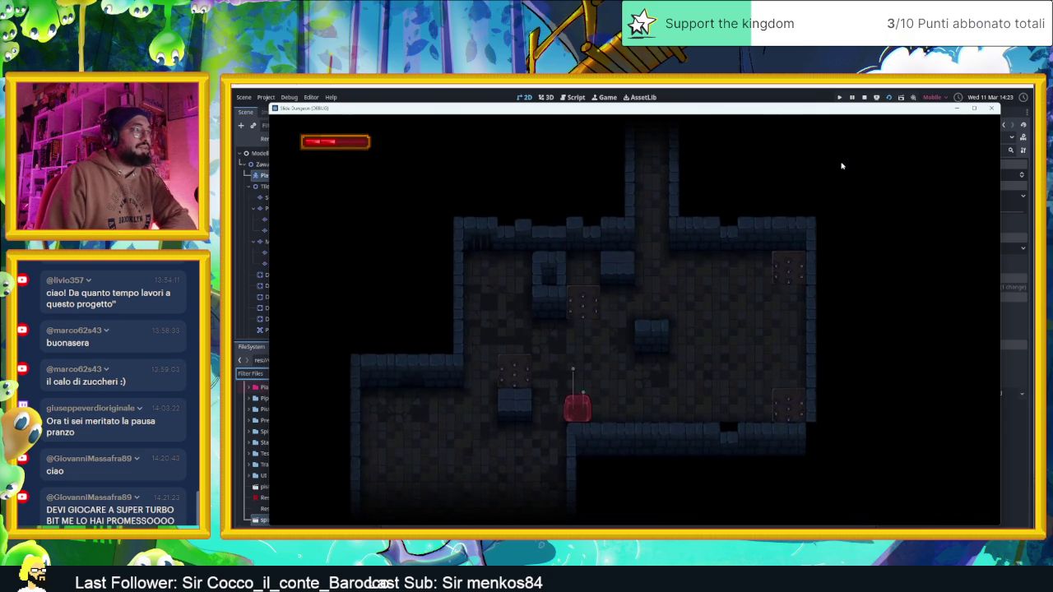
{"action": "key", "text": "Up"}
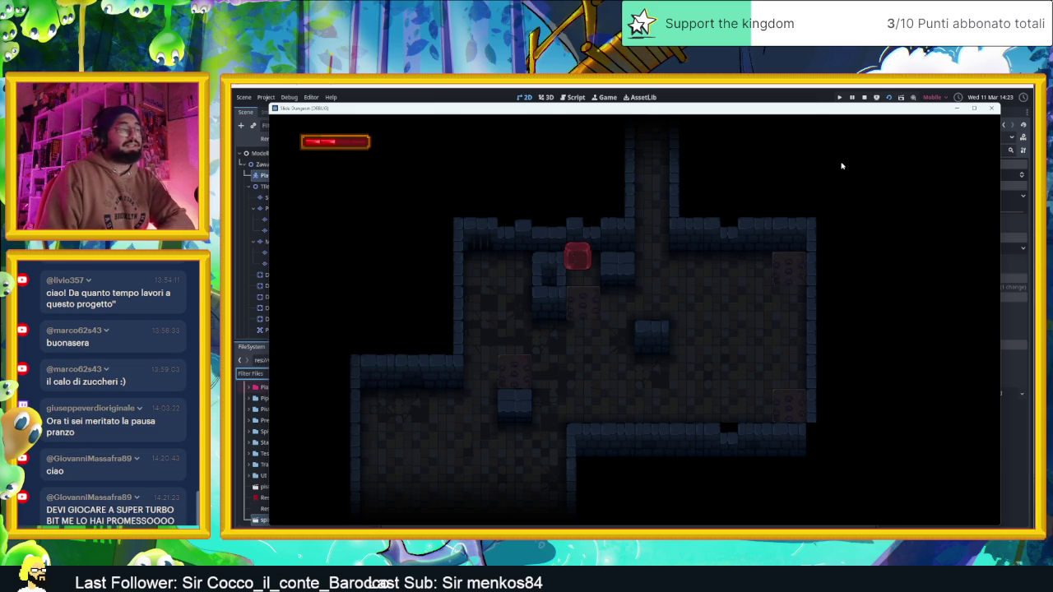
{"action": "key", "text": "Down"}
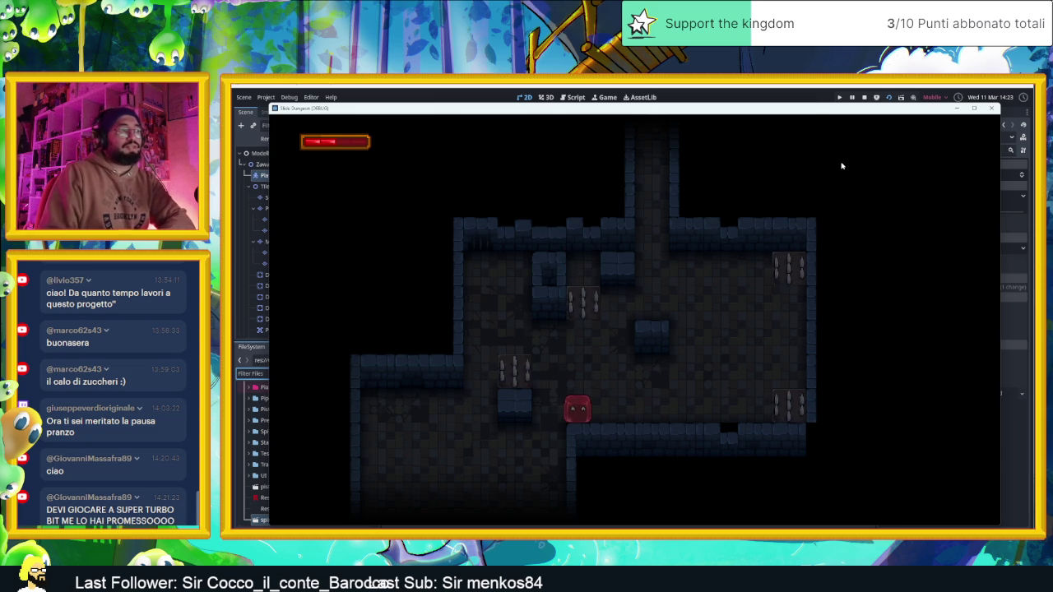
{"action": "key", "text": "Right"}
{"action": "key", "text": "Up"}
{"action": "key", "text": "Left"}
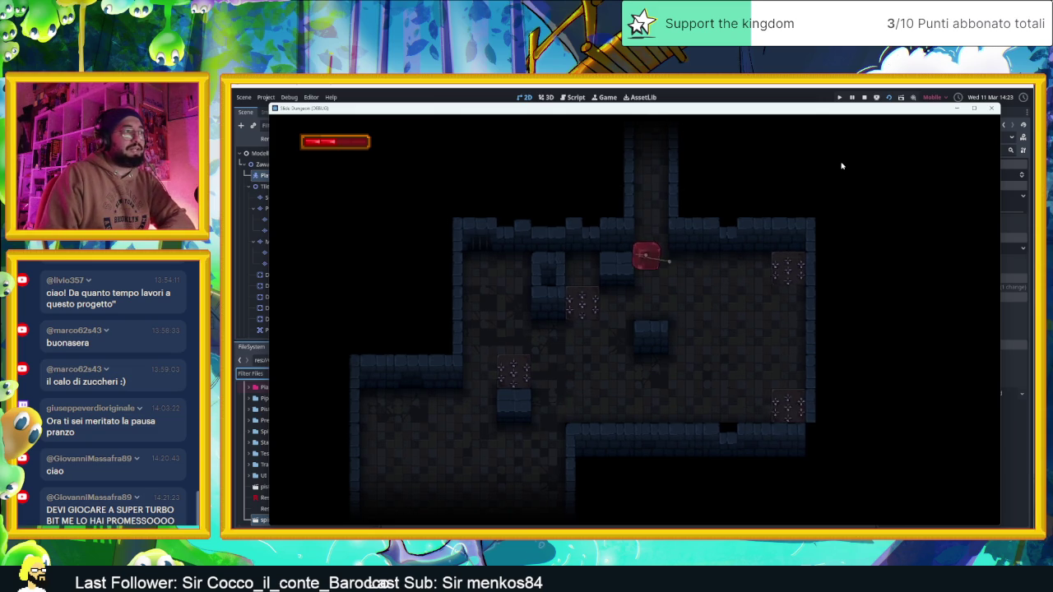
{"action": "key", "text": "Up"}
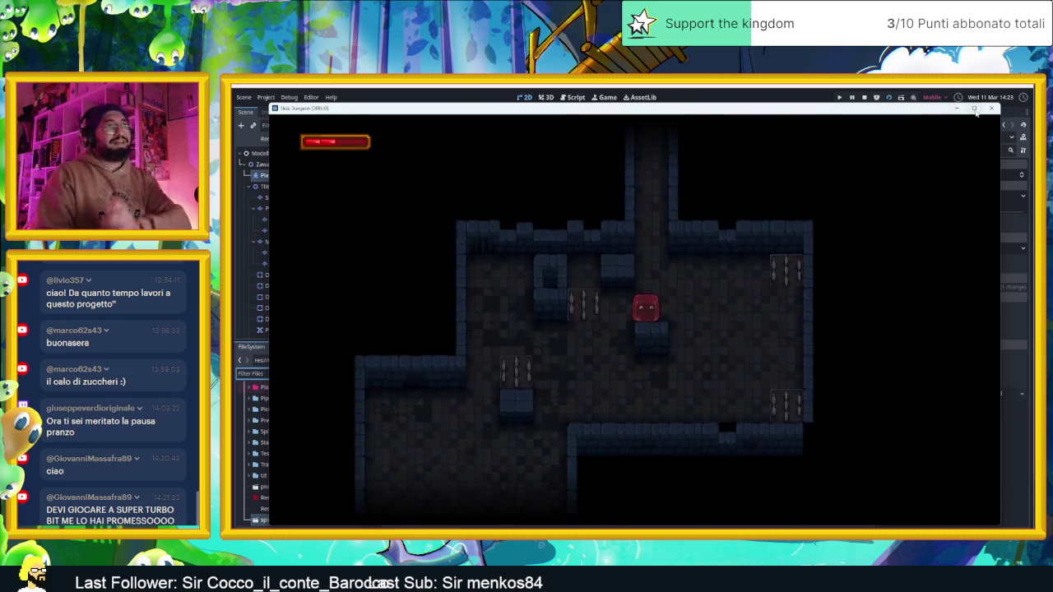
{"action": "left_click", "coordinate": [991, 110]}
Zoom the 2D viewport, deselect nodes on empty canvas, and scroll down the Scene dock
{"action": "scroll", "coordinate": [650, 318], "scroll_direction": "down", "scroll_amount": 4}
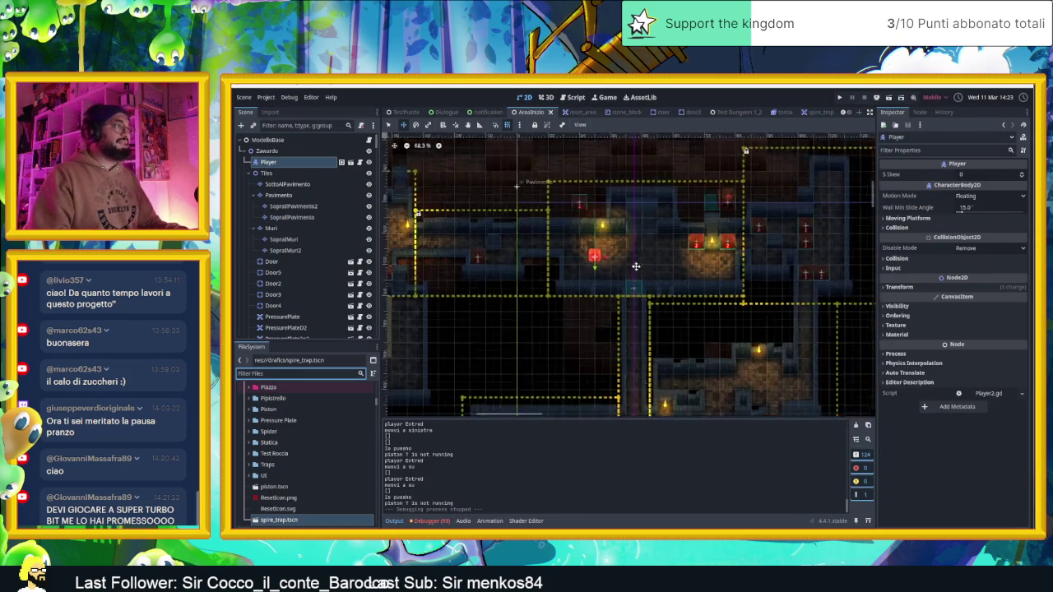
{"action": "scroll", "coordinate": [650, 319], "scroll_direction": "down", "scroll_amount": 4}
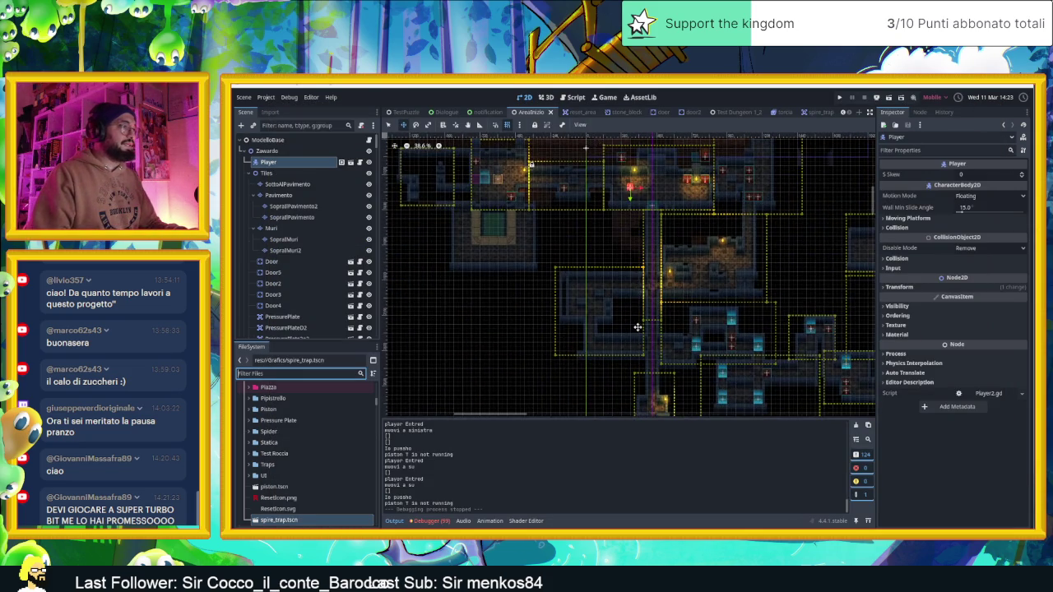
{"action": "scroll", "coordinate": [622, 271], "scroll_direction": "down", "scroll_amount": 6}
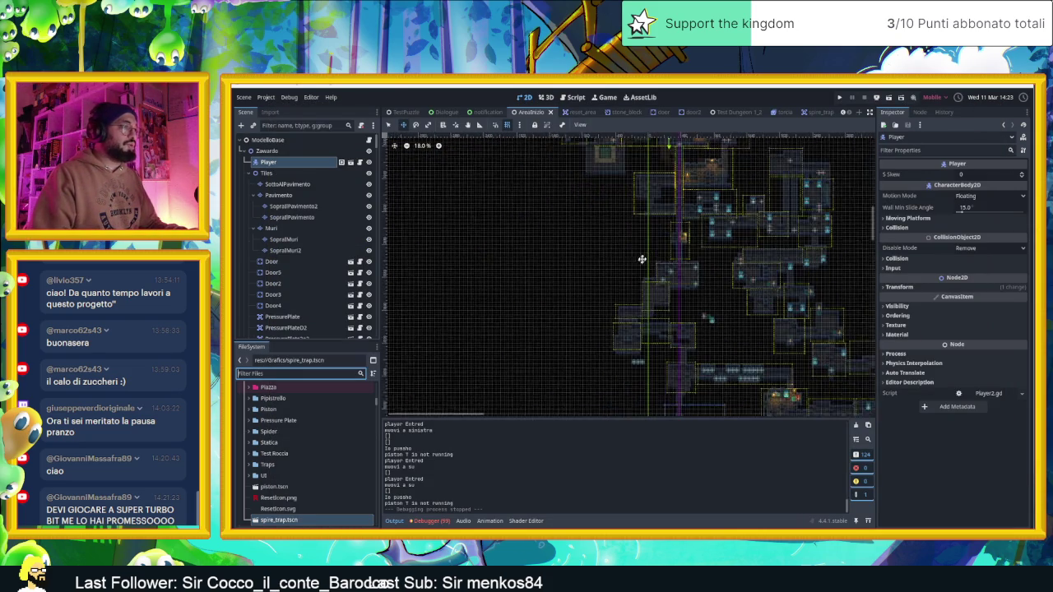
{"action": "left_click", "coordinate": [556, 247]}
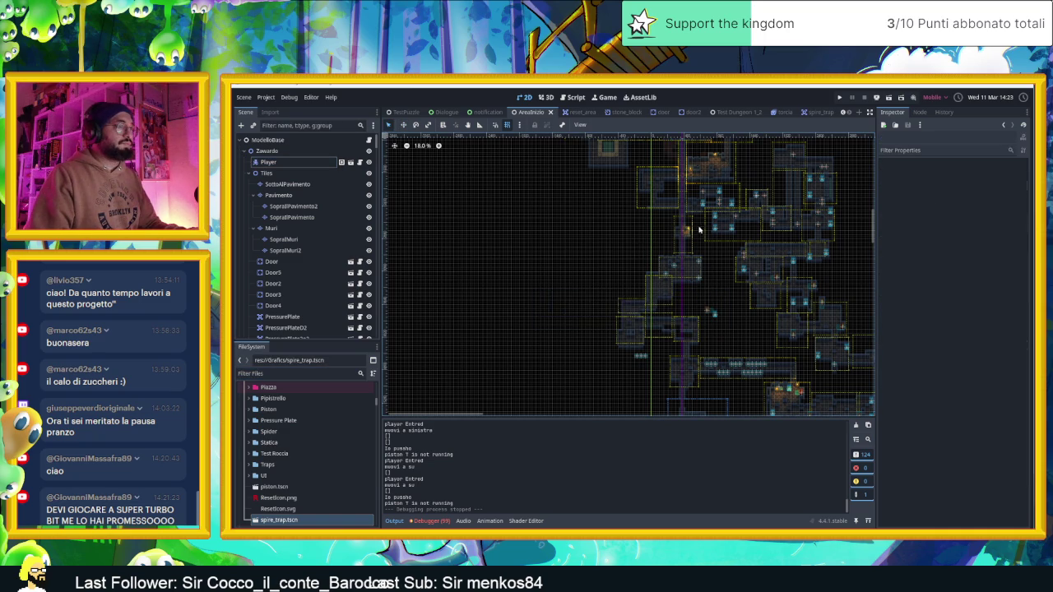
{"action": "scroll", "coordinate": [687, 276], "scroll_direction": "up", "scroll_amount": 15}
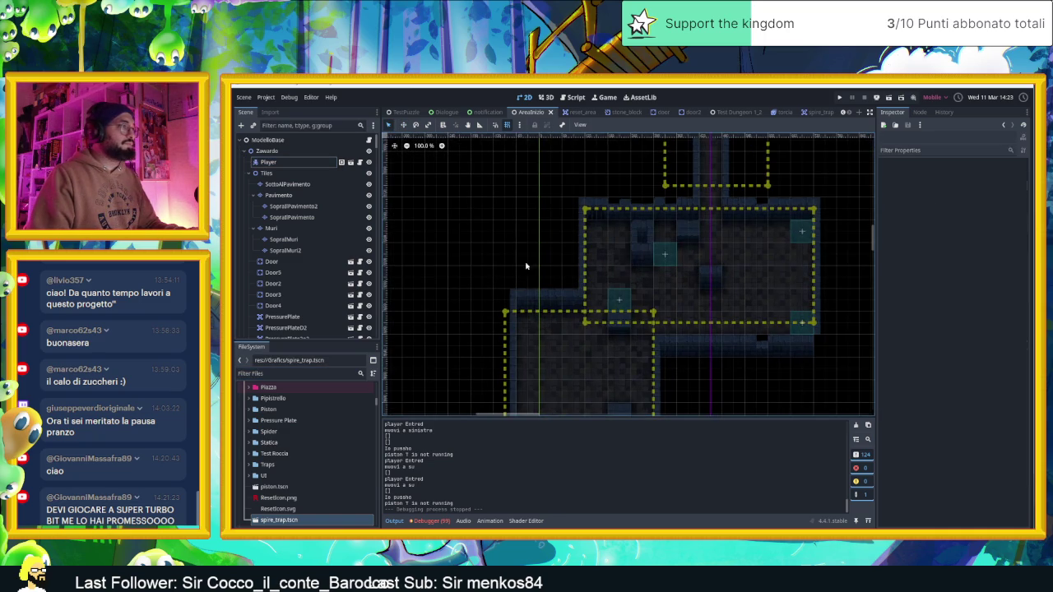
{"action": "scroll", "coordinate": [315, 230], "scroll_direction": "down", "scroll_amount": 3}
{"action": "scroll", "coordinate": [315, 231], "scroll_direction": "down", "scroll_amount": 1}
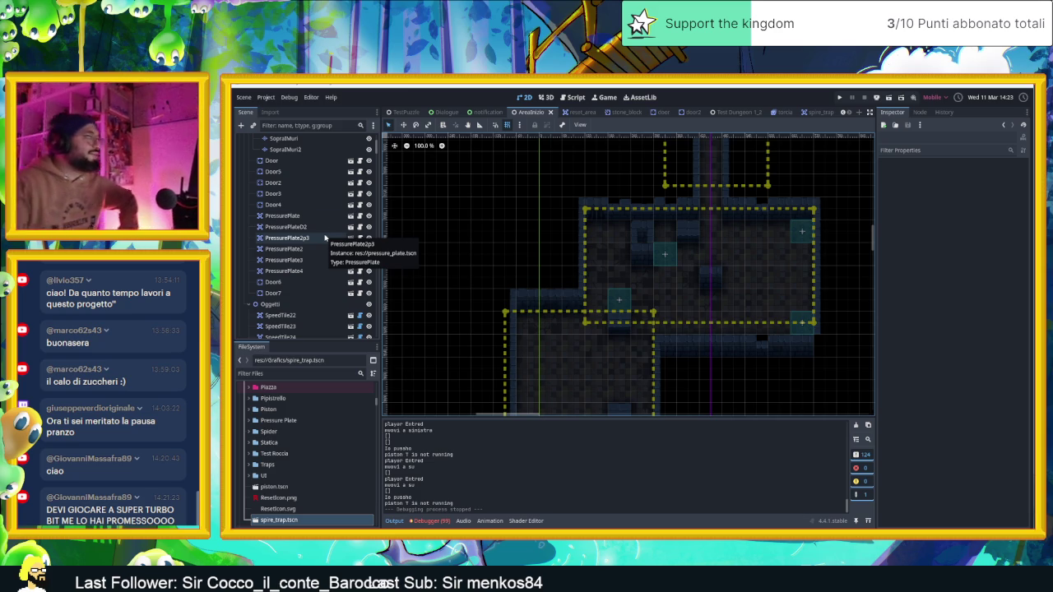
Browse the Scene dock, selecting the Oggetti and CameraNodeContainer nodes along the way
{"action": "scroll", "coordinate": [329, 239], "scroll_direction": "down", "scroll_amount": 3}
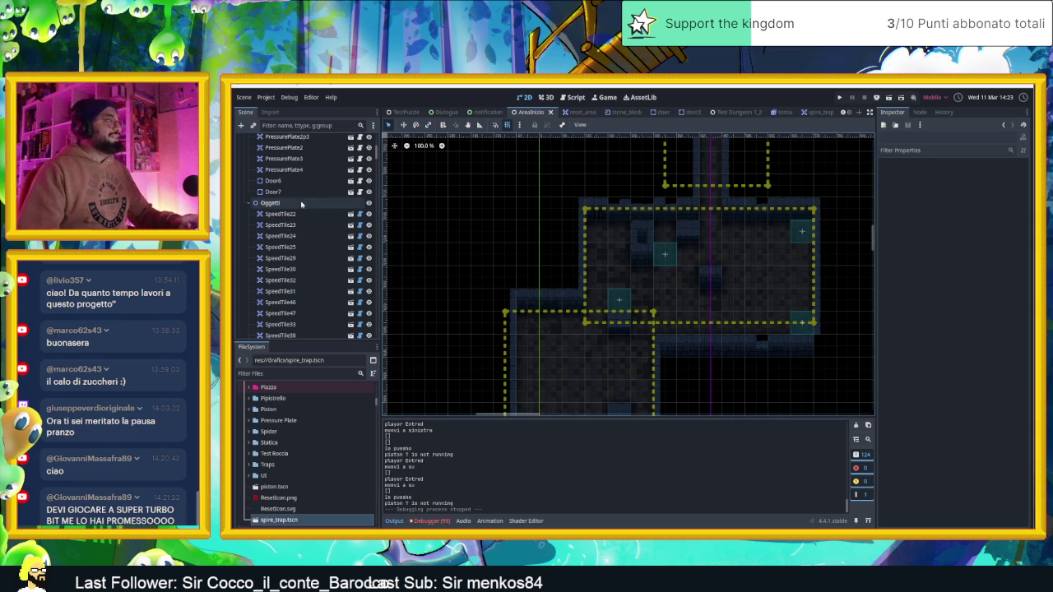
{"action": "left_click", "coordinate": [301, 204]}
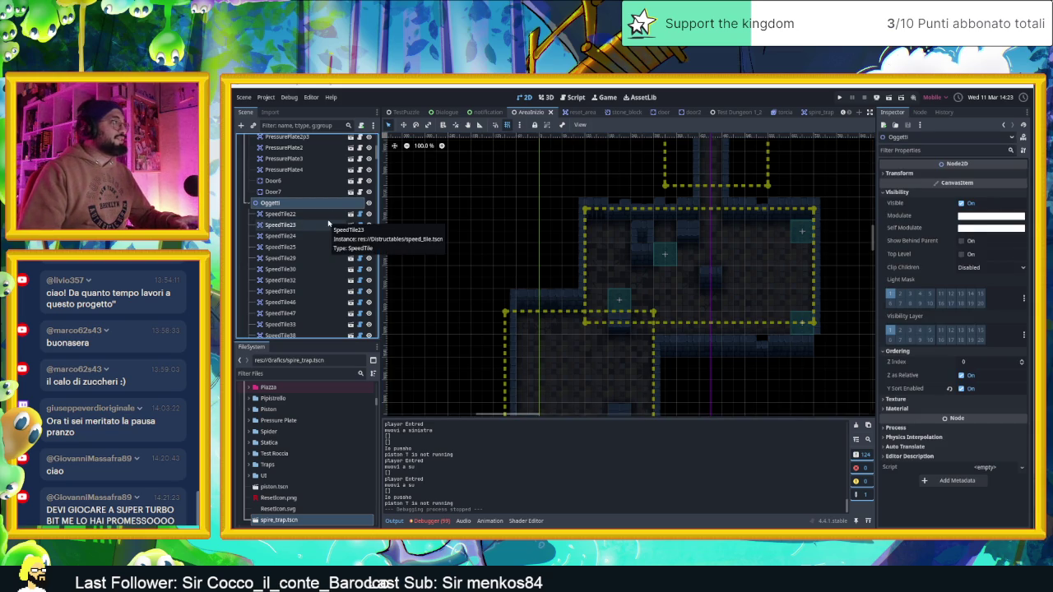
{"action": "scroll", "coordinate": [333, 231], "scroll_direction": "down", "scroll_amount": 6}
{"action": "scroll", "coordinate": [333, 230], "scroll_direction": "down", "scroll_amount": 10}
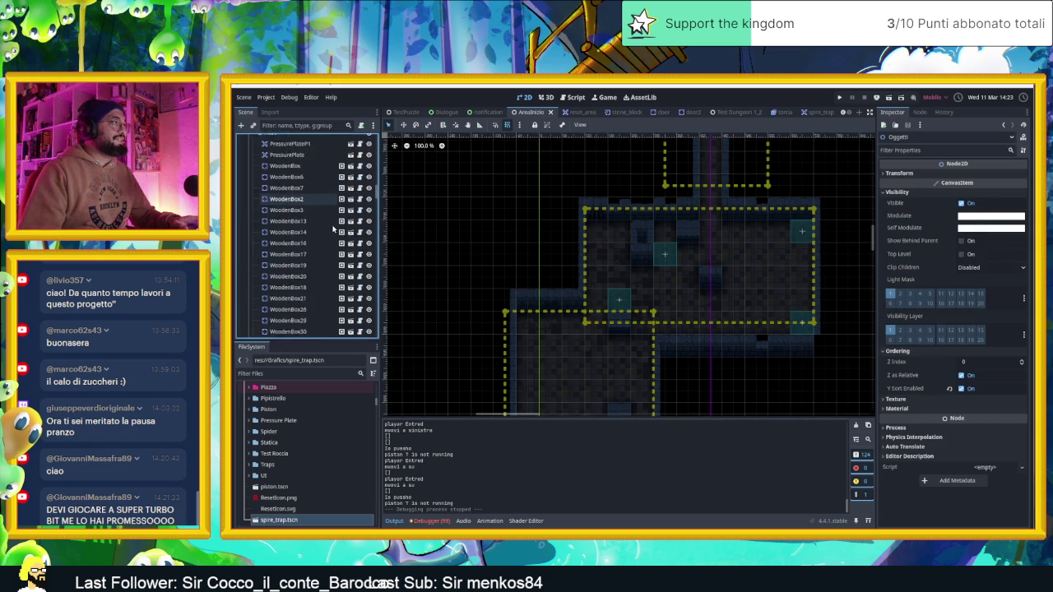
{"action": "scroll", "coordinate": [334, 229], "scroll_direction": "down", "scroll_amount": 10}
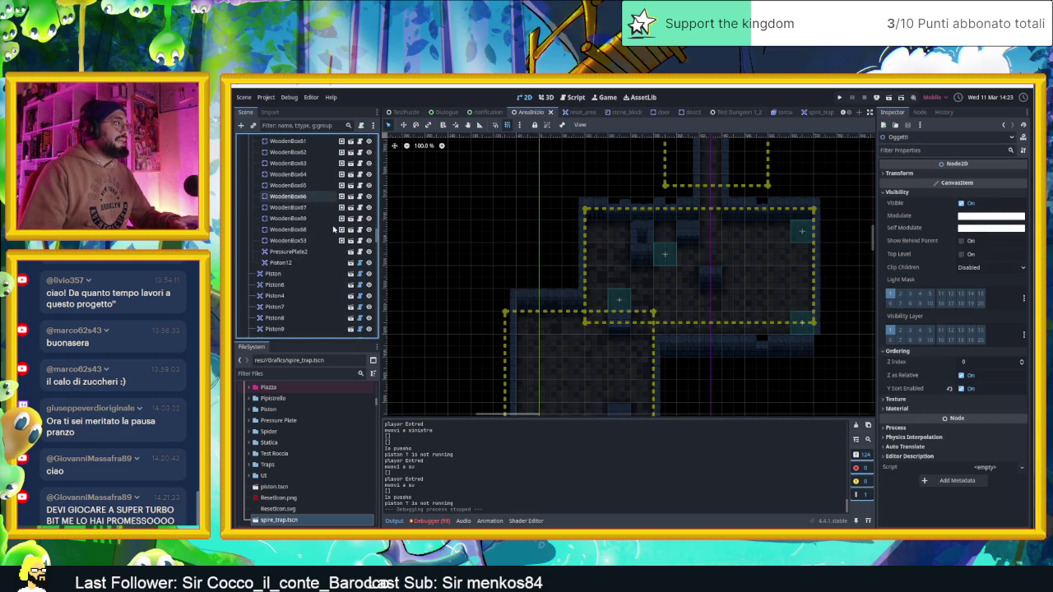
{"action": "scroll", "coordinate": [333, 230], "scroll_direction": "down", "scroll_amount": 10}
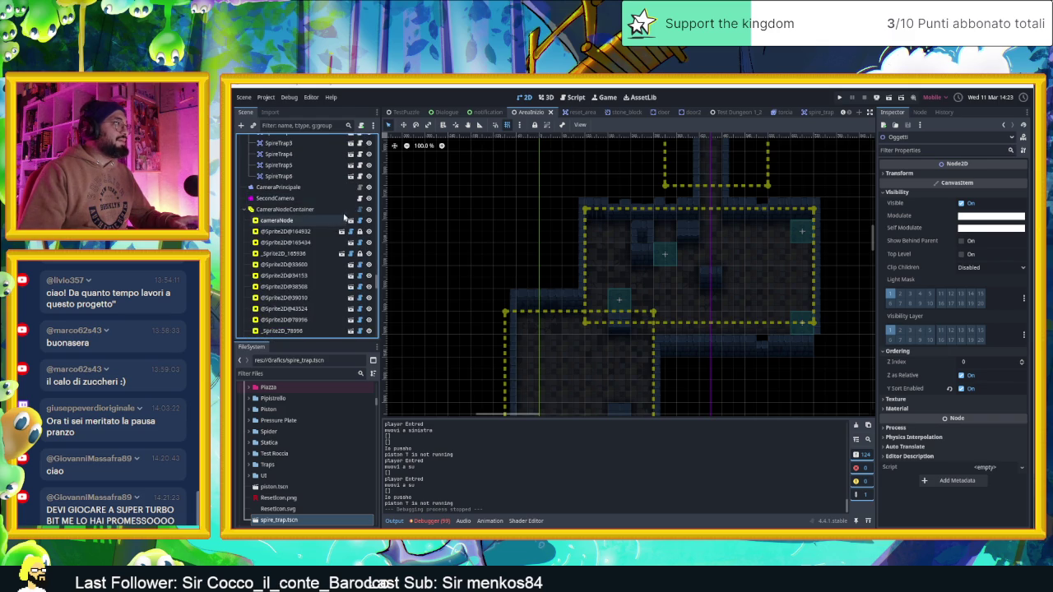
{"action": "left_click", "coordinate": [325, 209]}
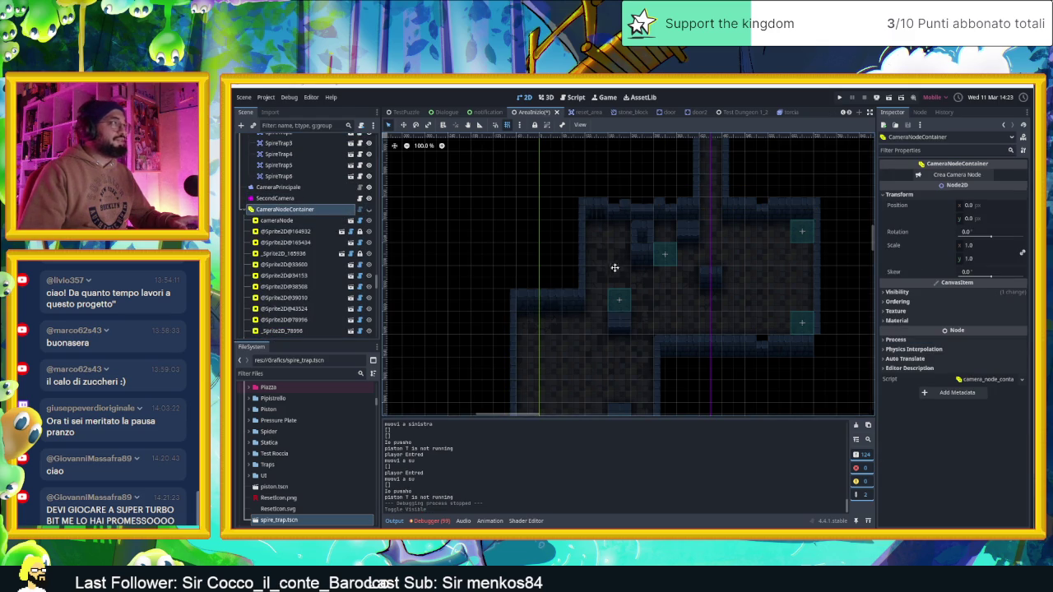
{"action": "scroll", "coordinate": [349, 202], "scroll_direction": "up", "scroll_amount": 5}
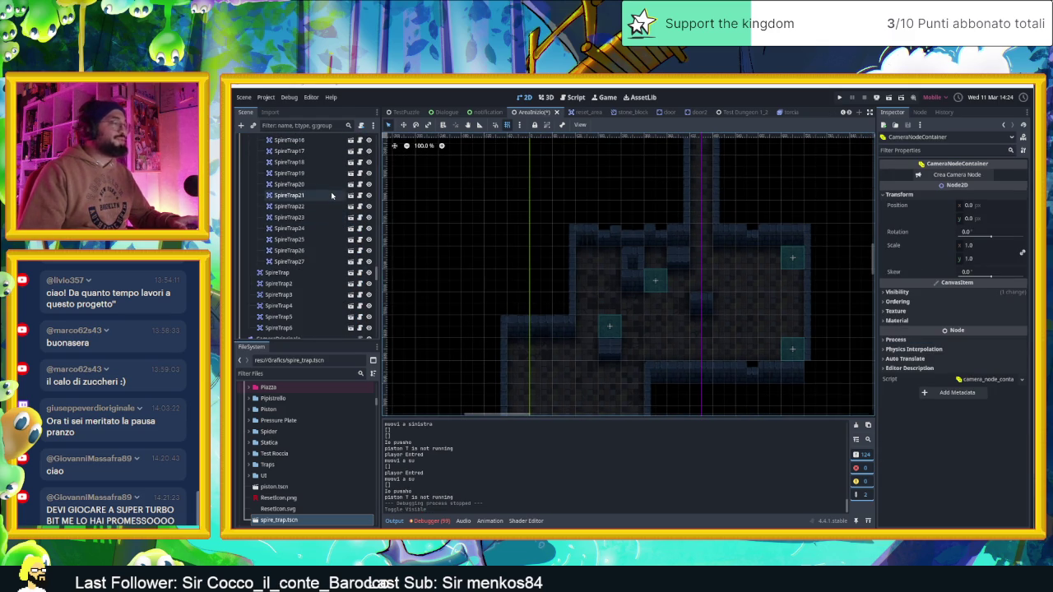
{"action": "scroll", "coordinate": [349, 211], "scroll_direction": "down", "scroll_amount": 5}
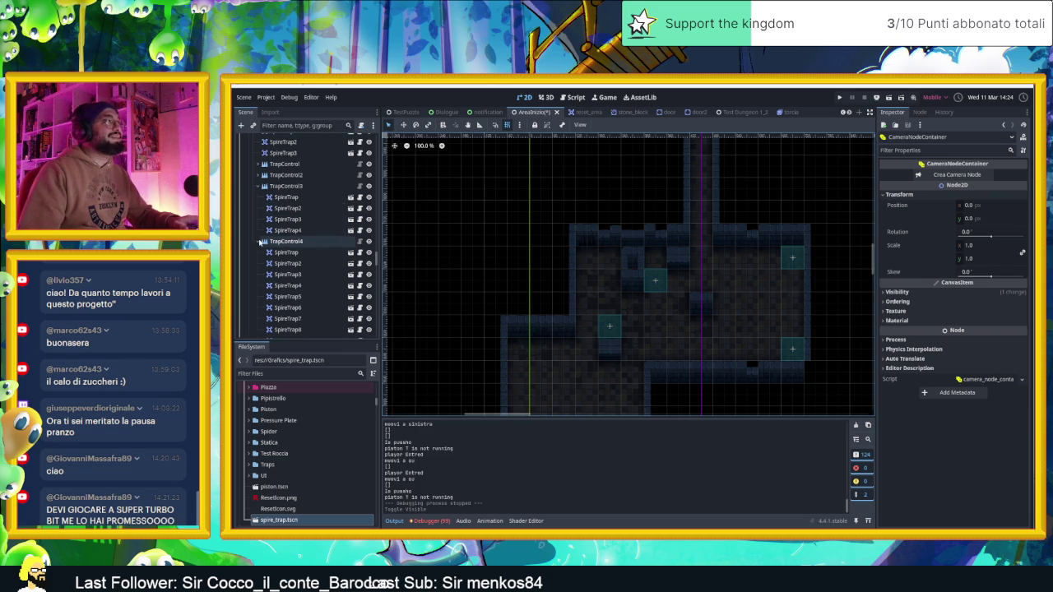
Collapse the TrapControl4 and TrapControl3 groups in the Scene tree
{"action": "left_click", "coordinate": [257, 241]}
{"action": "left_click", "coordinate": [258, 186]}
{"action": "scroll", "coordinate": [312, 189], "scroll_direction": "up", "scroll_amount": 2}
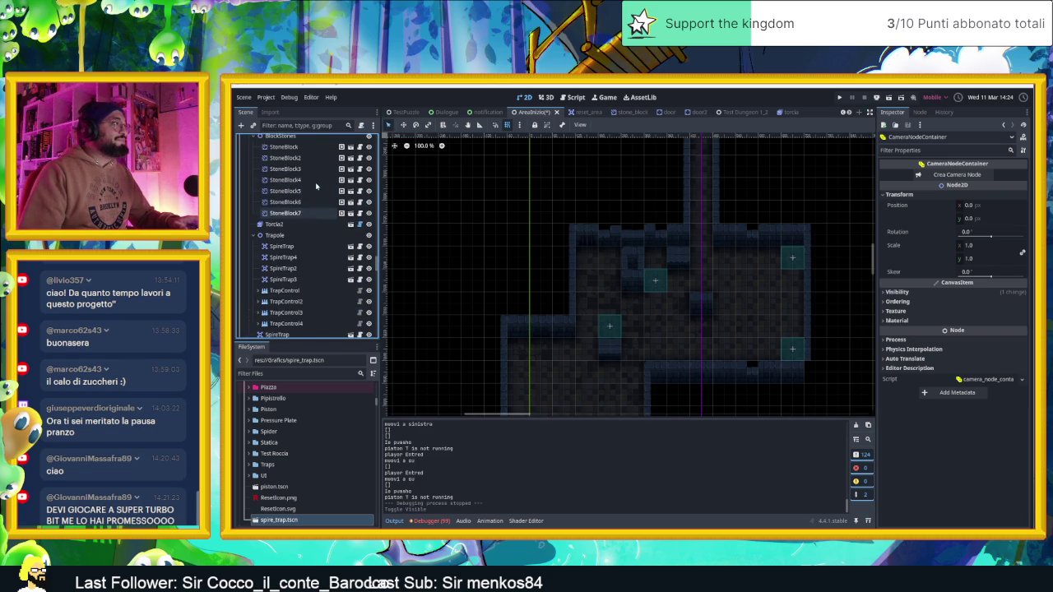
{"action": "scroll", "coordinate": [294, 234], "scroll_direction": "up", "scroll_amount": 5}
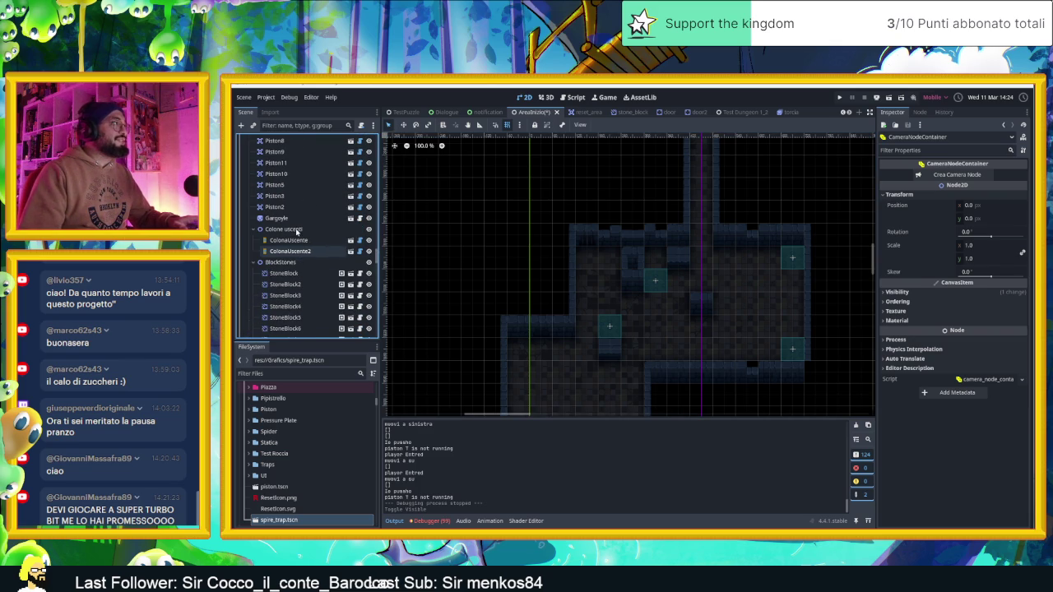
{"action": "scroll", "coordinate": [309, 224], "scroll_direction": "up", "scroll_amount": 5}
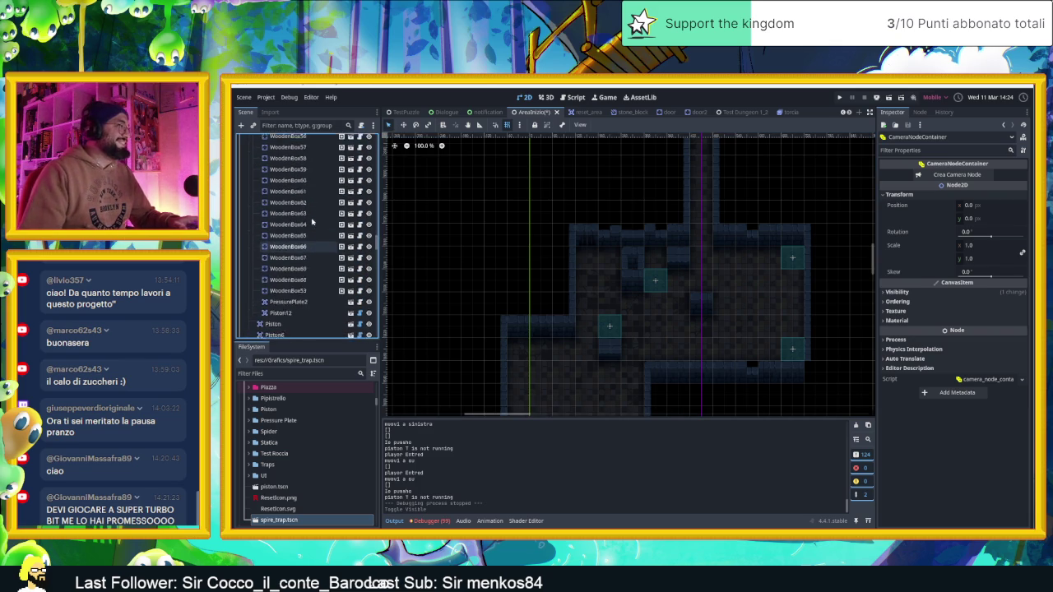
{"action": "scroll", "coordinate": [312, 220], "scroll_direction": "up", "scroll_amount": 5}
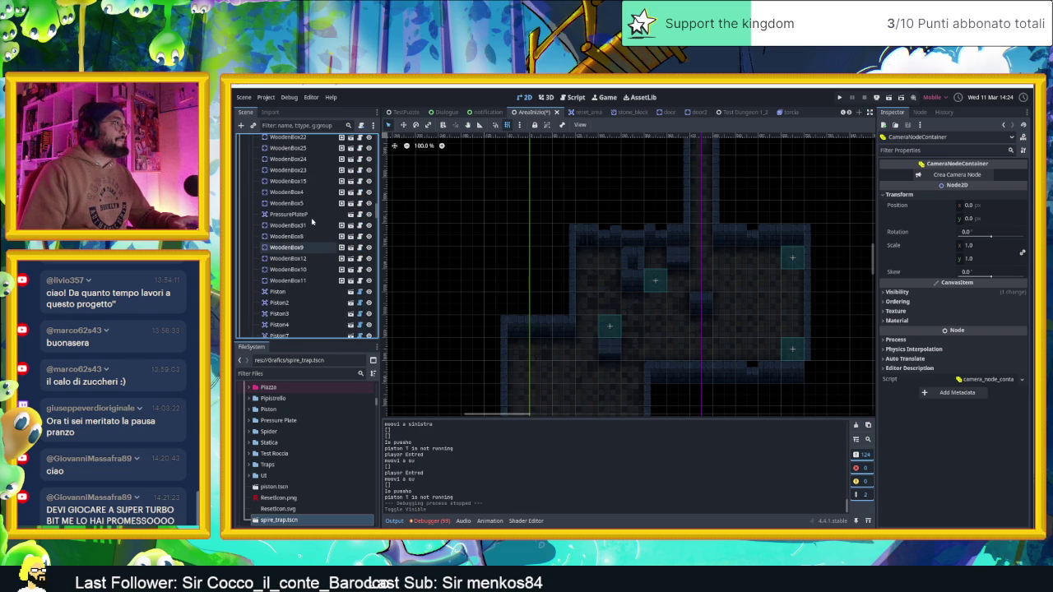
{"action": "scroll", "coordinate": [312, 221], "scroll_direction": "up", "scroll_amount": 5}
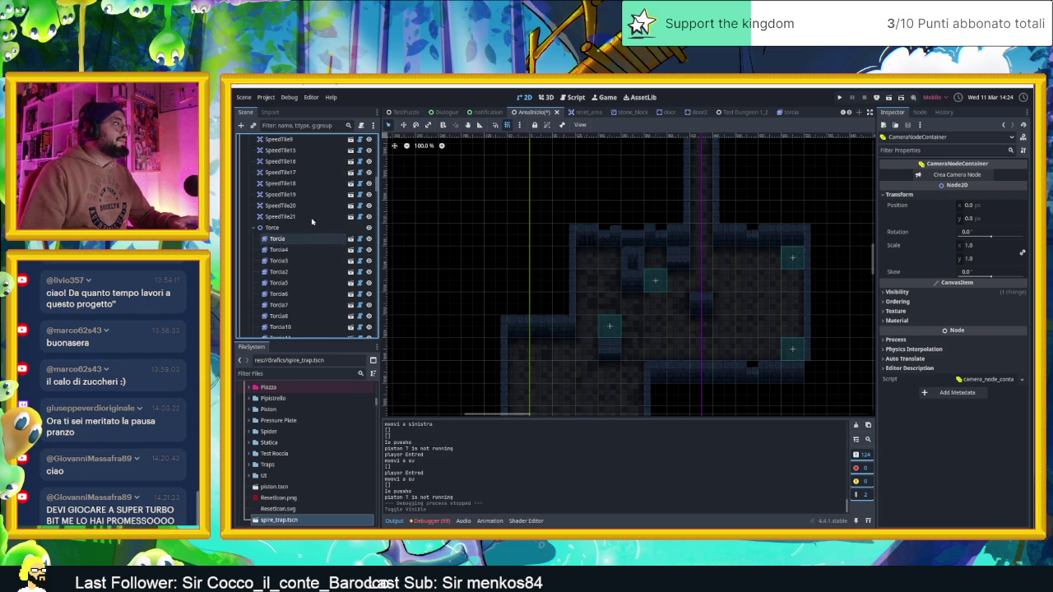
Select the Torce and Oggetti groups, then inspect PressurePlate4's settings with One Time Trigger on
{"action": "left_click", "coordinate": [295, 228]}
{"action": "scroll", "coordinate": [325, 231], "scroll_direction": "up", "scroll_amount": 5}
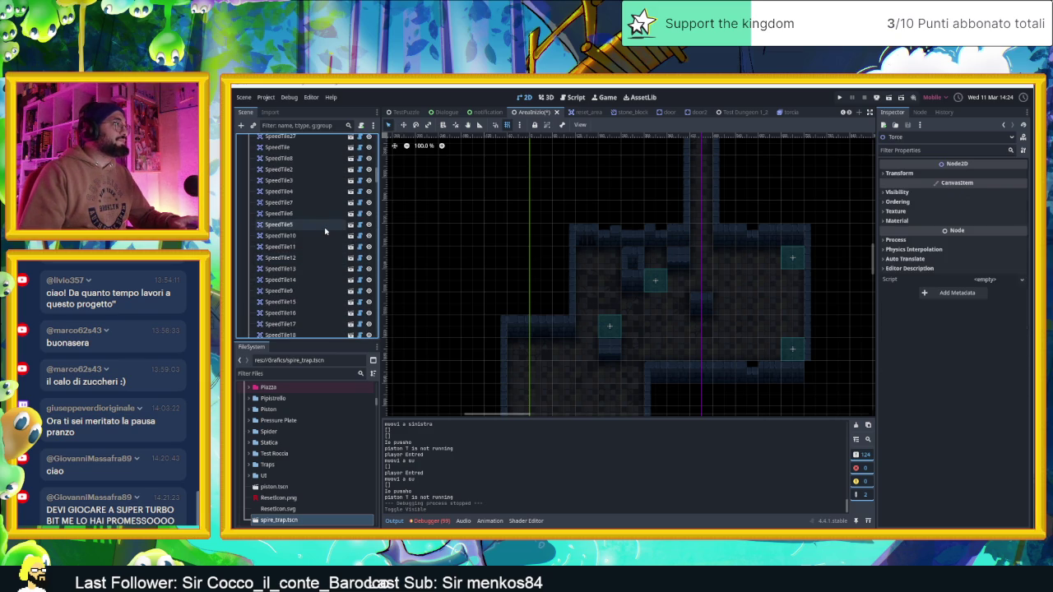
{"action": "scroll", "coordinate": [325, 231], "scroll_direction": "up", "scroll_amount": 5}
{"action": "left_click", "coordinate": [321, 178]}
{"action": "scroll", "coordinate": [320, 205], "scroll_direction": "up", "scroll_amount": 3}
{"action": "scroll", "coordinate": [319, 205], "scroll_direction": "up", "scroll_amount": 1}
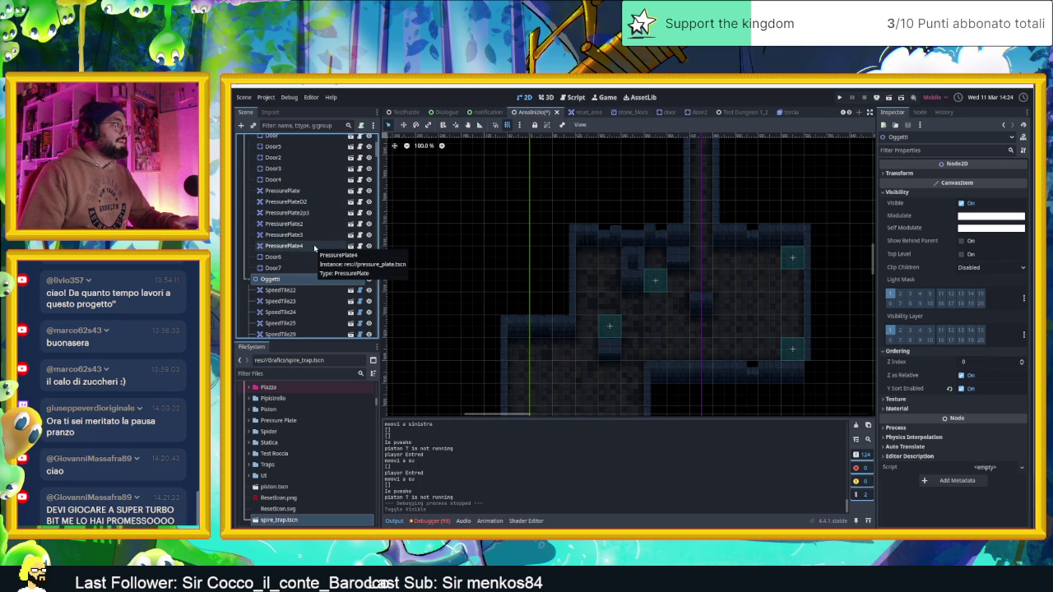
{"action": "left_click", "coordinate": [313, 245]}
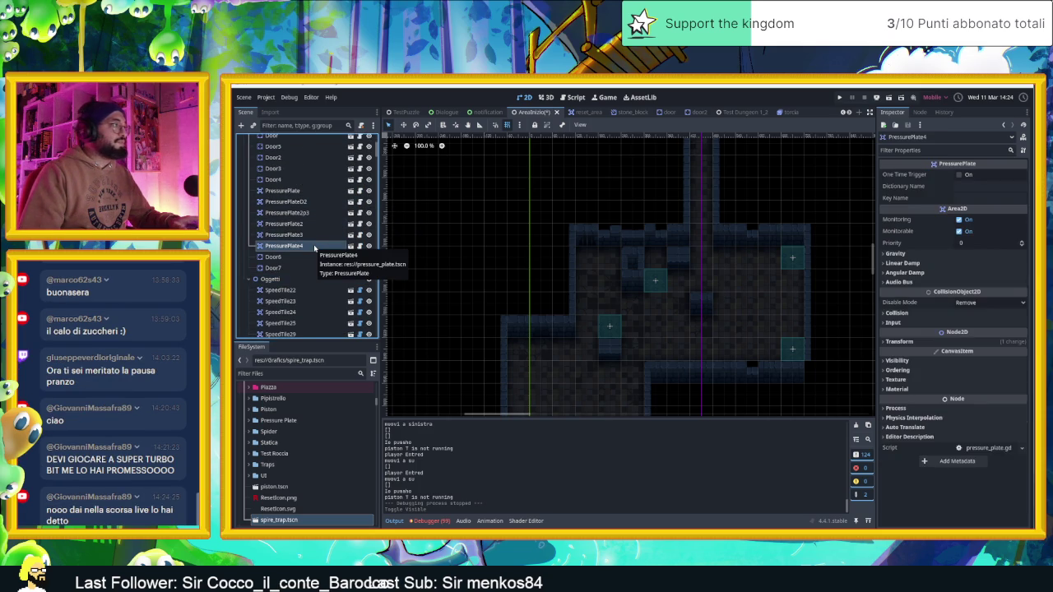
{"action": "left_click", "coordinate": [290, 375]}
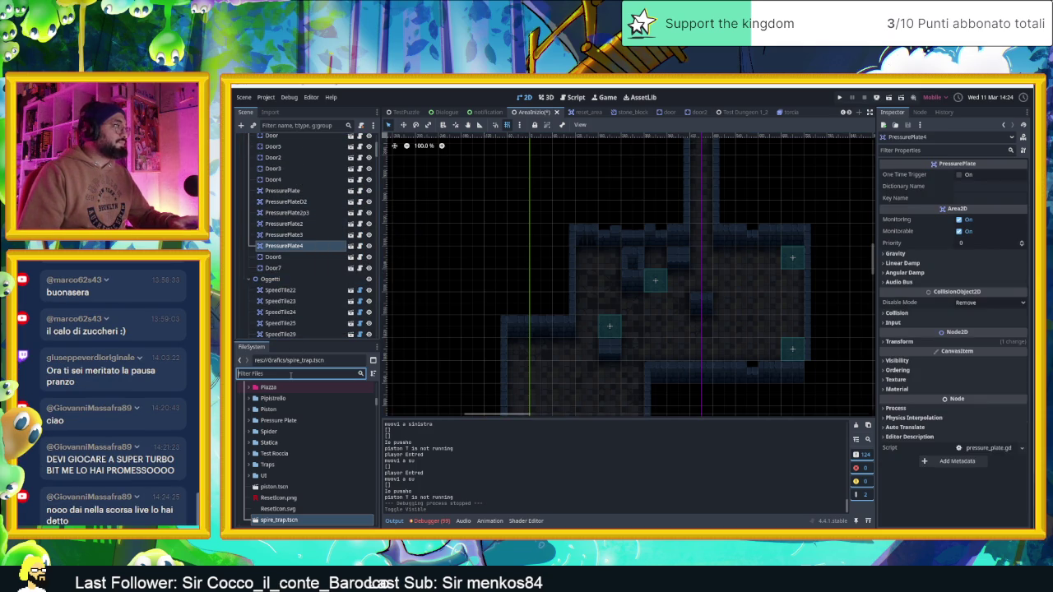
Filter files for 'pressure' and drag pressure_plate.tscn near the room top as PressurePlate5
{"action": "type", "text": "pressure"}
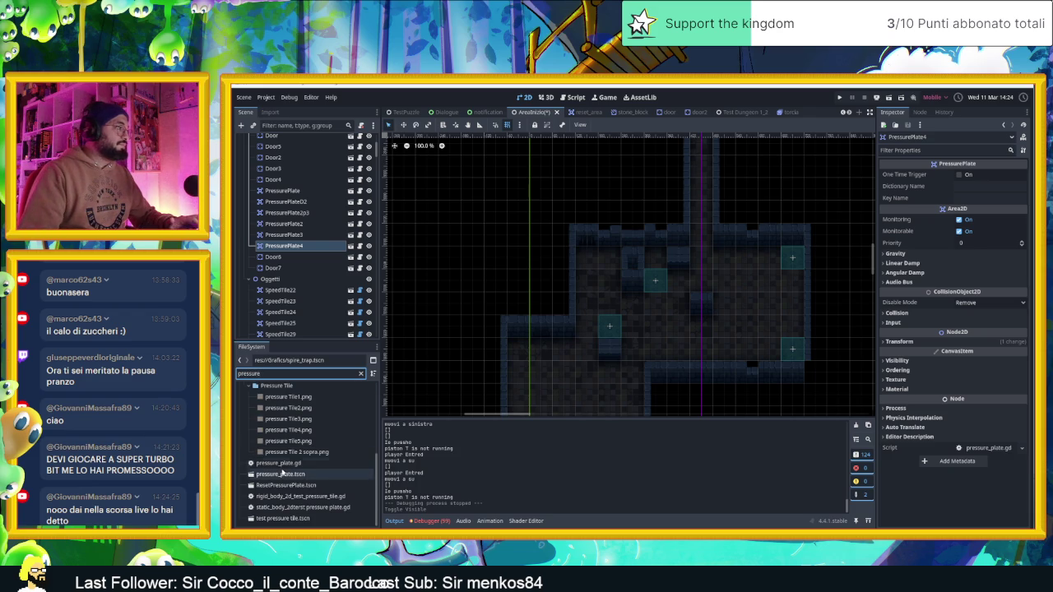
{"action": "left_click", "coordinate": [282, 475]}
{"action": "mouse_move", "coordinate": [287, 476]}
{"action": "left_mouse_down"}
{"action": "mouse_move", "coordinate": [600, 370]}
{"action": "mouse_move", "coordinate": [660, 272]}
{"action": "mouse_move", "coordinate": [650, 257]}
{"action": "left_mouse_up"}
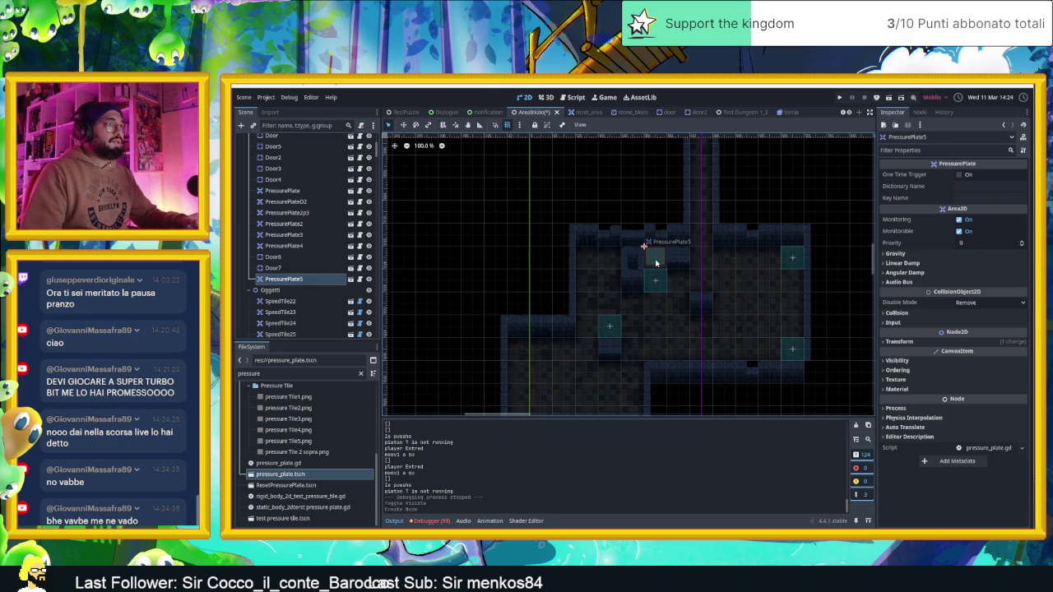
{"action": "scroll", "coordinate": [304, 205], "scroll_direction": "up", "scroll_amount": 5}
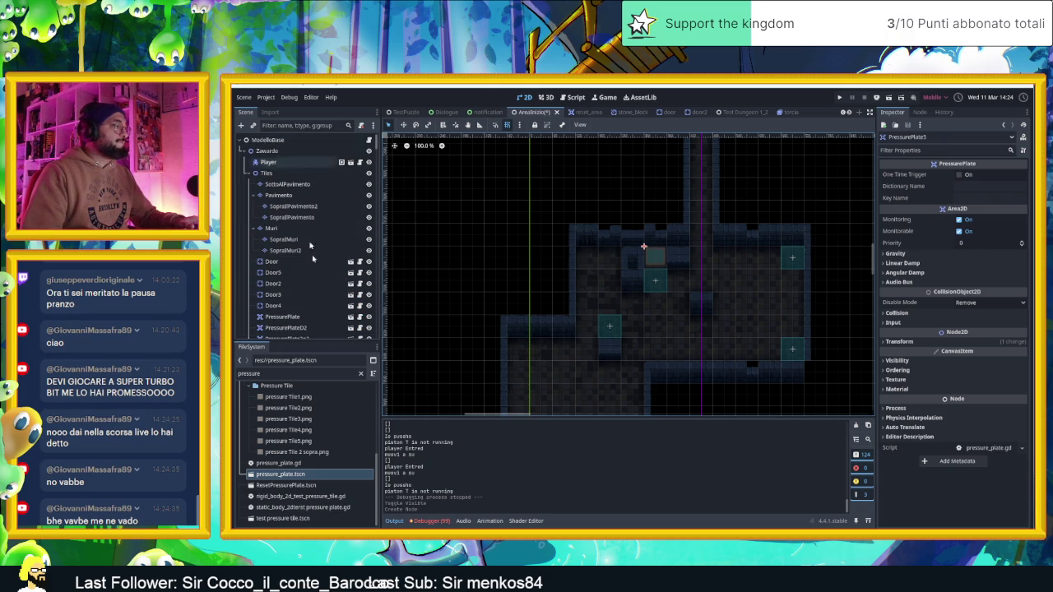
Filter files for 'door', then delete the accidentally added PressurePlate6 copy
{"action": "left_click", "coordinate": [299, 372]}
{"action": "type", "text": "door"}
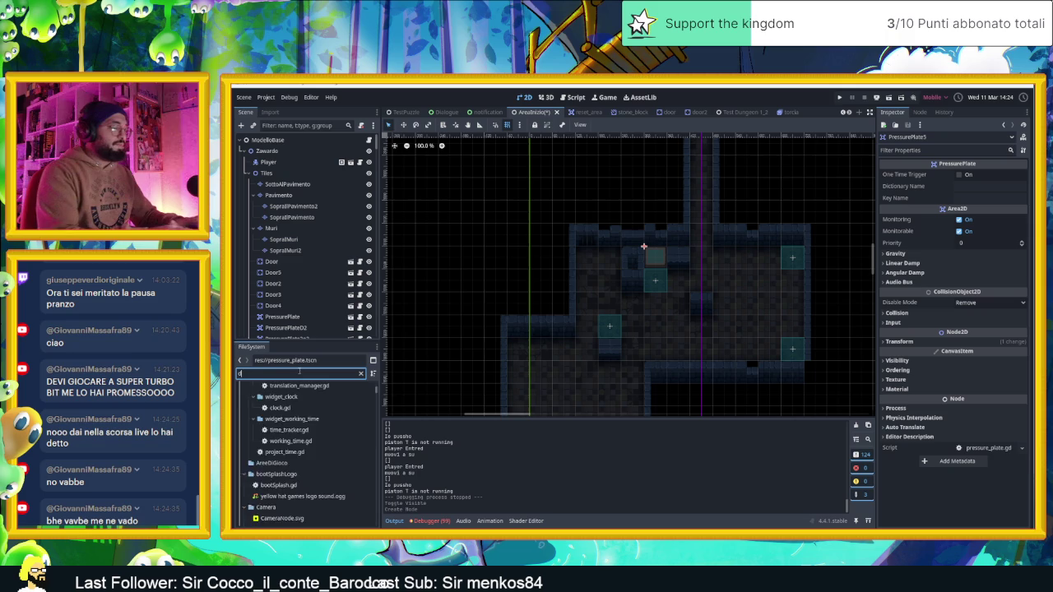
{"action": "mouse_move", "coordinate": [271, 505]}
{"action": "left_mouse_down"}
{"action": "mouse_move", "coordinate": [571, 416]}
{"action": "mouse_move", "coordinate": [705, 244]}
{"action": "mouse_move", "coordinate": [693, 231]}
{"action": "mouse_move", "coordinate": [347, 462]}
{"action": "left_mouse_up"}
{"action": "mouse_move", "coordinate": [485, 471]}
{"action": "left_mouse_down"}
{"action": "mouse_move", "coordinate": [533, 377]}
{"action": "mouse_move", "coordinate": [489, 306]}
{"action": "mouse_move", "coordinate": [490, 282]}
{"action": "left_mouse_up"}
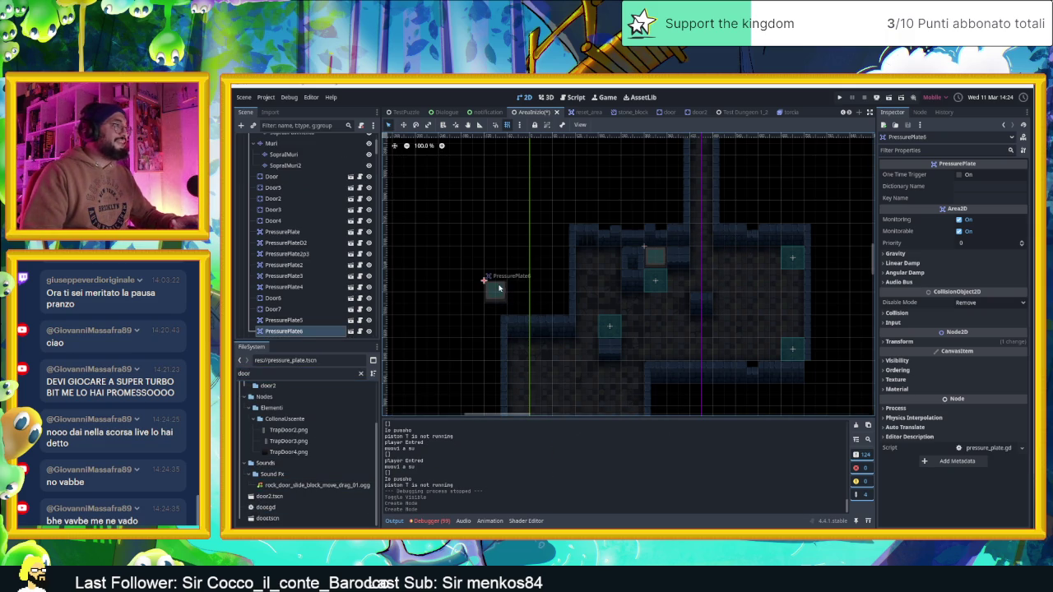
{"action": "key", "text": "Delete"}
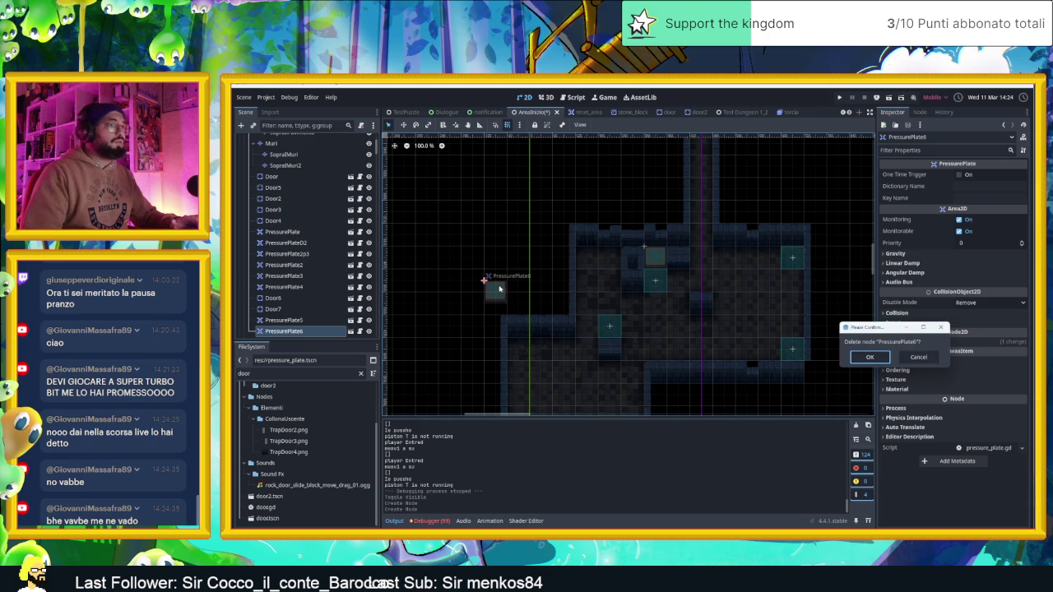
{"action": "key", "text": "Return"}
{"action": "left_click", "coordinate": [267, 374]}
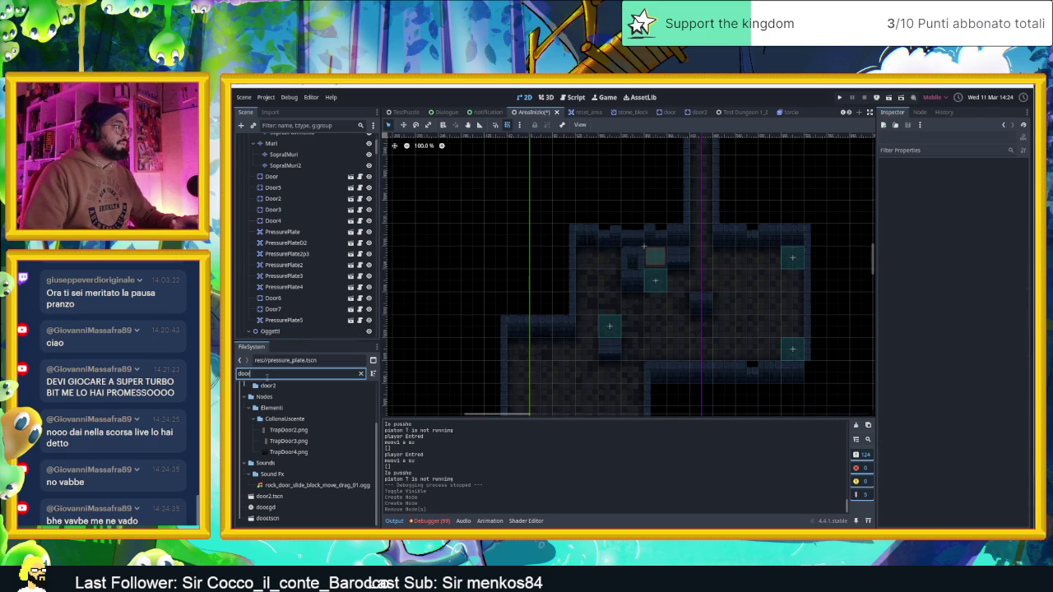
Drag door.tscn into the level to add a new door
{"action": "left_click", "coordinate": [270, 497]}
{"action": "left_click", "coordinate": [276, 519]}
{"action": "mouse_move", "coordinate": [341, 511]}
{"action": "left_mouse_down"}
{"action": "mouse_move", "coordinate": [696, 313]}
{"action": "mouse_move", "coordinate": [700, 235]}
{"action": "left_mouse_up"}
{"action": "scroll", "coordinate": [743, 259], "scroll_direction": "up", "scroll_amount": 1}
{"action": "scroll", "coordinate": [742, 260], "scroll_direction": "up", "scroll_amount": 2}
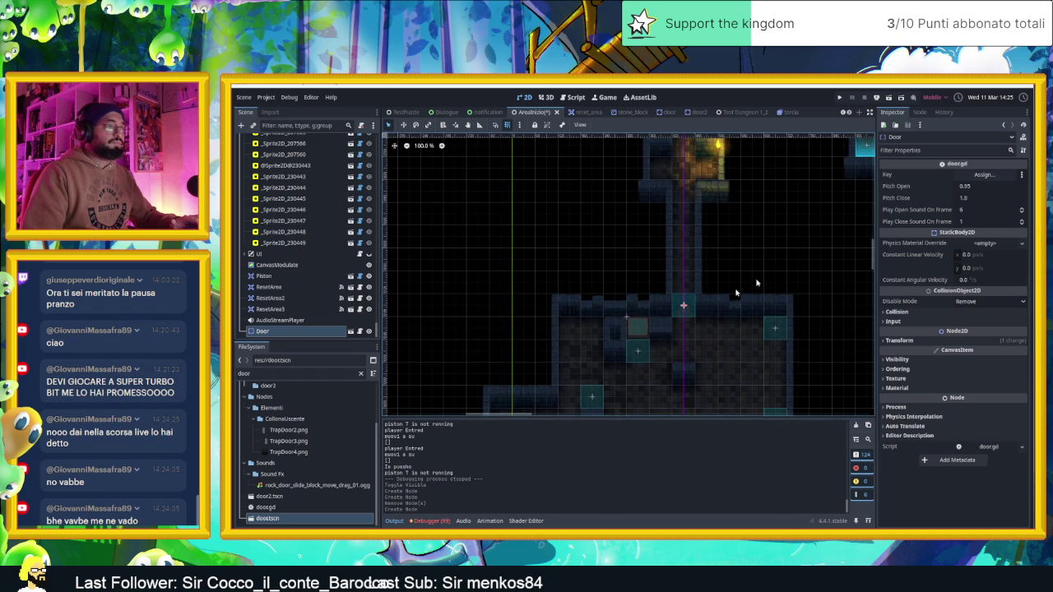
Set the new door's Key to PressurePlate5 from the Select a Node dialog
{"action": "left_click", "coordinate": [969, 177]}
{"action": "type", "text": "press"}
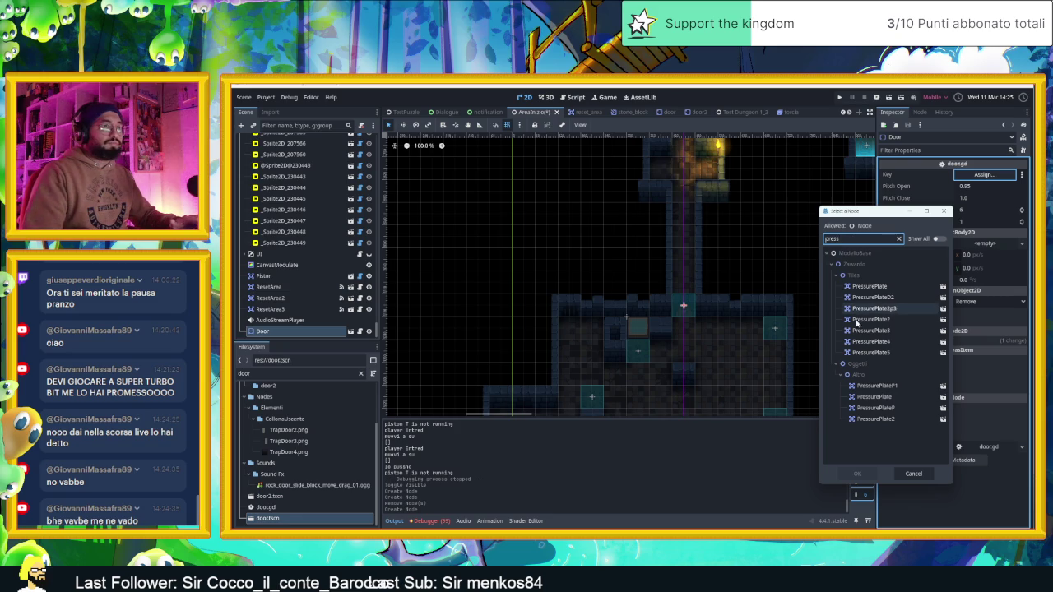
{"action": "left_click", "coordinate": [877, 352]}
{"action": "double_click", "coordinate": [876, 352]}
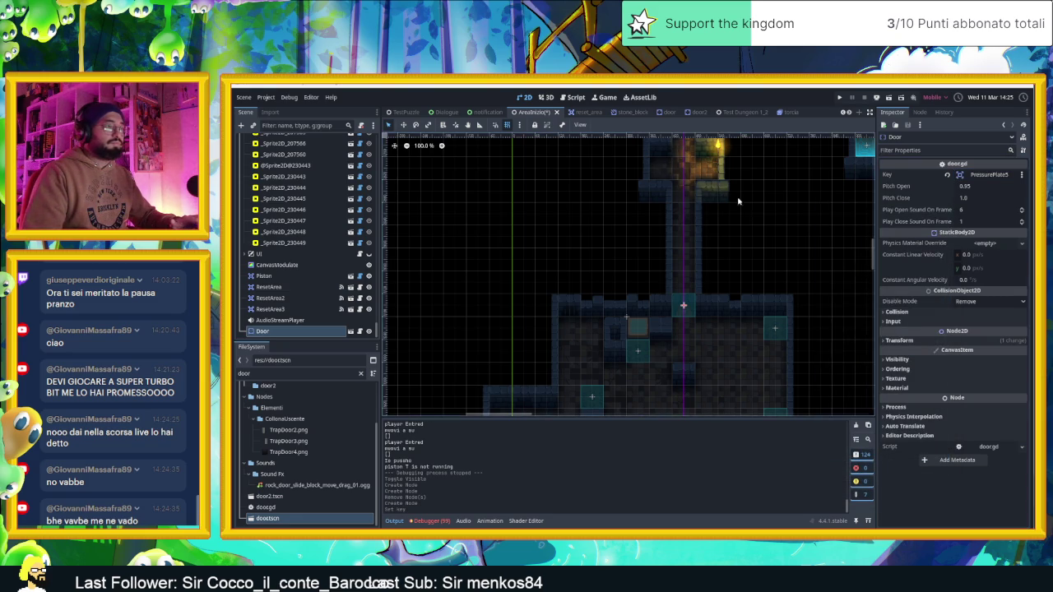
{"action": "scroll", "coordinate": [741, 329], "scroll_direction": "up", "scroll_amount": 5}
{"action": "scroll", "coordinate": [733, 238], "scroll_direction": "up", "scroll_amount": 3}
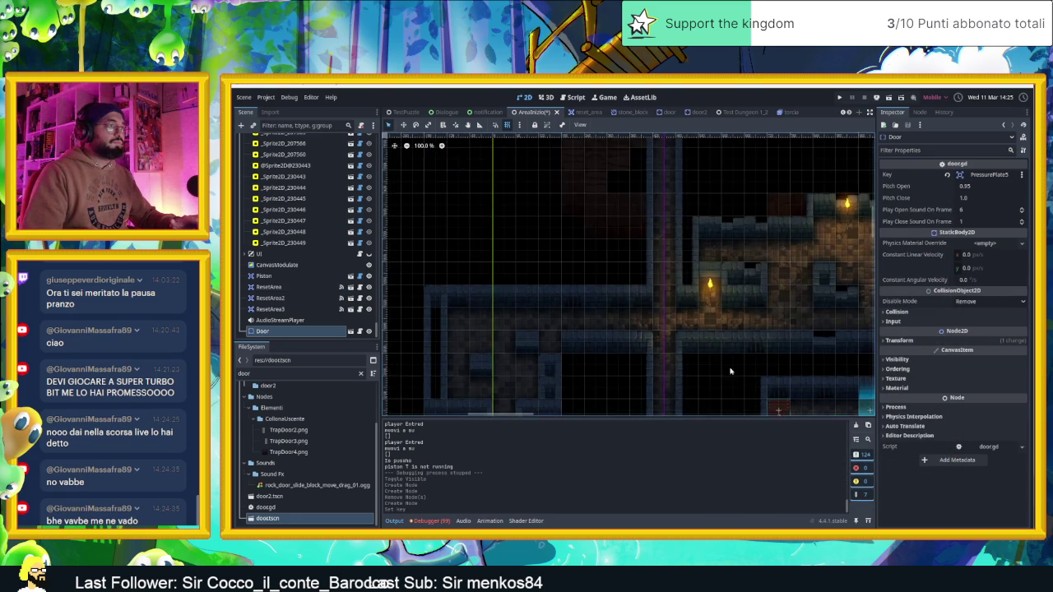
{"action": "scroll", "coordinate": [683, 241], "scroll_direction": "up", "scroll_amount": 3}
Select the existing Door in the level and point its Key at PressurePlate5
{"action": "left_click", "coordinate": [666, 307]}
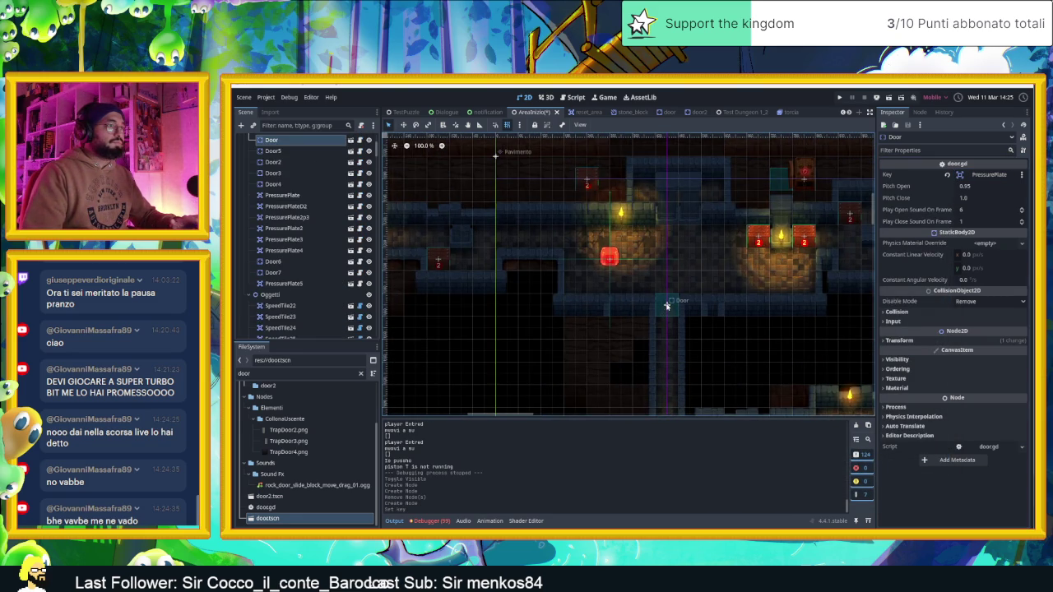
{"action": "left_click", "coordinate": [947, 175]}
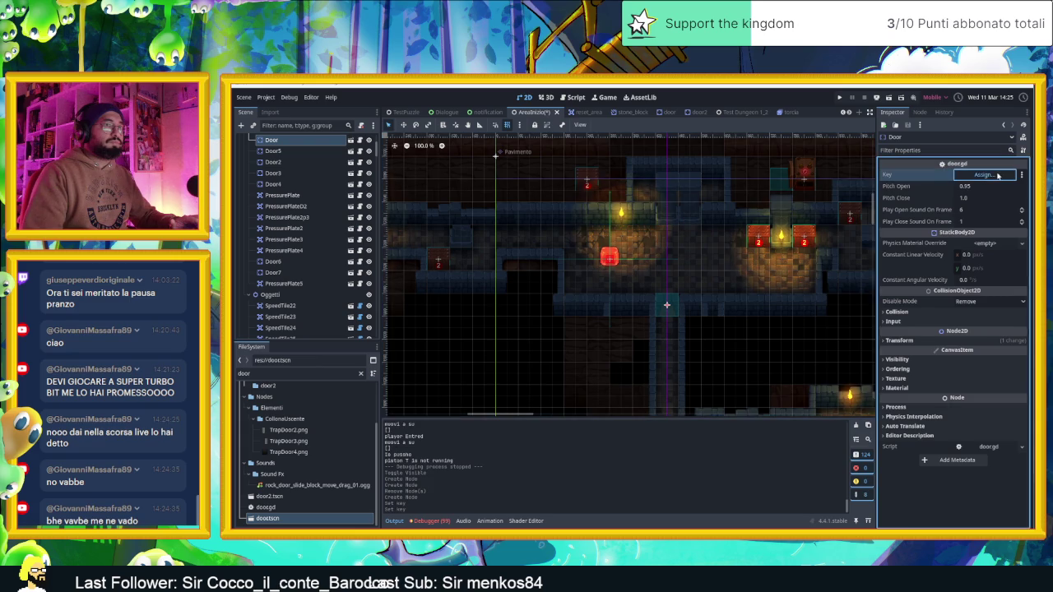
{"action": "type", "text": "pressure"}
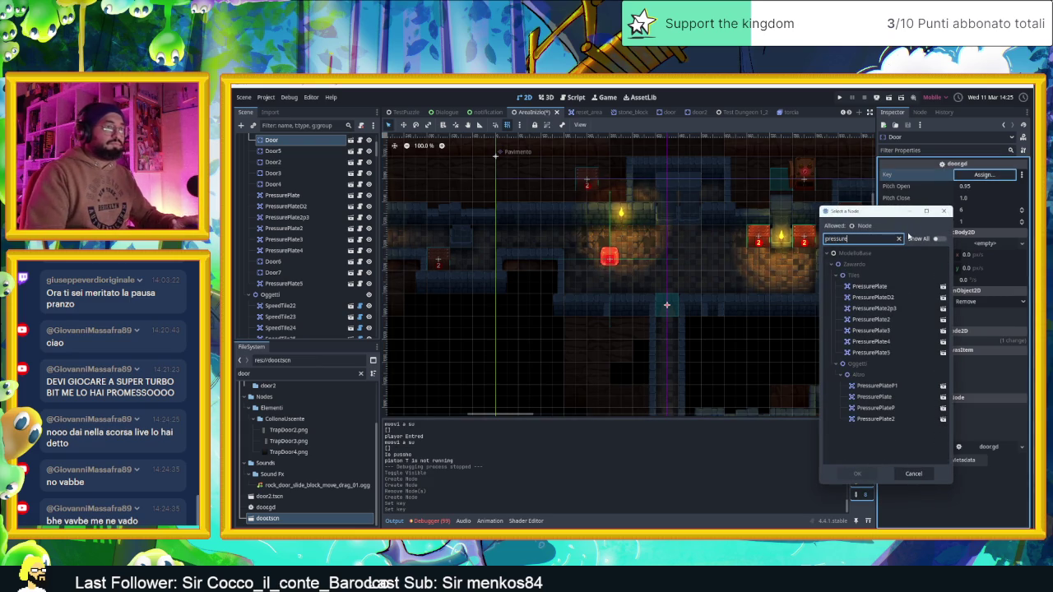
{"action": "double_click", "coordinate": [871, 352]}
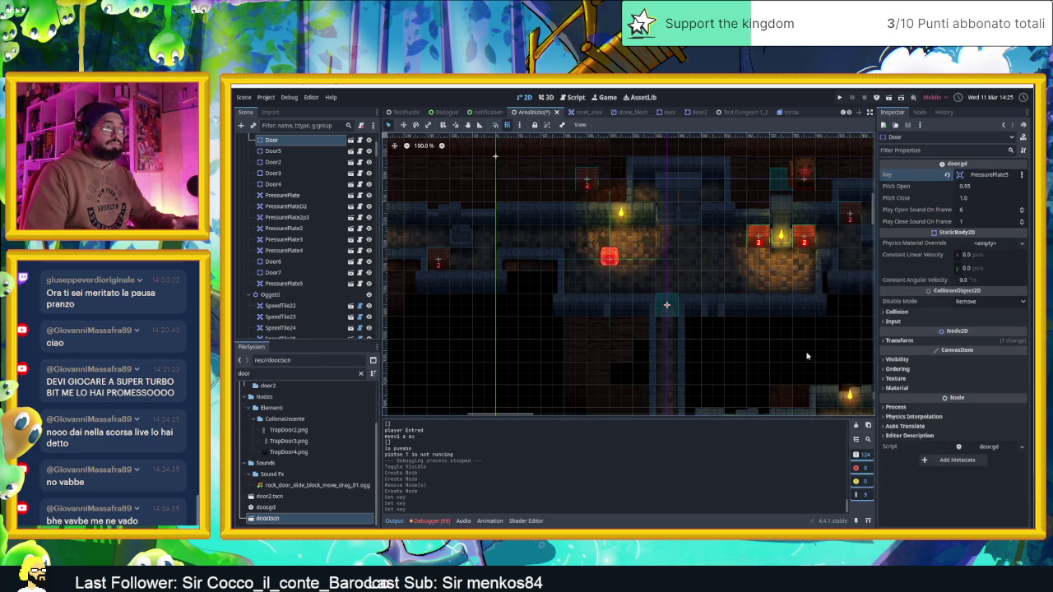
{"action": "scroll", "coordinate": [745, 340], "scroll_direction": "down", "scroll_amount": 6}
{"action": "scroll", "coordinate": [745, 340], "scroll_direction": "down", "scroll_amount": 1}
{"action": "left_click_drag", "start_coordinate": [745, 341], "coordinate": [692, 278]}
Save the AreaInizio scene and select the Player node in the level
{"action": "key", "text": "ctrl+s"}
{"action": "left_click_drag", "start_coordinate": [773, 245], "coordinate": [695, 185]}
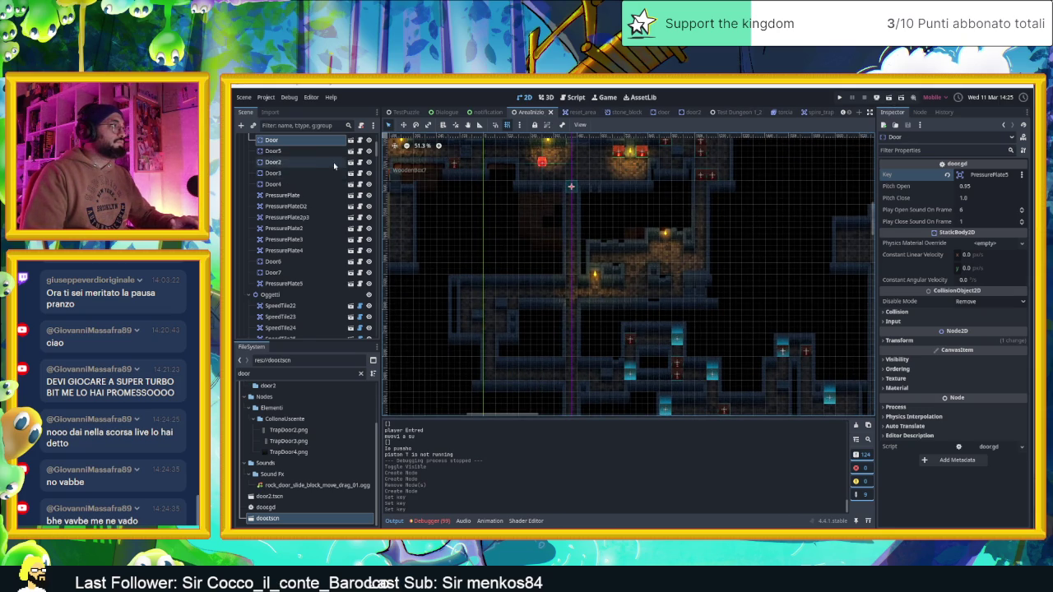
{"action": "scroll", "coordinate": [350, 167], "scroll_direction": "up", "scroll_amount": 5}
{"action": "double_click", "coordinate": [349, 160]}
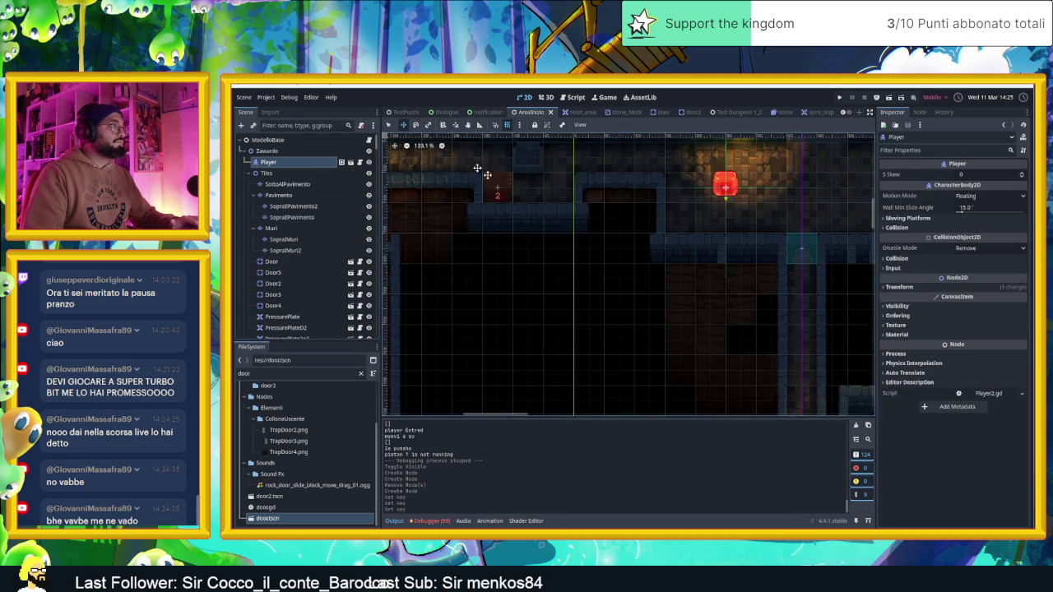
Move the Player start to (60, 3540) and run the project to playtest
{"action": "scroll", "coordinate": [486, 175], "scroll_direction": "down", "scroll_amount": 6}
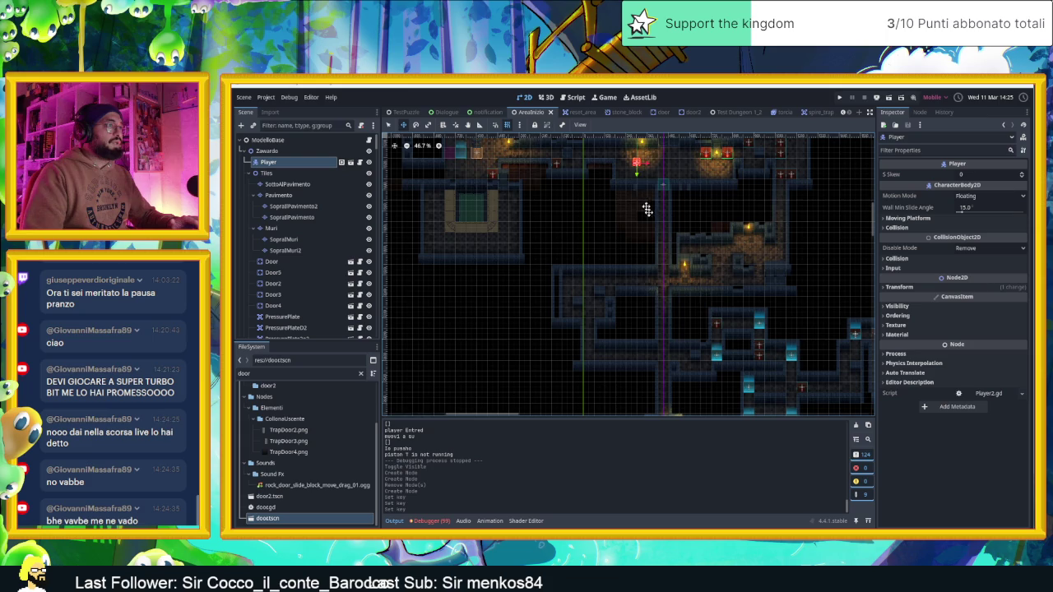
{"action": "left_click_drag", "start_coordinate": [696, 380], "coordinate": [706, 377]}
{"action": "scroll", "coordinate": [710, 376], "scroll_direction": "down", "scroll_amount": 5}
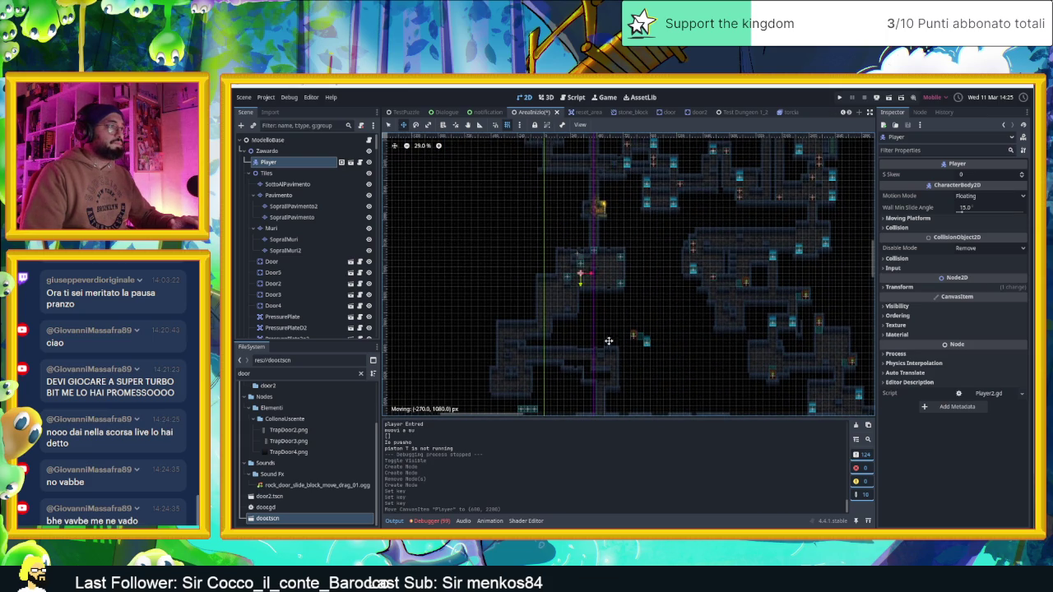
{"action": "left_click_drag", "start_coordinate": [585, 358], "coordinate": [585, 359]}
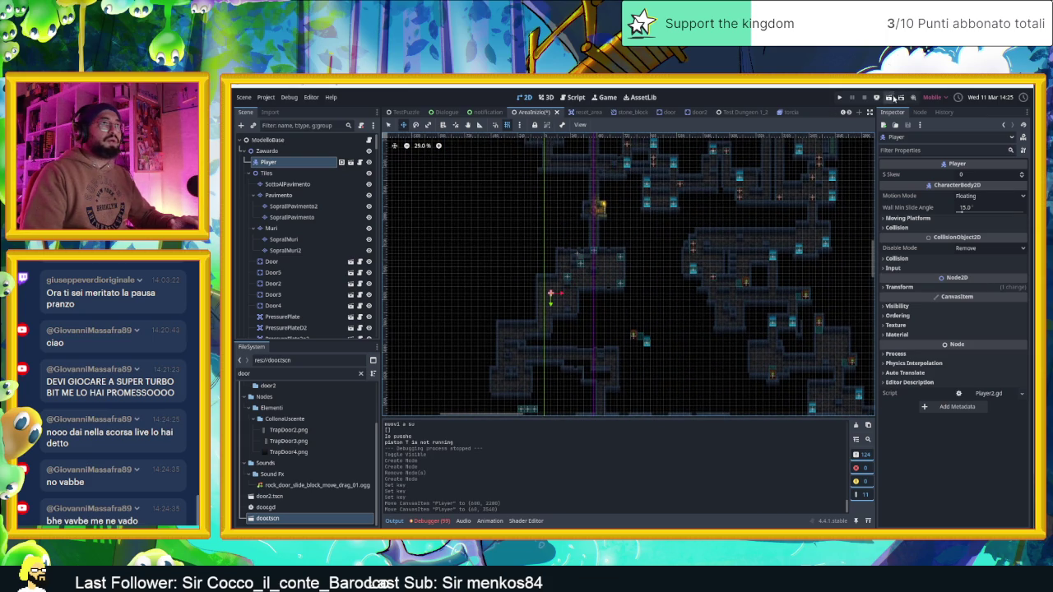
{"action": "left_click", "coordinate": [894, 98]}
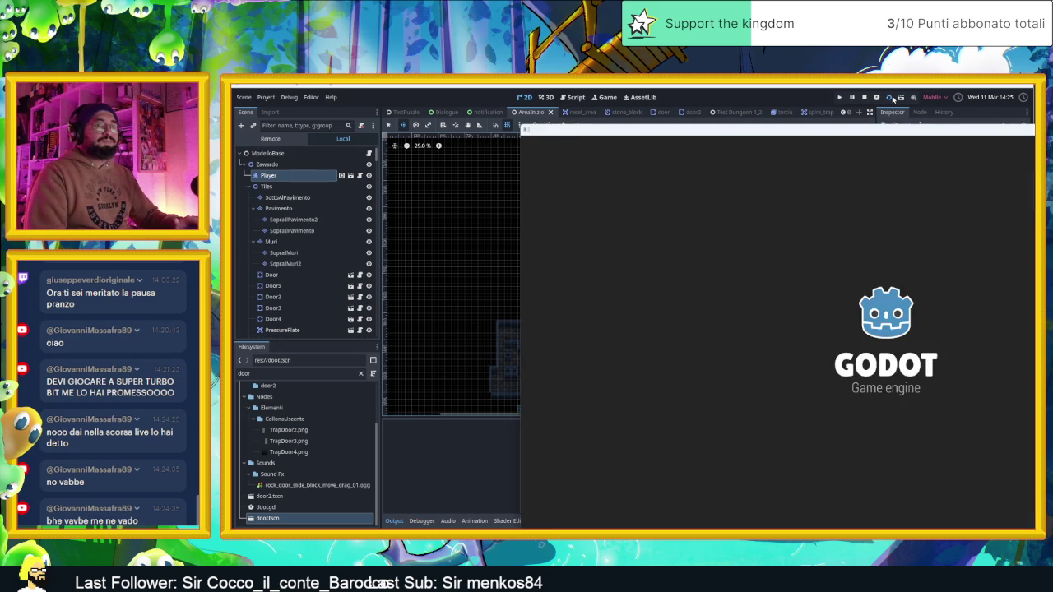
{"action": "key", "text": "a"}
{"action": "key", "text": "d"}
{"action": "key", "text": "w"}
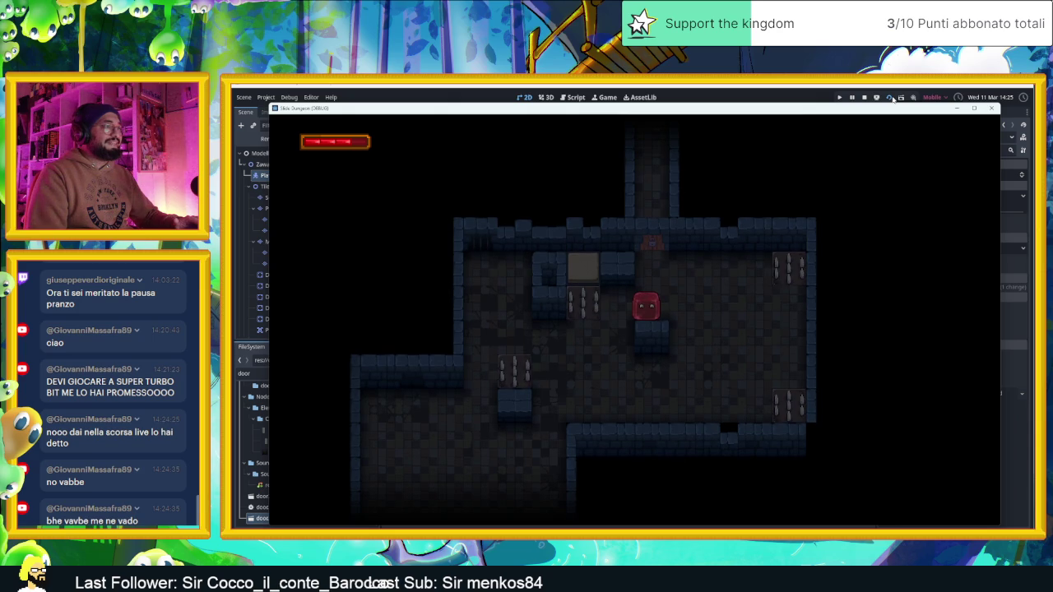
{"action": "key", "text": "a"}
{"action": "key", "text": "w"}
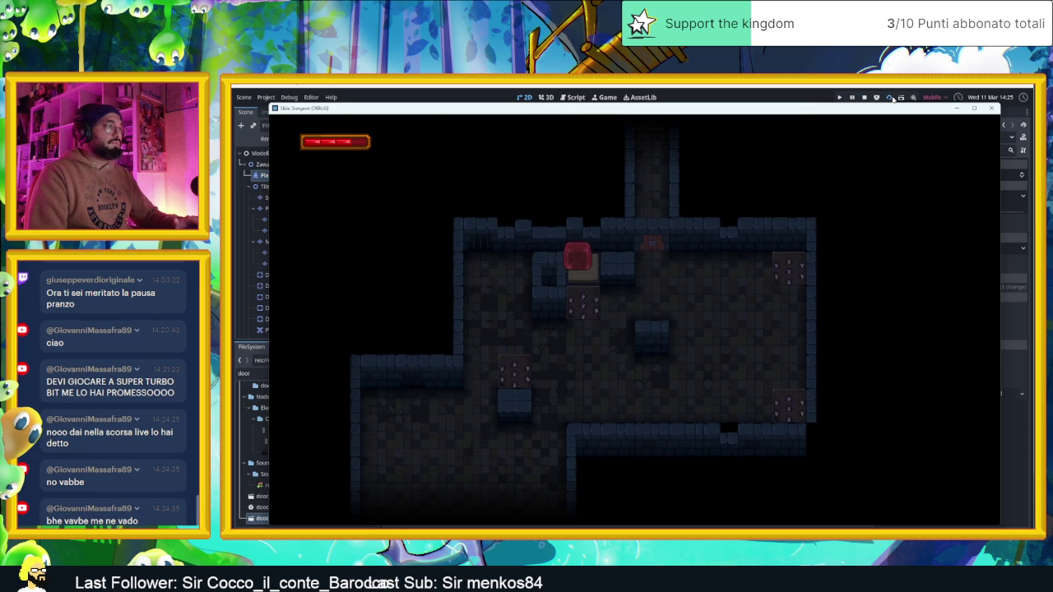
{"action": "key", "text": "s"}
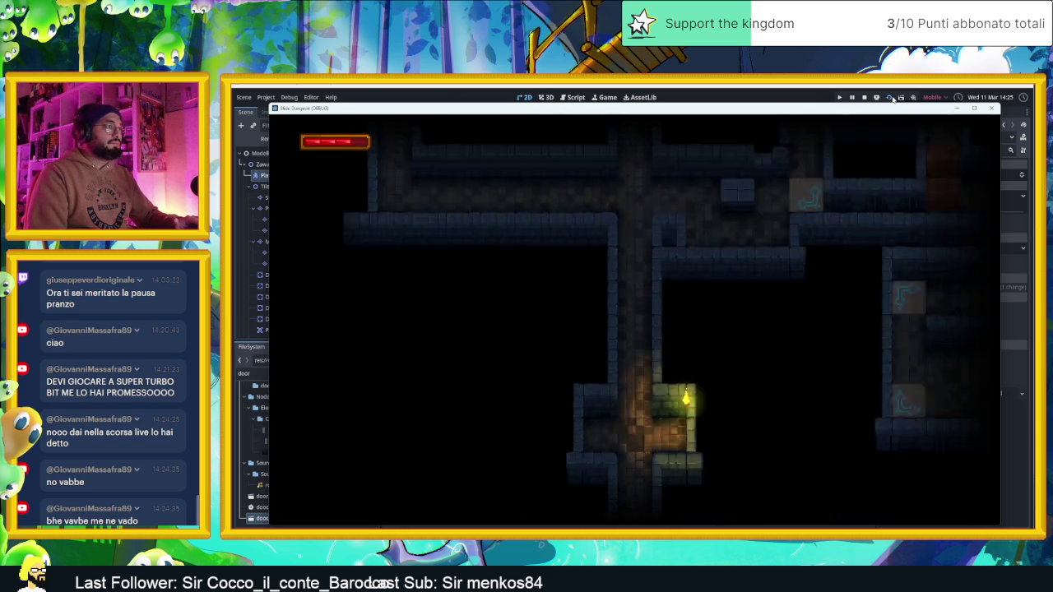
{"action": "key", "text": "a"}
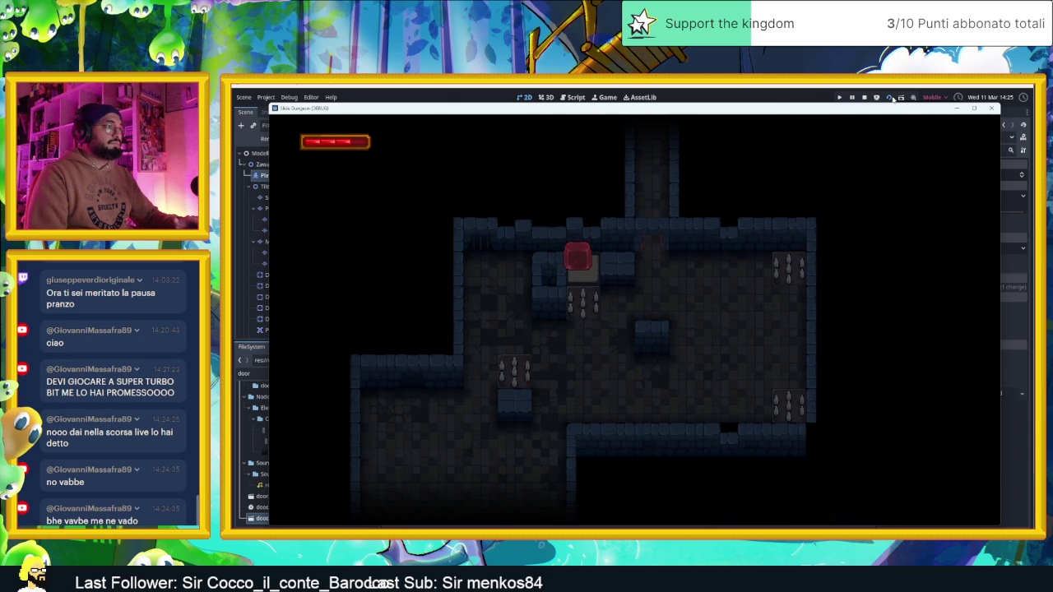
{"action": "key", "text": "s"}
{"action": "key", "text": "w"}
{"action": "key", "text": "d"}
{"action": "key", "text": "a"}
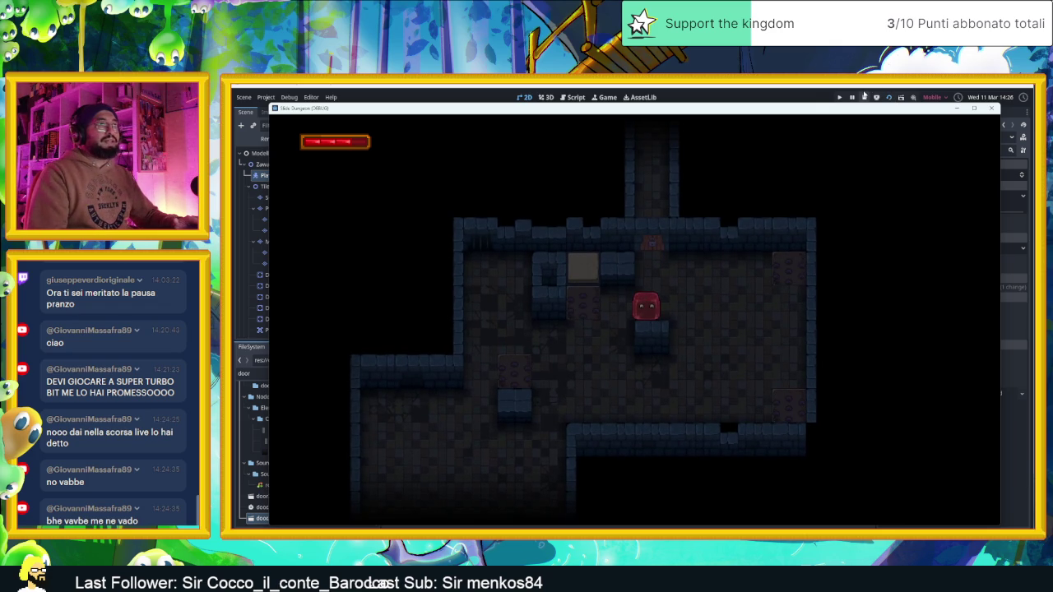
{"action": "left_click", "coordinate": [863, 97]}
Turn on One Time Trigger for PressurePlate5, save the scene, and relaunch the game
{"action": "scroll", "coordinate": [612, 244], "scroll_direction": "up", "scroll_amount": 5}
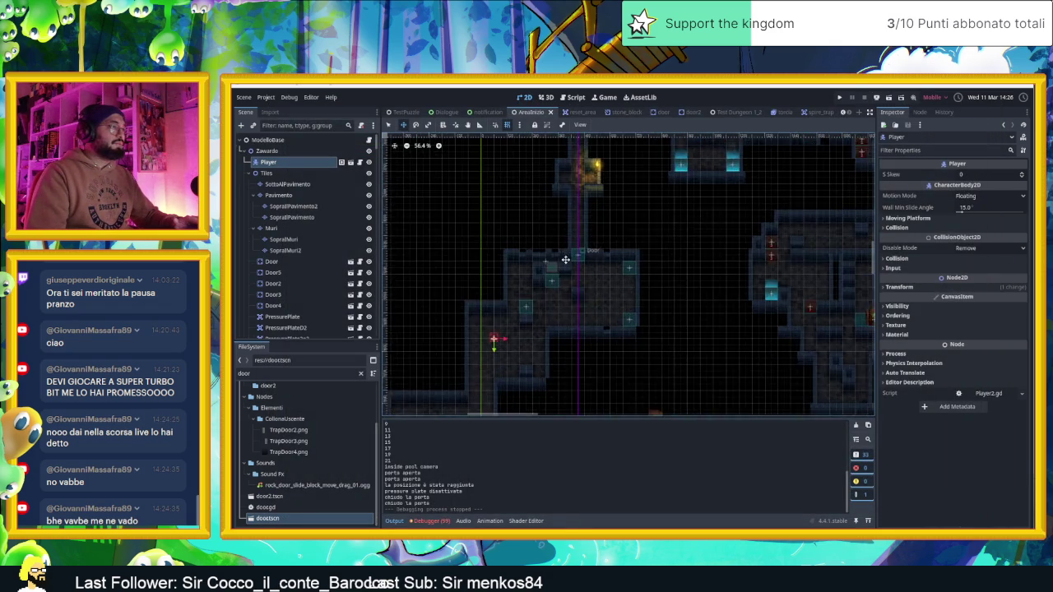
{"action": "left_click", "coordinate": [389, 126]}
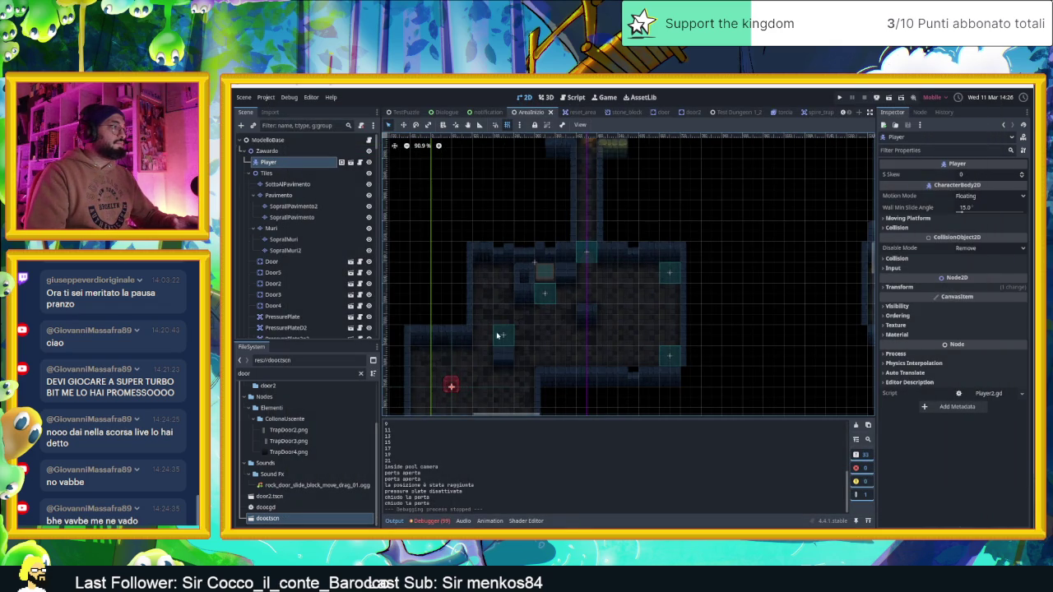
{"action": "left_click", "coordinate": [541, 274]}
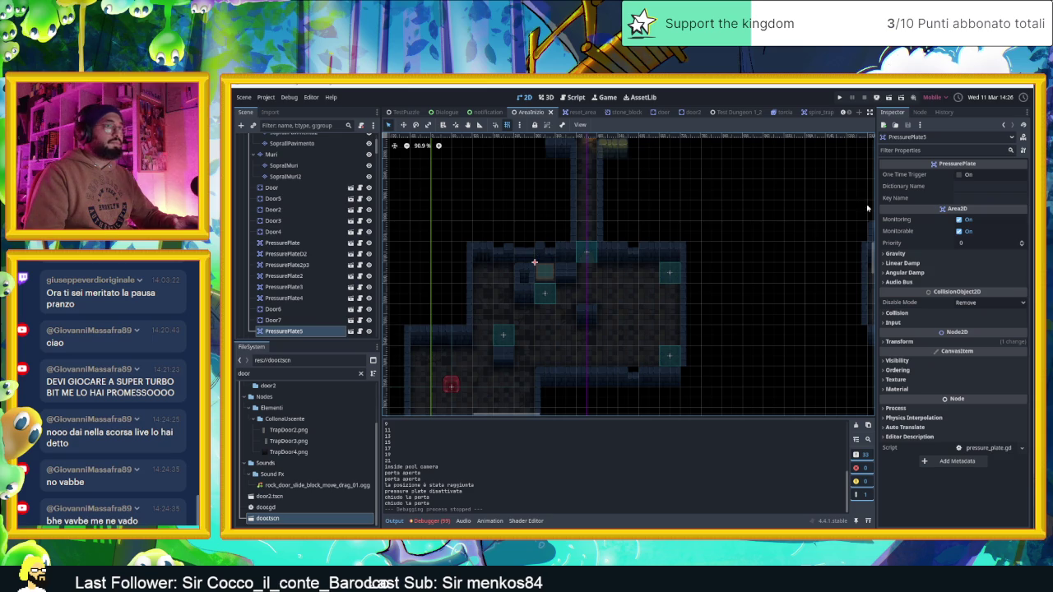
{"action": "left_click", "coordinate": [960, 175]}
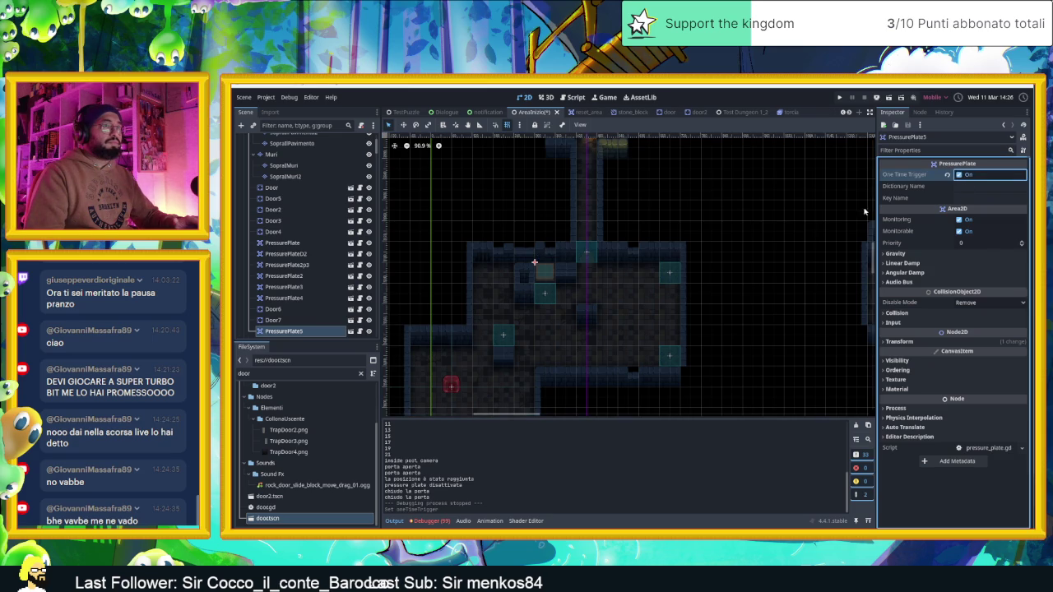
{"action": "key", "text": "ctrl+s"}
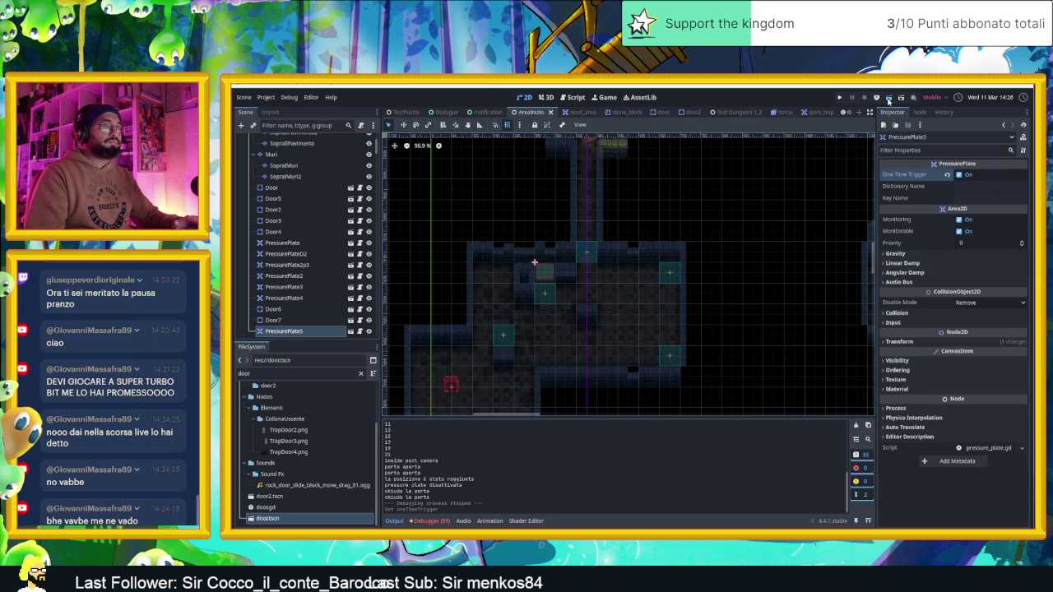
{"action": "key", "text": "ctrl+s"}
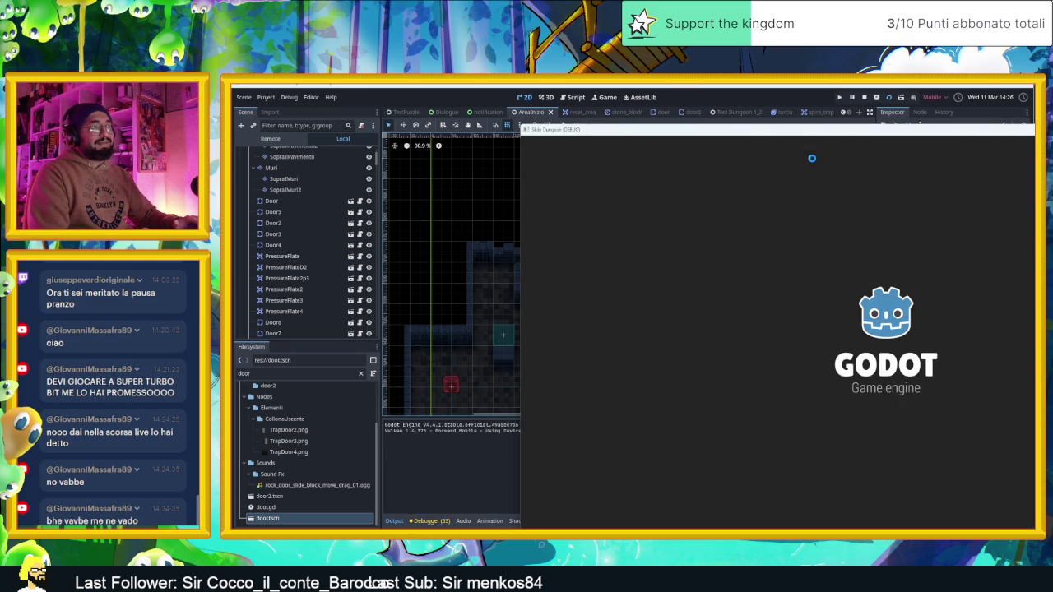
Dash the slime up into a new room and slide it around to the torch corner
{"action": "key", "text": "d"}
{"action": "key", "text": "w"}
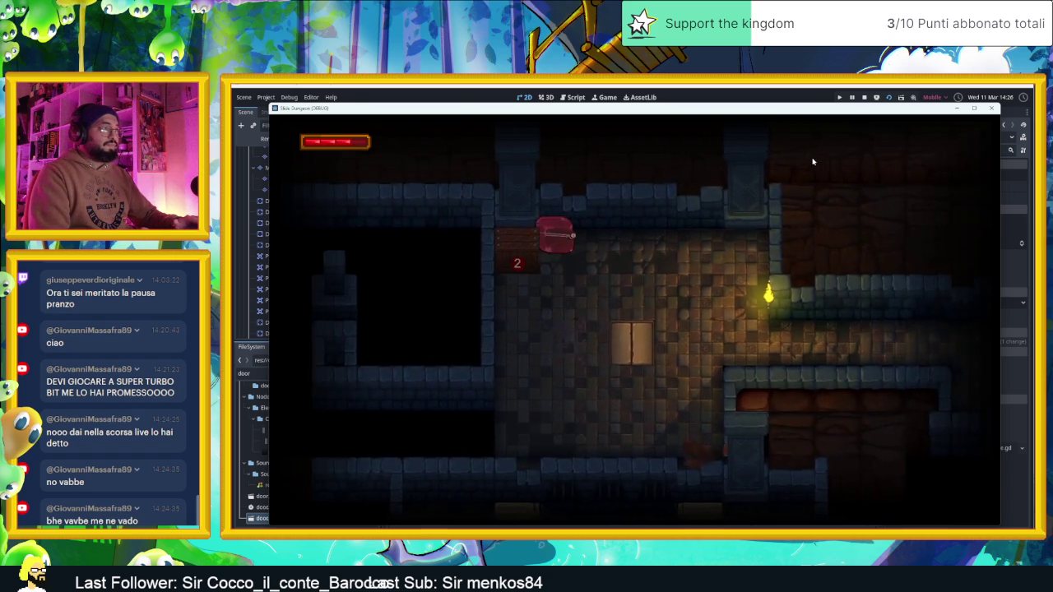
{"action": "key", "text": "Up"}
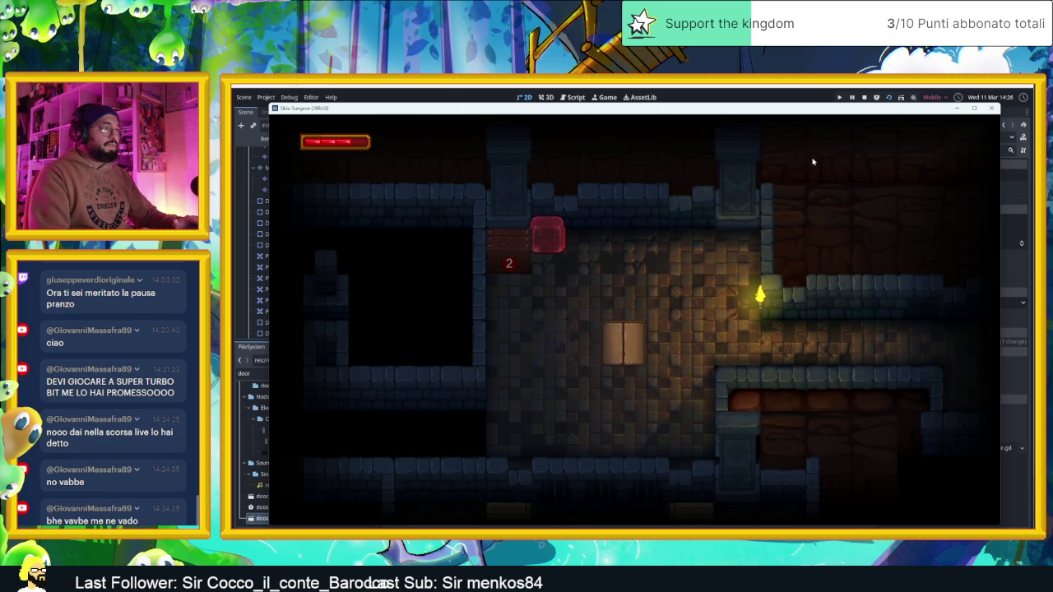
{"action": "key", "text": "Down"}
{"action": "key", "text": "Left"}
{"action": "key", "text": "Down"}
{"action": "key", "text": "Right"}
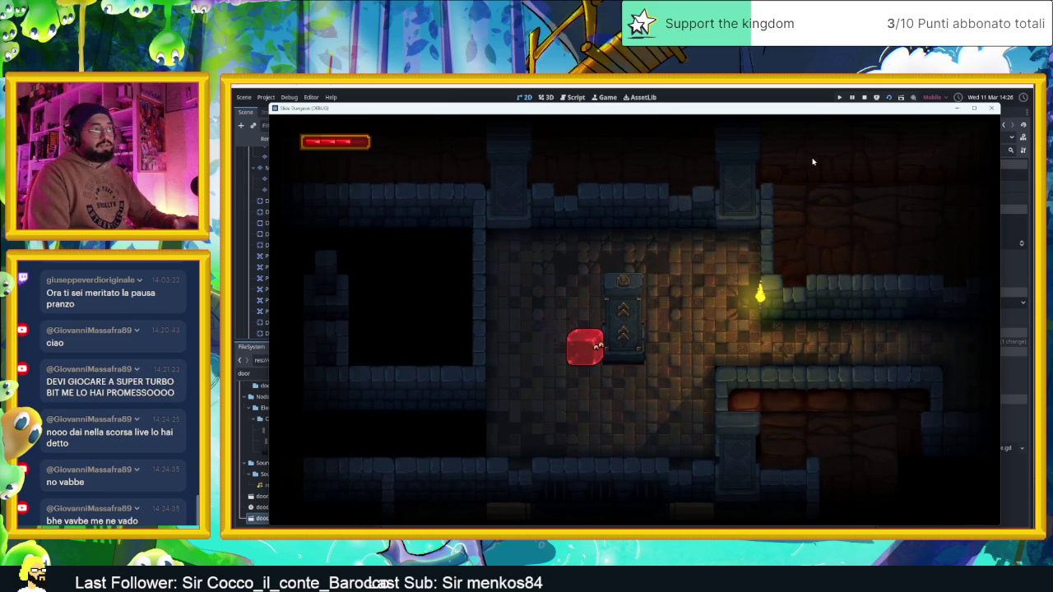
{"action": "key", "text": "Down"}
{"action": "key", "text": "Up"}
{"action": "key", "text": "Right"}
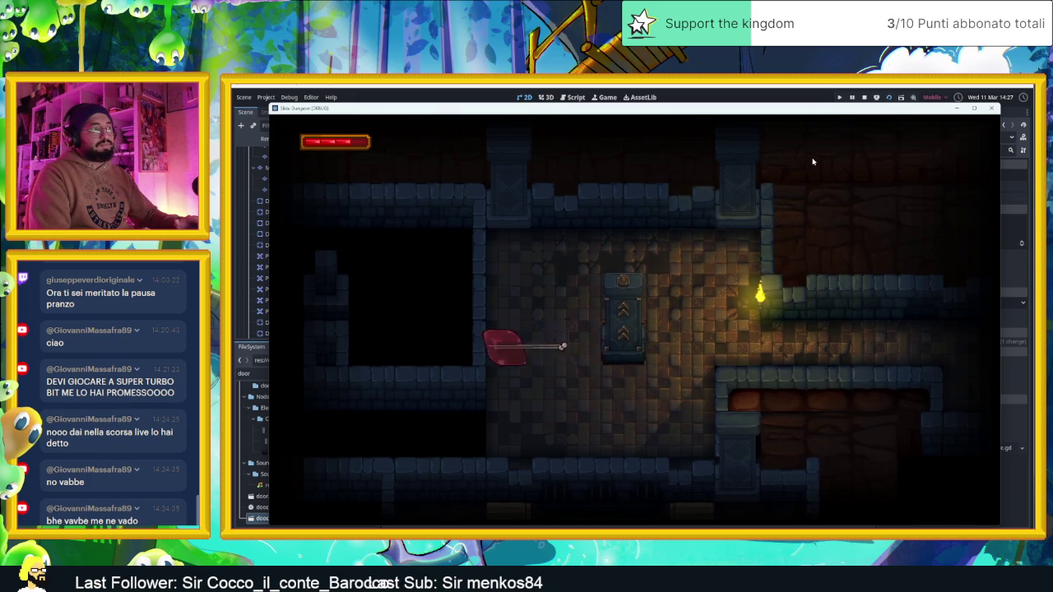
Slide the slime along the bottom past the torch pillar and out of the room
{"action": "key", "text": "Right"}
{"action": "key", "text": "Up"}
{"action": "key", "text": "Right"}
{"action": "key", "text": "Down"}
{"action": "key", "text": "Right"}
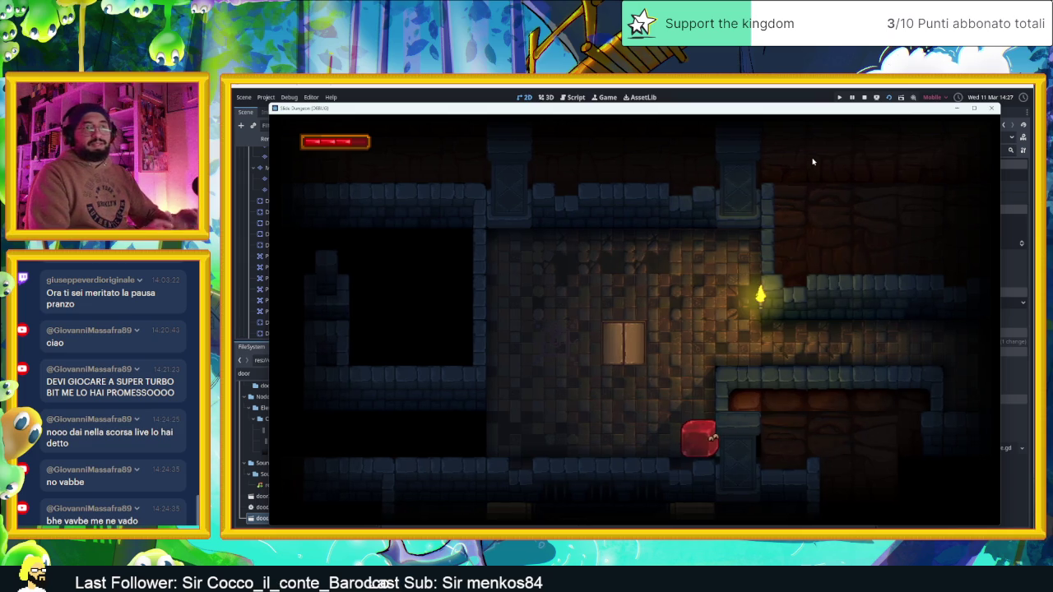
Guide the slime along the corridor to the lower floor and ram the crate marked 1
{"action": "key", "text": "Up"}
{"action": "key", "text": "Right"}
{"action": "key", "text": "Down"}
{"action": "key", "text": "Right"}
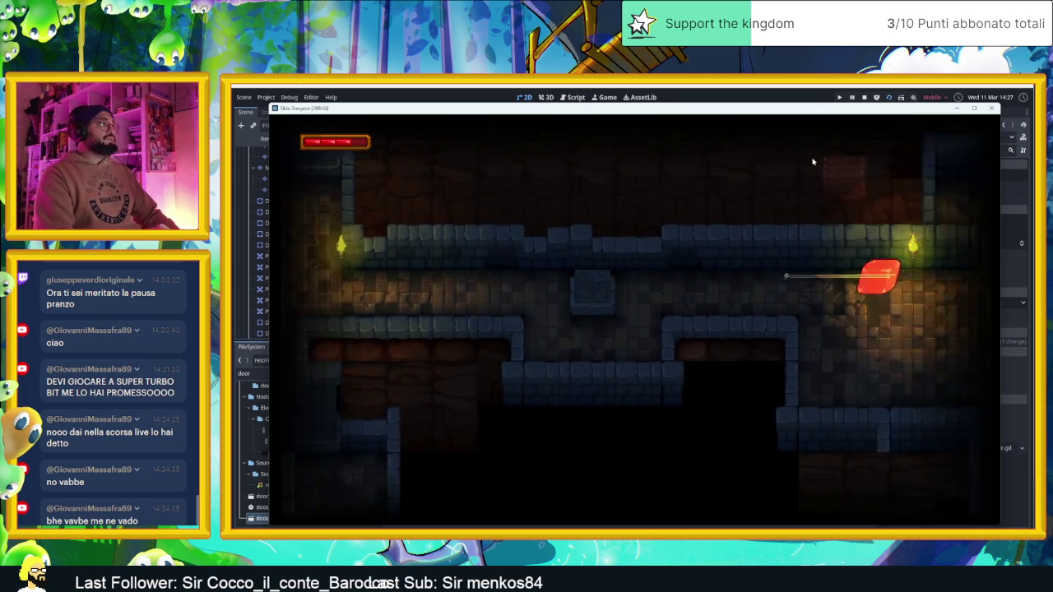
{"action": "key", "text": "Down"}
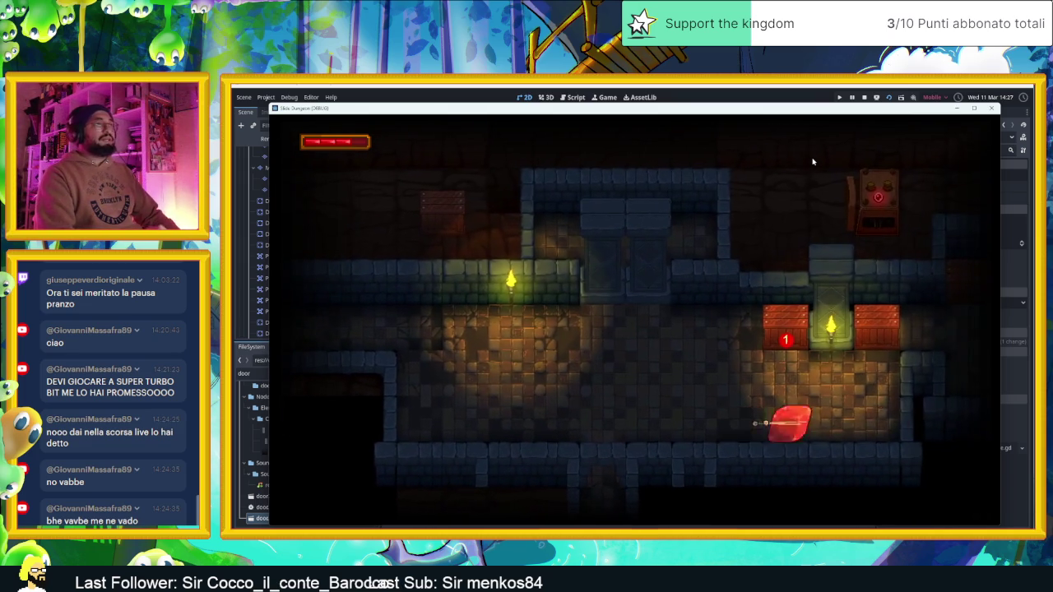
{"action": "key", "text": "Up"}
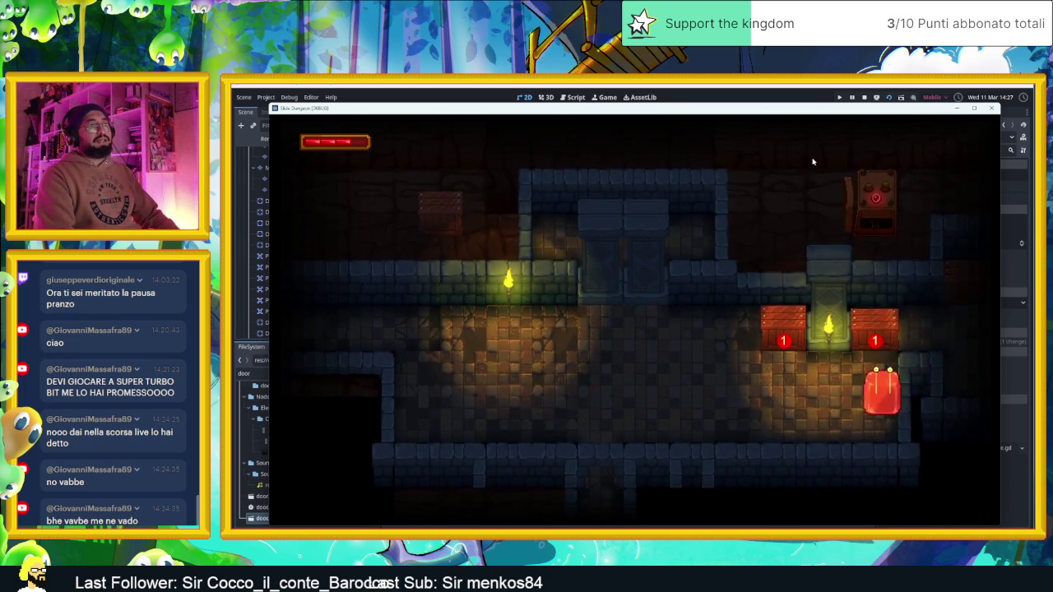
{"action": "key", "text": "Down"}
{"action": "key", "text": "Left"}
{"action": "key", "text": "Up"}
{"action": "key", "text": "Right"}
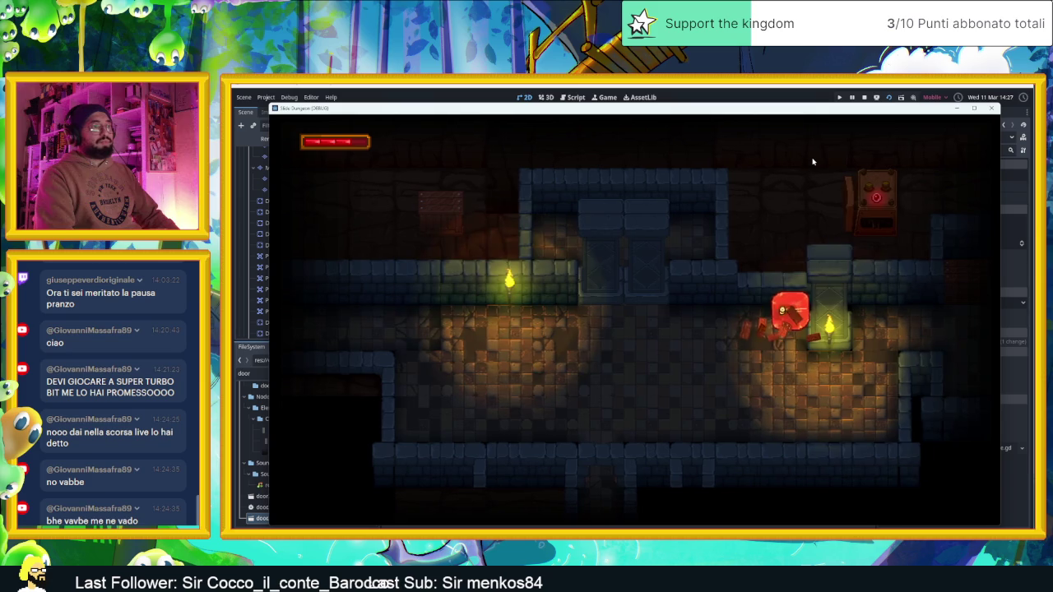